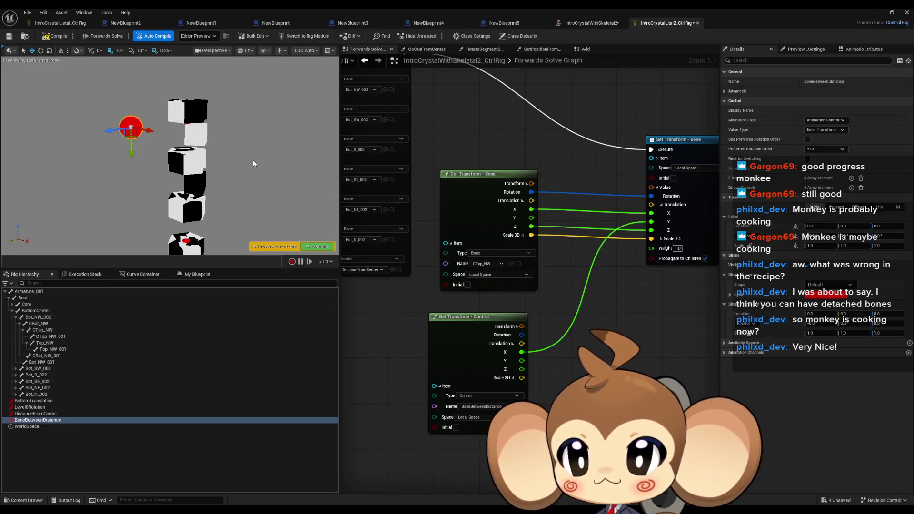
Rotate the DistanceFromCenter control as a test, then undo the moves.
{"action": "left_click", "coordinate": [43, 413]}
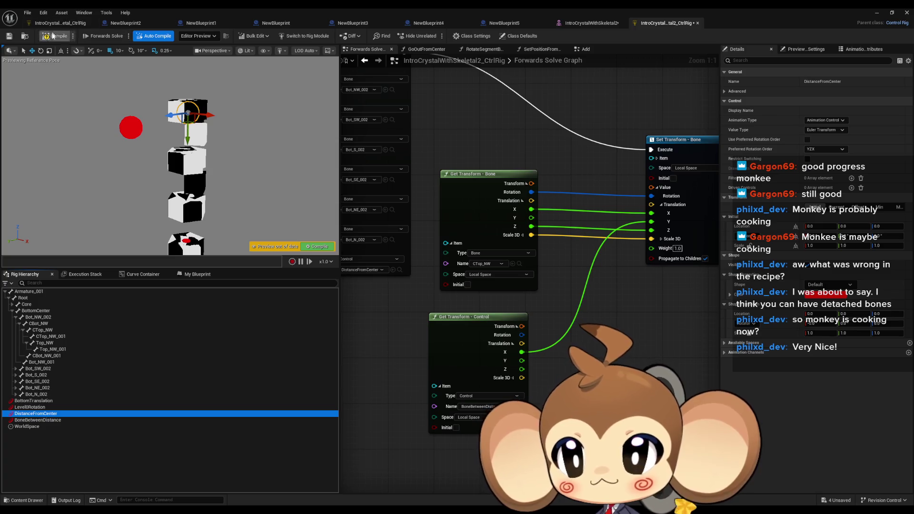
{"action": "left_click", "coordinate": [41, 52]}
{"action": "mouse_move", "coordinate": [162, 133]}
{"action": "left_mouse_down"}
{"action": "mouse_move", "coordinate": [159, 103]}
{"action": "mouse_move", "coordinate": [160, 115]}
{"action": "left_mouse_up"}
{"action": "key", "text": "ctrl+z"}
{"action": "key", "text": "w"}
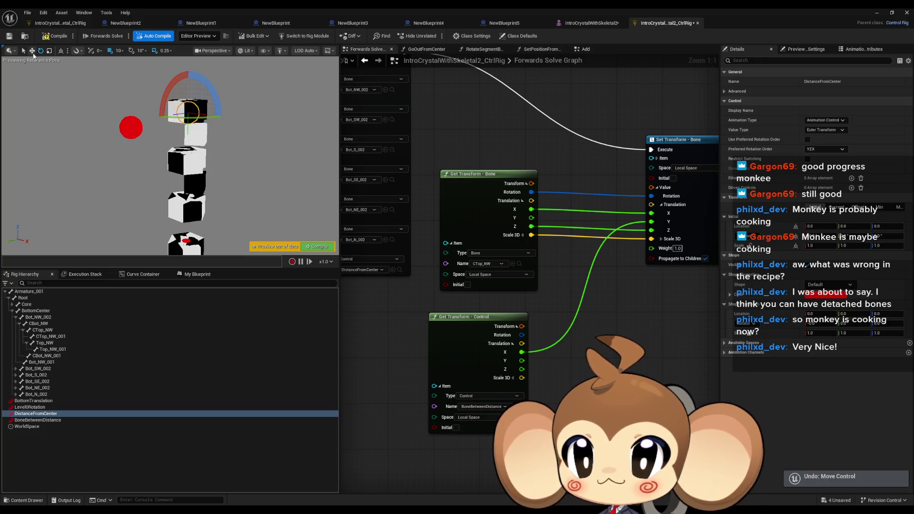
{"action": "key", "text": "ctrl+z"}
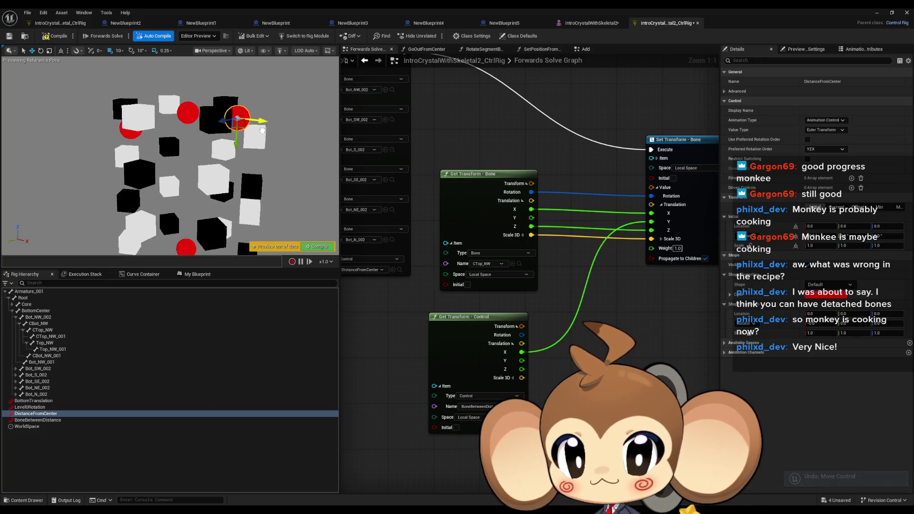
Rotate the Level0Rotation control to watch the cubes move.
{"action": "left_click", "coordinate": [33, 407]}
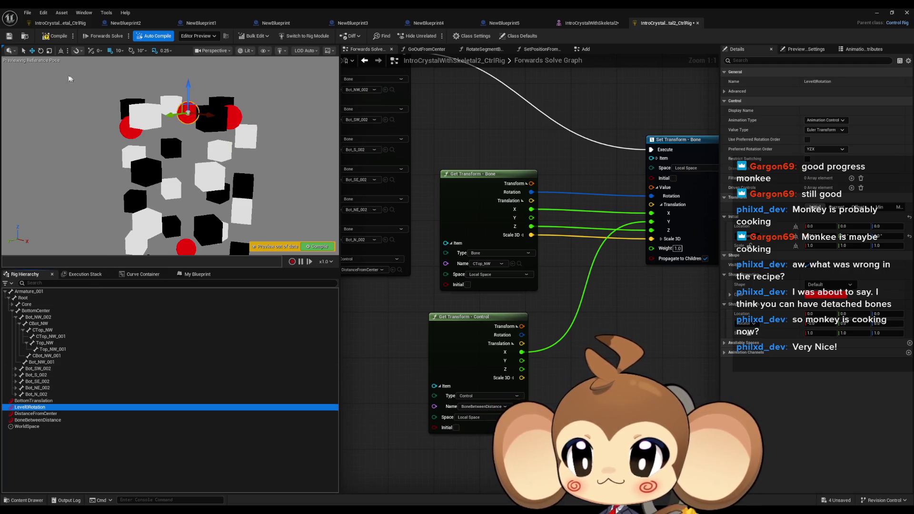
{"action": "left_click", "coordinate": [41, 51]}
{"action": "mouse_move", "coordinate": [189, 73]}
{"action": "left_mouse_down"}
{"action": "mouse_move", "coordinate": [200, 71]}
{"action": "mouse_move", "coordinate": [211, 102]}
{"action": "mouse_move", "coordinate": [39, 91]}
{"action": "left_mouse_up"}
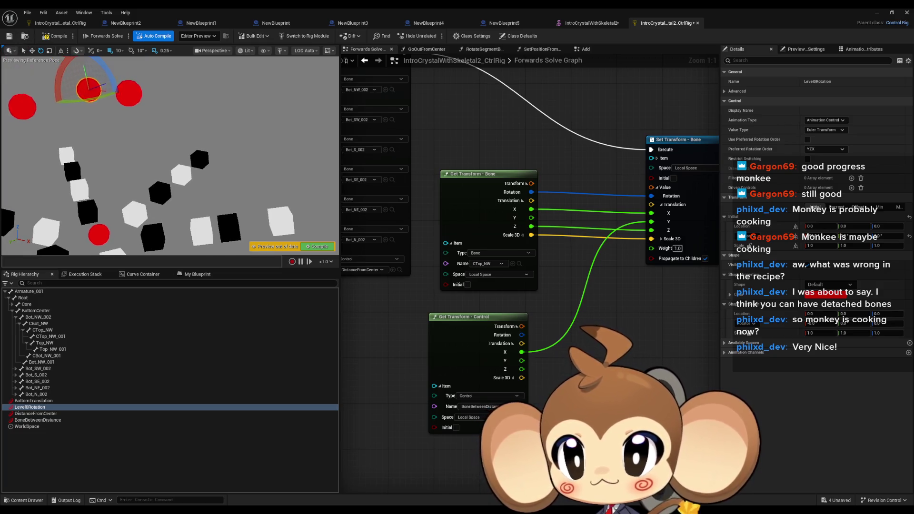
{"action": "left_click_drag", "start_coordinate": [117, 77], "coordinate": [122, 62]}
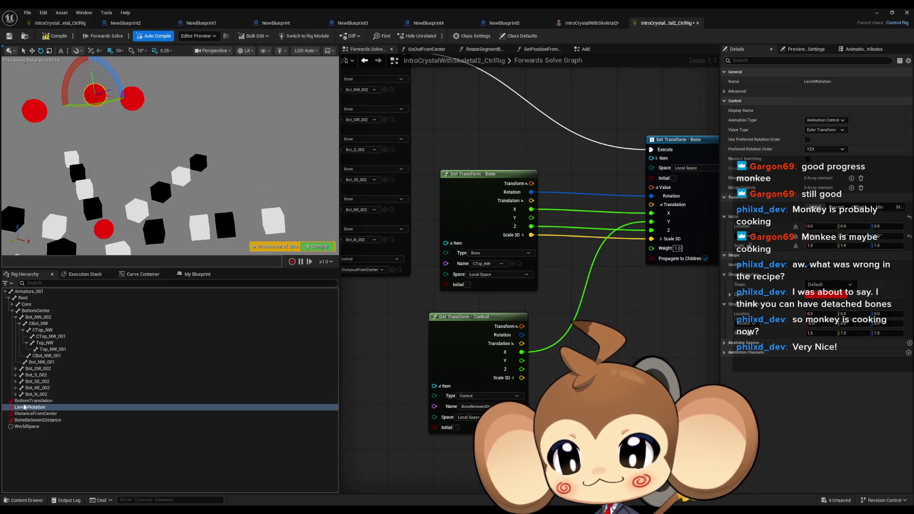
Rotate and raise BottomTranslation, then compile to reset the preview pose.
{"action": "left_click", "coordinate": [30, 400]}
{"action": "left_click_drag", "start_coordinate": [92, 204], "coordinate": [94, 184]}
{"action": "left_click", "coordinate": [32, 50]}
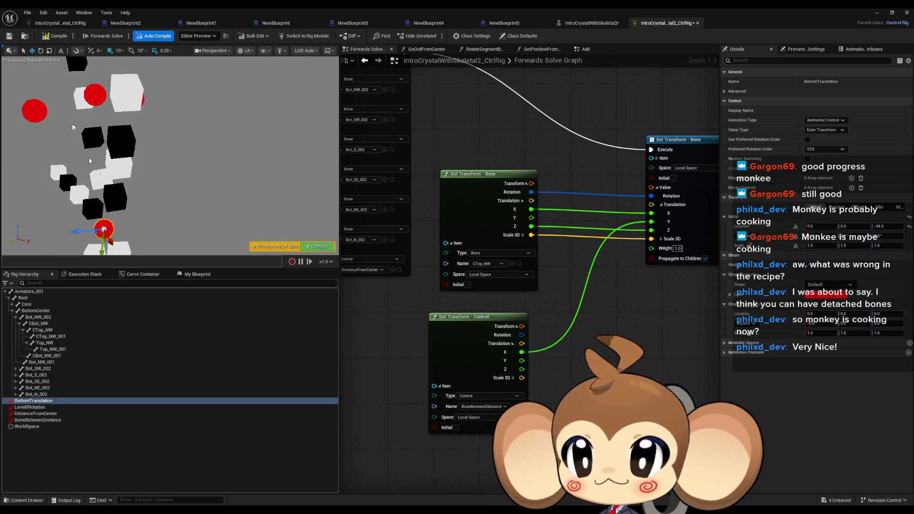
{"action": "left_click_drag", "start_coordinate": [109, 248], "coordinate": [127, 133]}
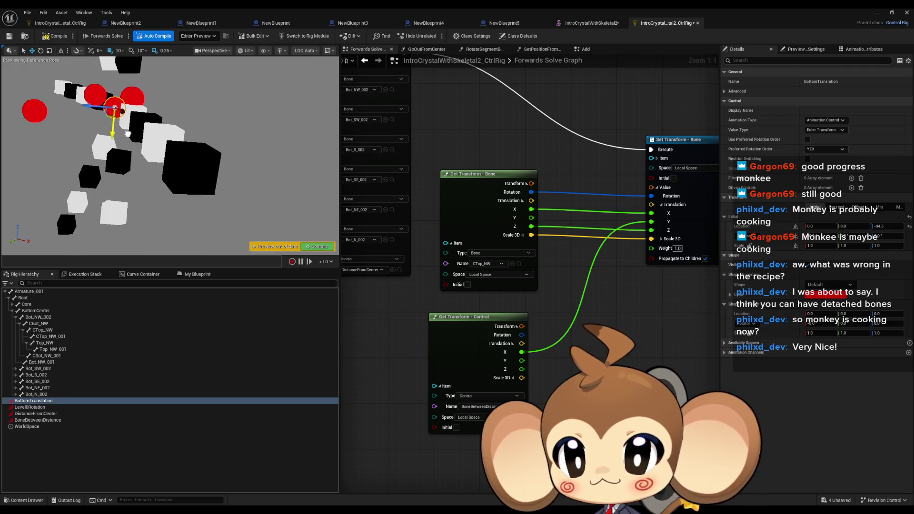
{"action": "left_click_drag", "start_coordinate": [246, 124], "coordinate": [224, 93]}
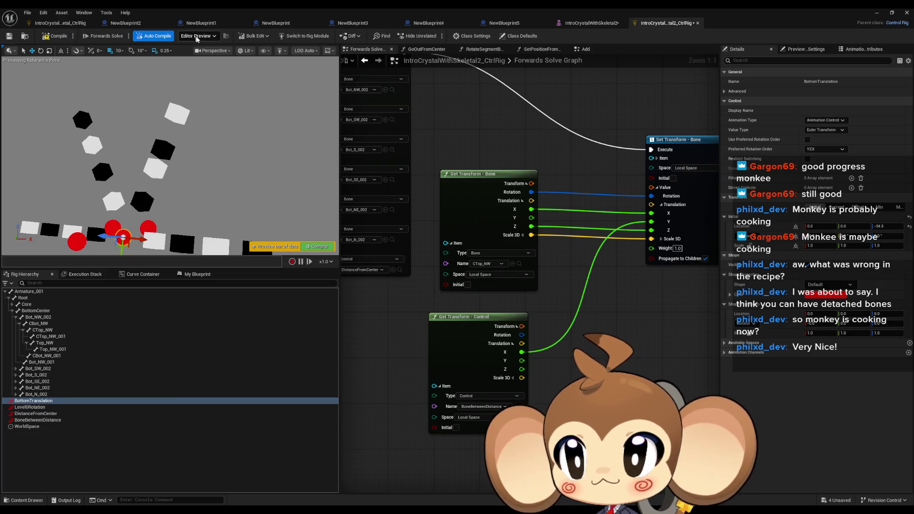
{"action": "left_click", "coordinate": [60, 40]}
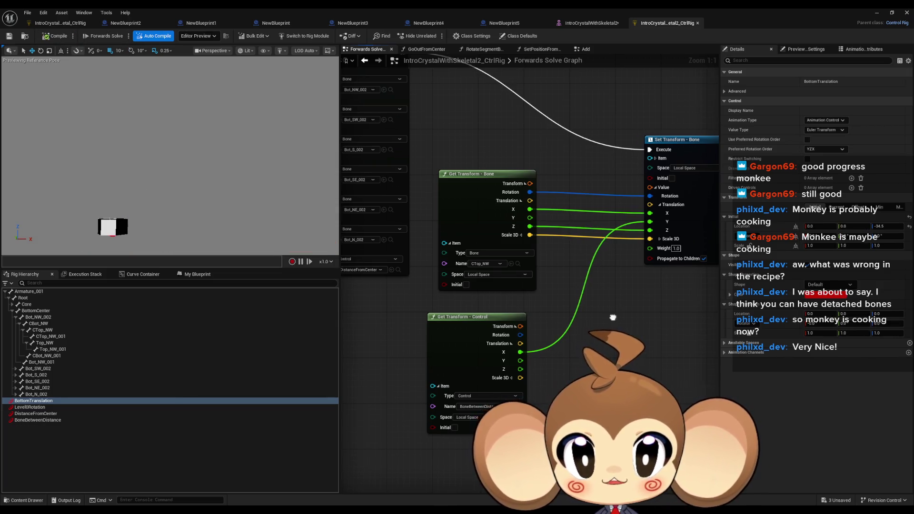
Select the three transform nodes and add a new function named BoneBetweenDistanceFunc.
{"action": "scroll", "coordinate": [494, 273], "scroll_direction": "down", "scroll_amount": 4}
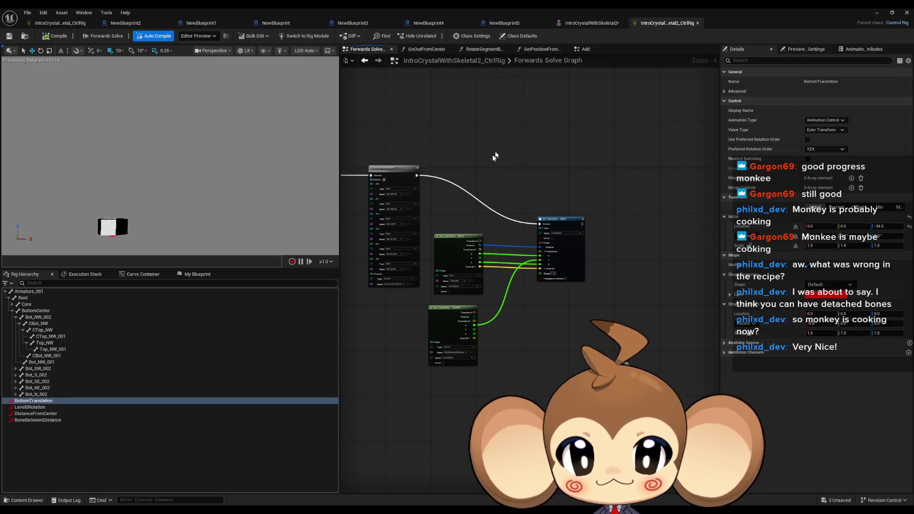
{"action": "left_click_drag", "start_coordinate": [451, 206], "coordinate": [590, 372]}
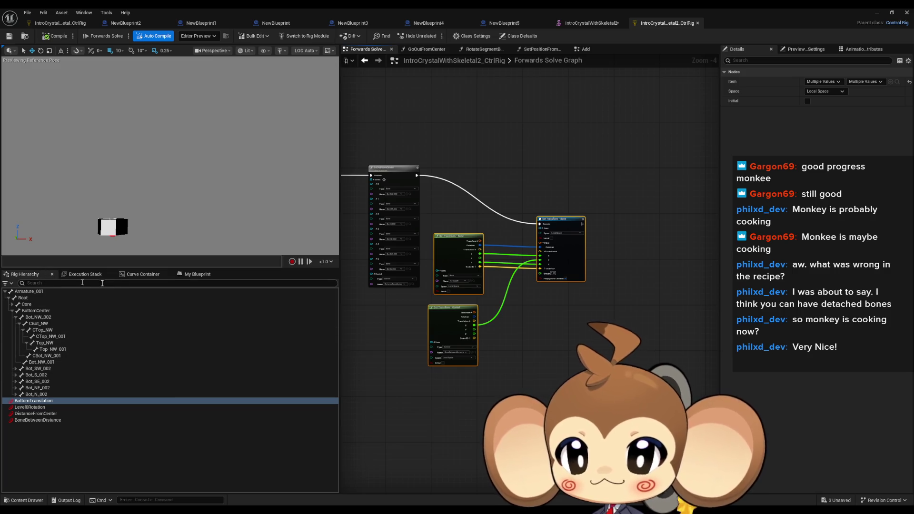
{"action": "left_click", "coordinate": [193, 277]}
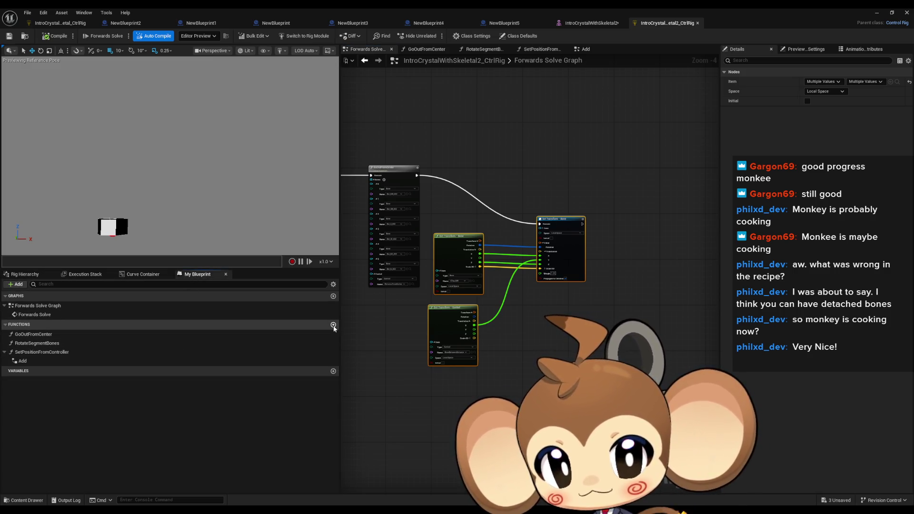
{"action": "left_click", "coordinate": [333, 325]}
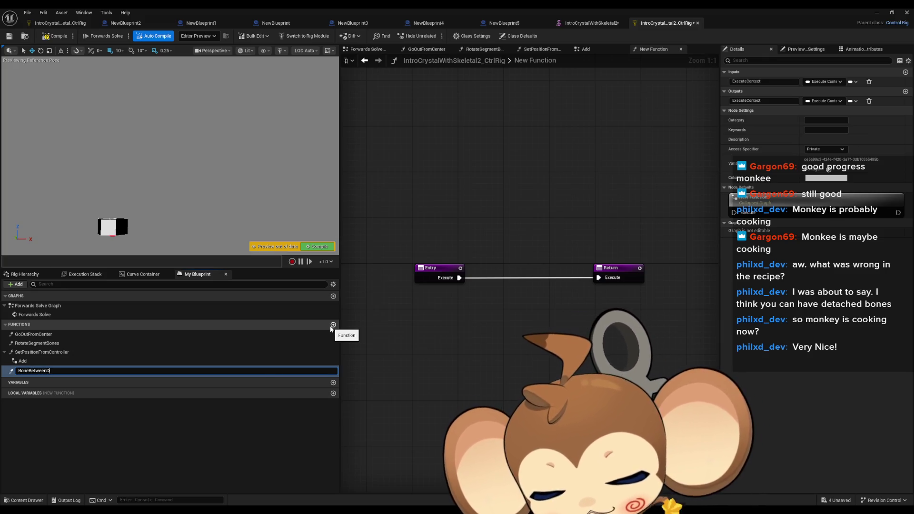
{"action": "type", "text": "BoneBetweenDistanceFunc"}
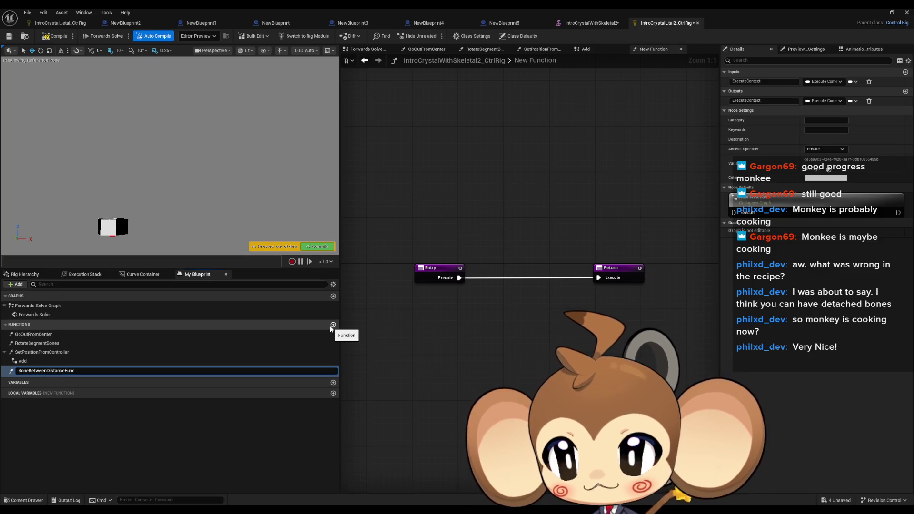
{"action": "key", "text": "Return"}
Paste the transform nodes into the function and add two inputs on its Entry node.
{"action": "key", "text": "ctrl+v"}
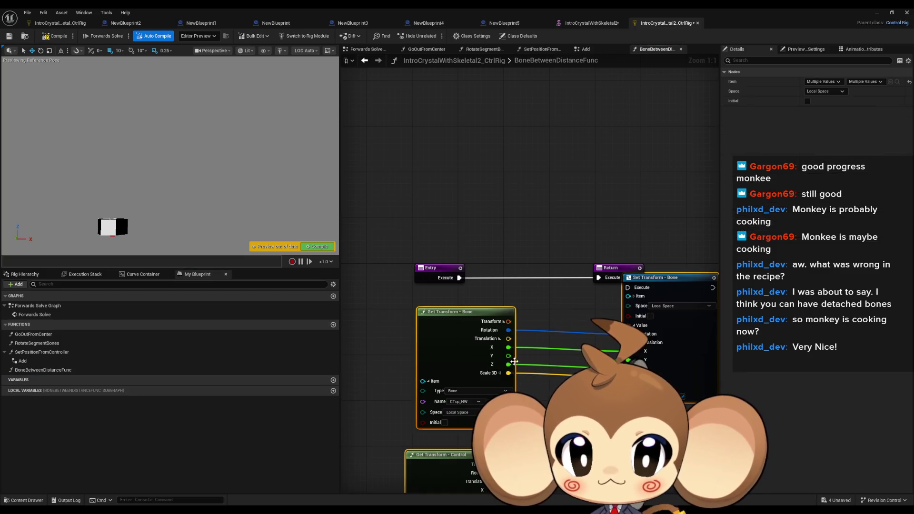
{"action": "left_click_drag", "start_coordinate": [645, 274], "coordinate": [590, 338]}
{"action": "left_click", "coordinate": [436, 267]}
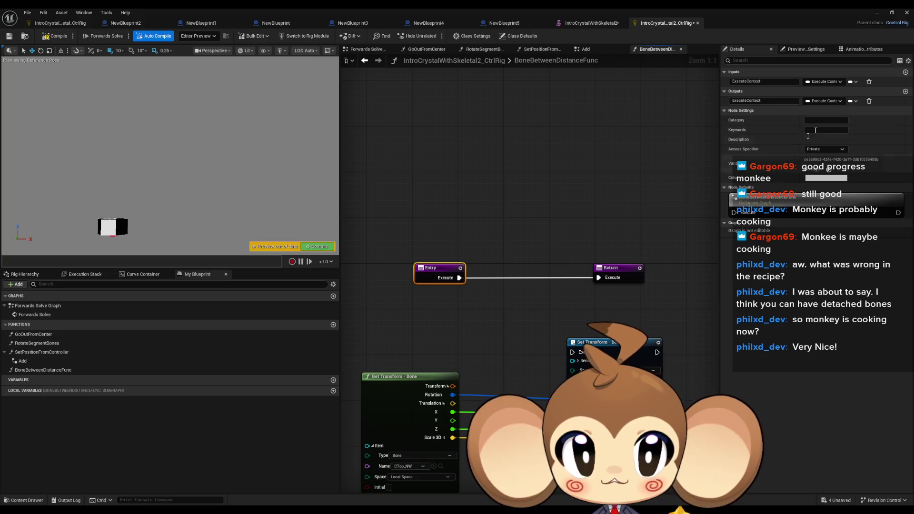
{"action": "left_click", "coordinate": [905, 72]}
{"action": "left_click", "coordinate": [905, 72]}
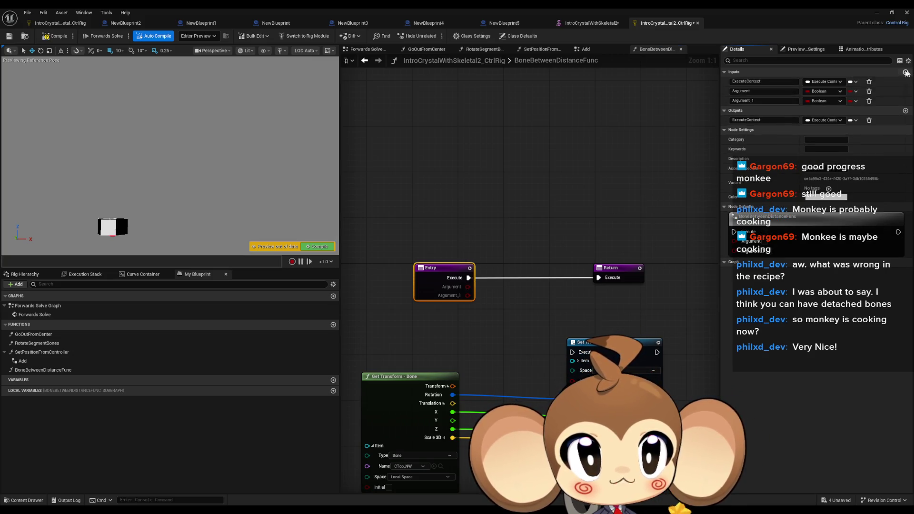
Set both new inputs to the Rig Element Key type.
{"action": "left_click", "coordinate": [823, 92]}
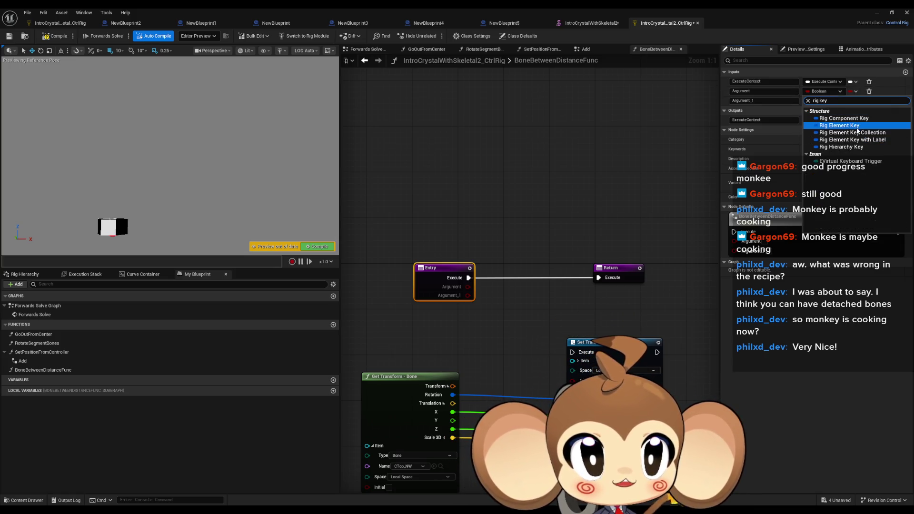
{"action": "left_click", "coordinate": [859, 125]}
{"action": "left_click", "coordinate": [852, 101]}
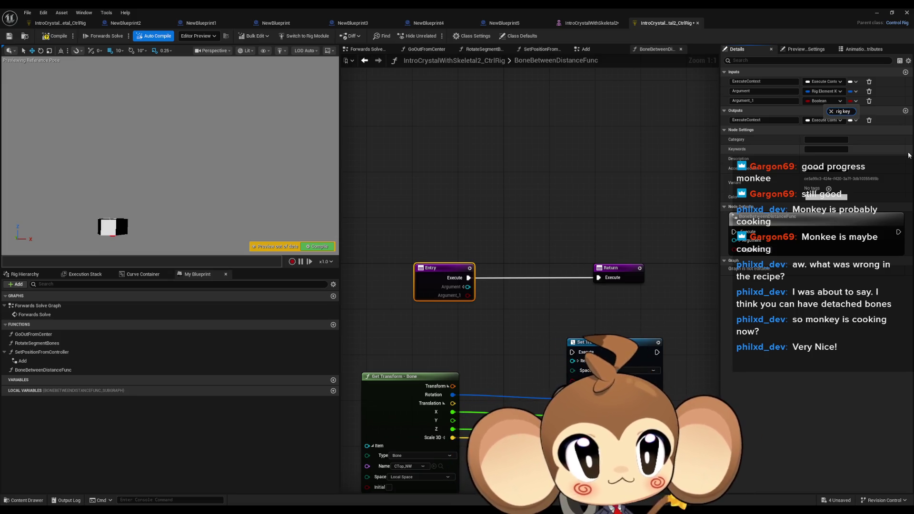
{"action": "left_click", "coordinate": [841, 101]}
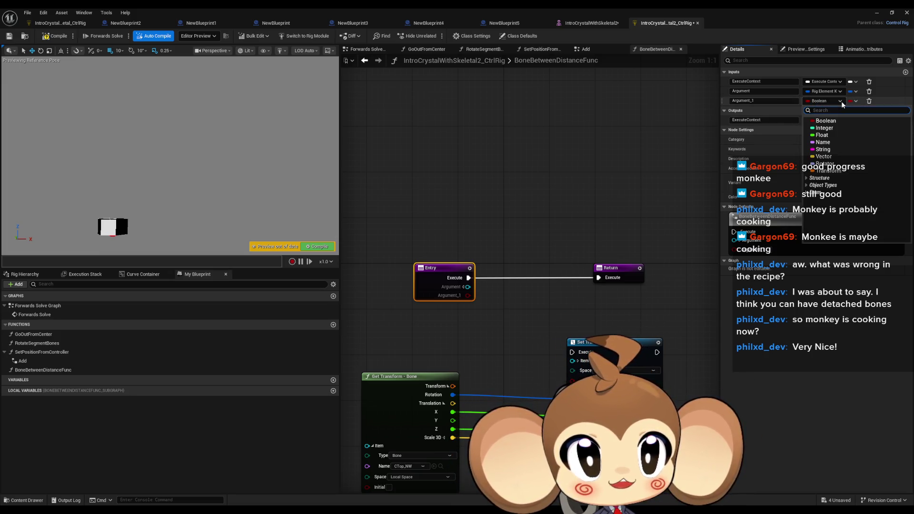
{"action": "type", "text": "rig key"}
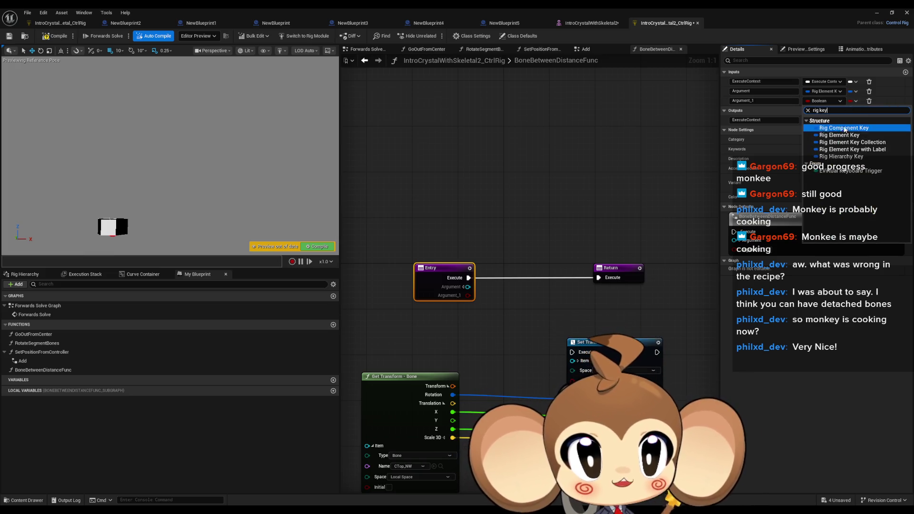
{"action": "key", "text": "Return"}
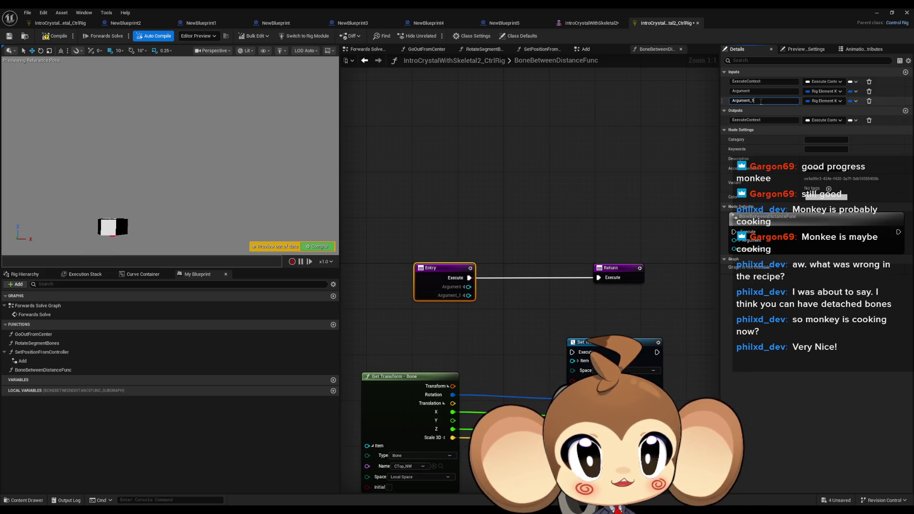
Name the inputs control and bones.
{"action": "double_click", "coordinate": [762, 102]}
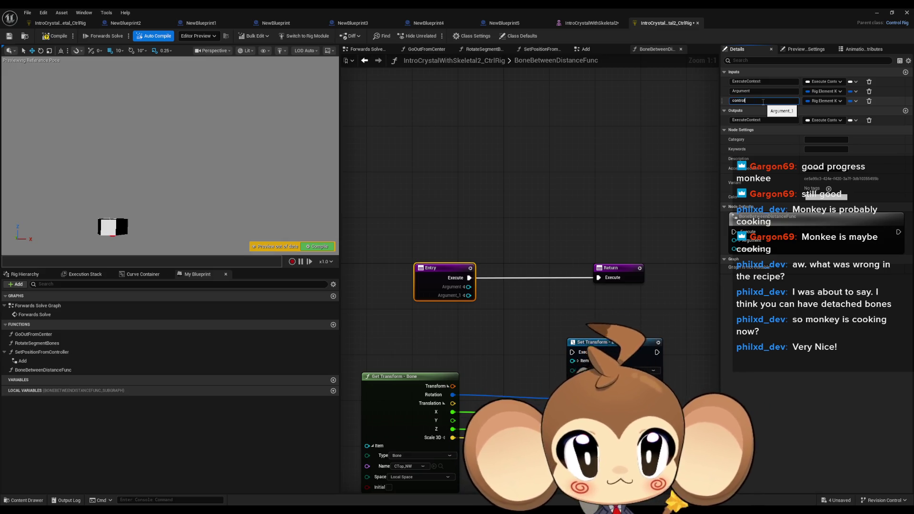
{"action": "key", "text": "Return"}
{"action": "left_click", "coordinate": [751, 90]}
{"action": "type", "text": "bones"}
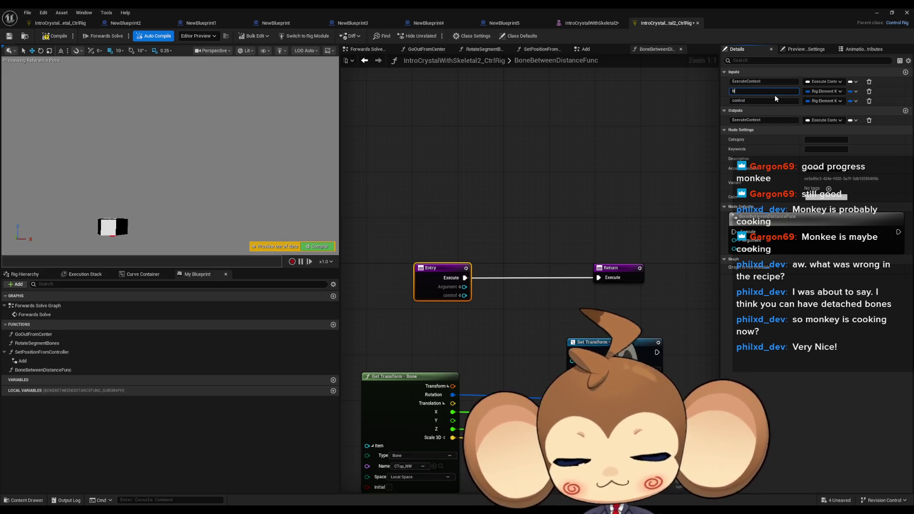
{"action": "key", "text": "Return"}
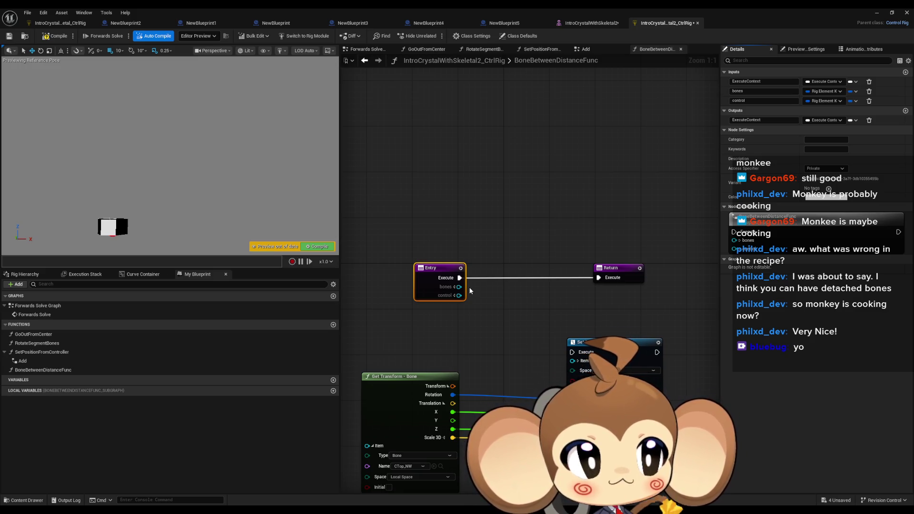
{"action": "scroll", "coordinate": [478, 252], "scroll_direction": "down", "scroll_amount": 1}
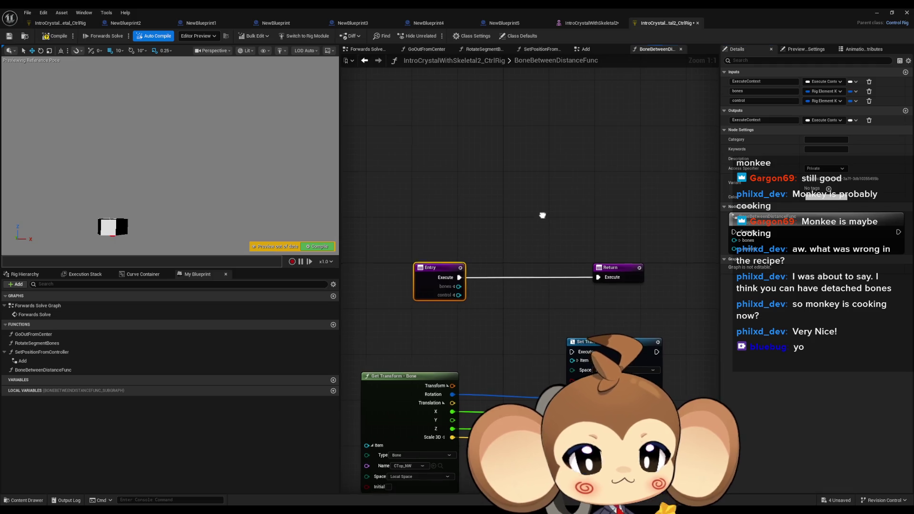
Make bones an array input and feed control into Get Transform - Control.
{"action": "left_click", "coordinate": [855, 90]}
{"action": "left_click", "coordinate": [842, 105]}
{"action": "scroll", "coordinate": [480, 360], "scroll_direction": "up", "scroll_amount": 1}
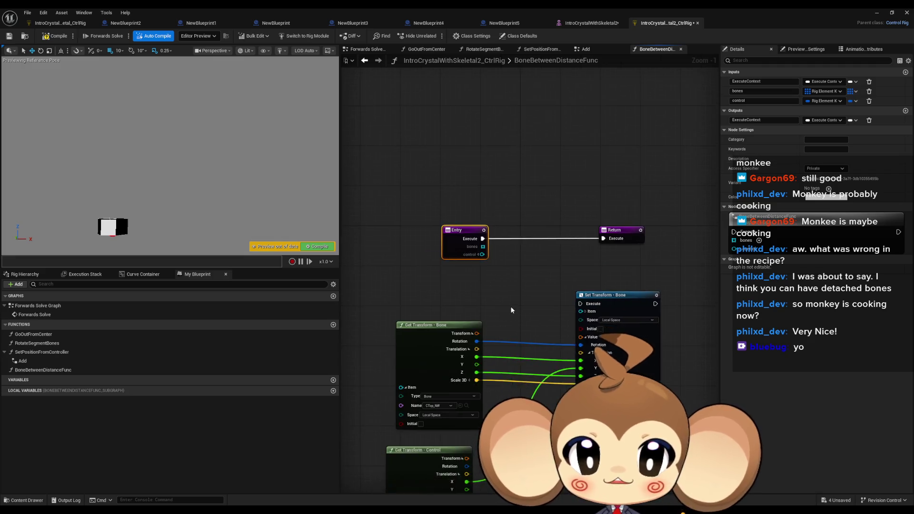
{"action": "mouse_move", "coordinate": [497, 305]}
{"action": "left_mouse_down"}
{"action": "mouse_move", "coordinate": [479, 274]}
{"action": "mouse_move", "coordinate": [455, 411]}
{"action": "mouse_move", "coordinate": [466, 391]}
{"action": "left_mouse_up"}
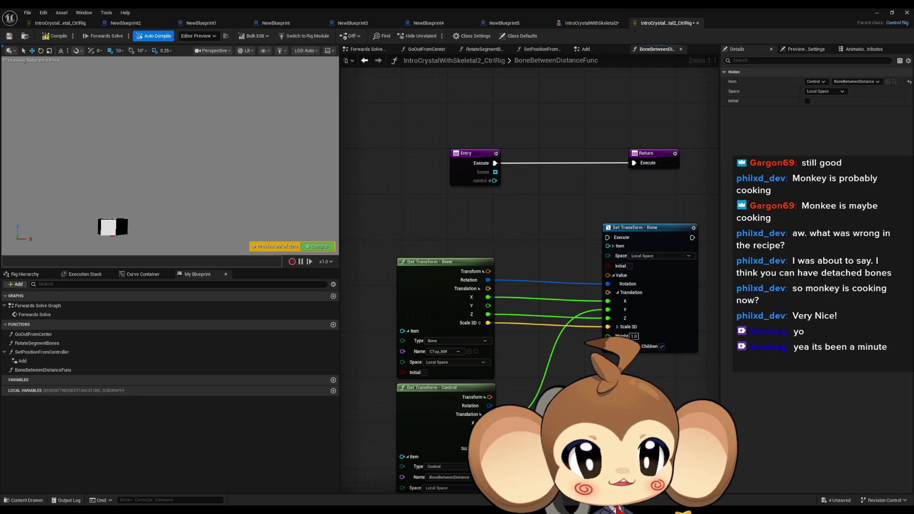
{"action": "scroll", "coordinate": [708, 350], "scroll_direction": "down", "scroll_amount": 2}
{"action": "mouse_move", "coordinate": [453, 320]}
{"action": "left_mouse_down"}
{"action": "mouse_move", "coordinate": [508, 376]}
{"action": "mouse_move", "coordinate": [551, 356]}
{"action": "left_mouse_up"}
{"action": "scroll", "coordinate": [648, 369], "scroll_direction": "up", "scroll_amount": 2}
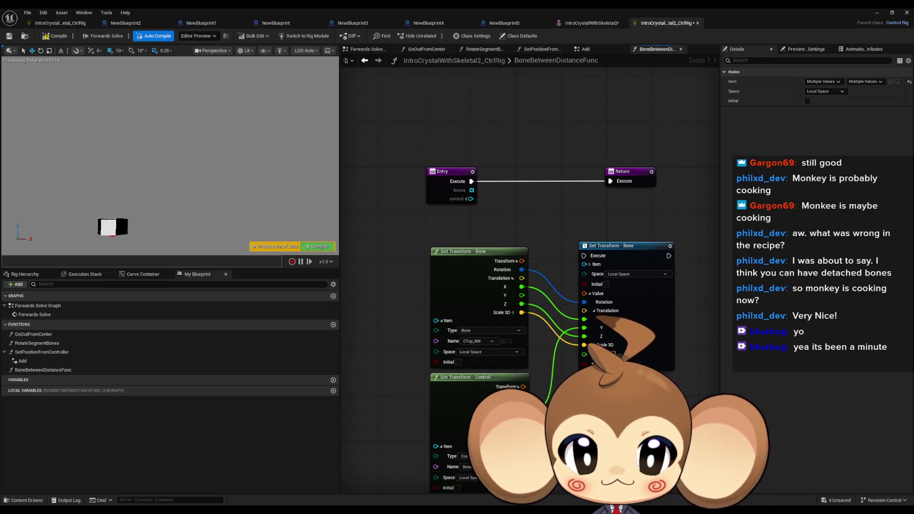
{"action": "mouse_move", "coordinate": [435, 447]}
{"action": "left_mouse_down"}
{"action": "mouse_move", "coordinate": [432, 329]}
{"action": "mouse_move", "coordinate": [471, 198]}
{"action": "left_mouse_up"}
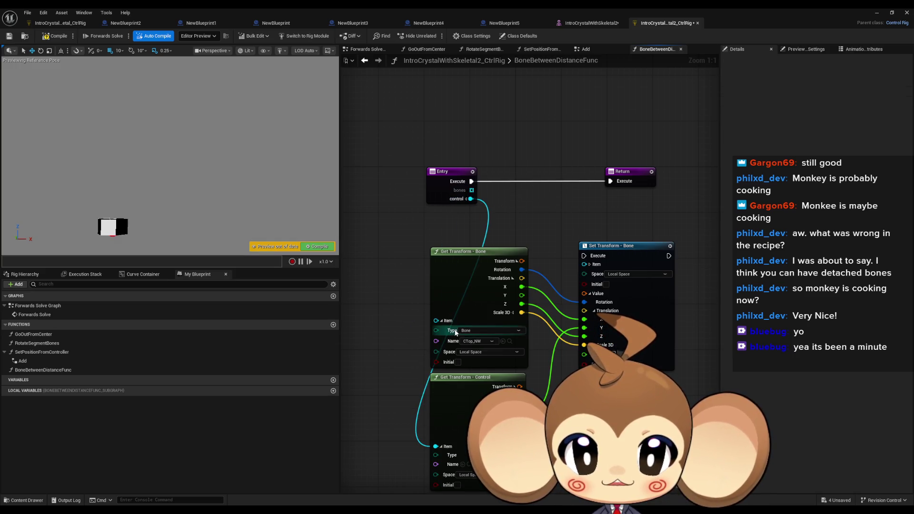
Add a For Each over bones, wiring Completed to Return and the loop to Set Transform.
{"action": "type", "text": "f"}
{"action": "mouse_move", "coordinate": [471, 190]}
{"action": "left_mouse_down"}
{"action": "mouse_move", "coordinate": [504, 209]}
{"action": "mouse_move", "coordinate": [510, 181]}
{"action": "mouse_move", "coordinate": [498, 181]}
{"action": "mouse_move", "coordinate": [517, 162]}
{"action": "mouse_move", "coordinate": [450, 320]}
{"action": "mouse_move", "coordinate": [435, 320]}
{"action": "left_mouse_up"}
{"action": "type", "text": "or each"}
{"action": "key", "text": "Return"}
{"action": "left_click_drag", "start_coordinate": [563, 227], "coordinate": [526, 227]}
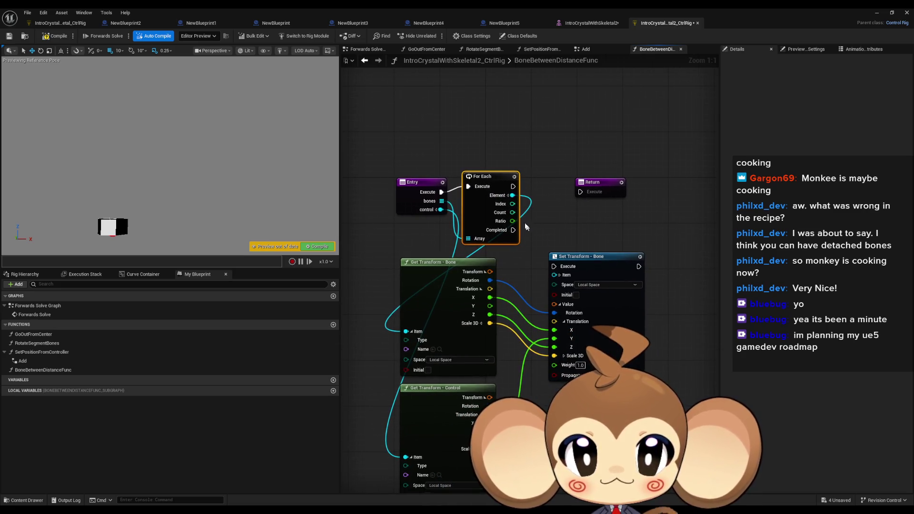
{"action": "mouse_move", "coordinate": [489, 177]}
{"action": "left_mouse_down"}
{"action": "mouse_move", "coordinate": [529, 212]}
{"action": "mouse_move", "coordinate": [553, 275]}
{"action": "left_mouse_up"}
{"action": "left_click_drag", "start_coordinate": [512, 235], "coordinate": [580, 192]}
{"action": "left_click_drag", "start_coordinate": [511, 192], "coordinate": [553, 266]}
{"action": "left_click", "coordinate": [712, 213]}
Compile, then drop a BoneBetweenDistanceFunc node into the Forwards Solve graph.
{"action": "left_click", "coordinate": [56, 38]}
{"action": "double_click", "coordinate": [36, 305]}
{"action": "mouse_move", "coordinate": [48, 370]}
{"action": "left_mouse_down"}
{"action": "mouse_move", "coordinate": [609, 243]}
{"action": "mouse_move", "coordinate": [520, 147]}
{"action": "mouse_move", "coordinate": [525, 228]}
{"action": "left_mouse_up"}
{"action": "scroll", "coordinate": [526, 151], "scroll_direction": "up", "scroll_amount": 3}
{"action": "scroll", "coordinate": [526, 152], "scroll_direction": "up", "scroll_amount": 1}
{"action": "left_click", "coordinate": [506, 228]}
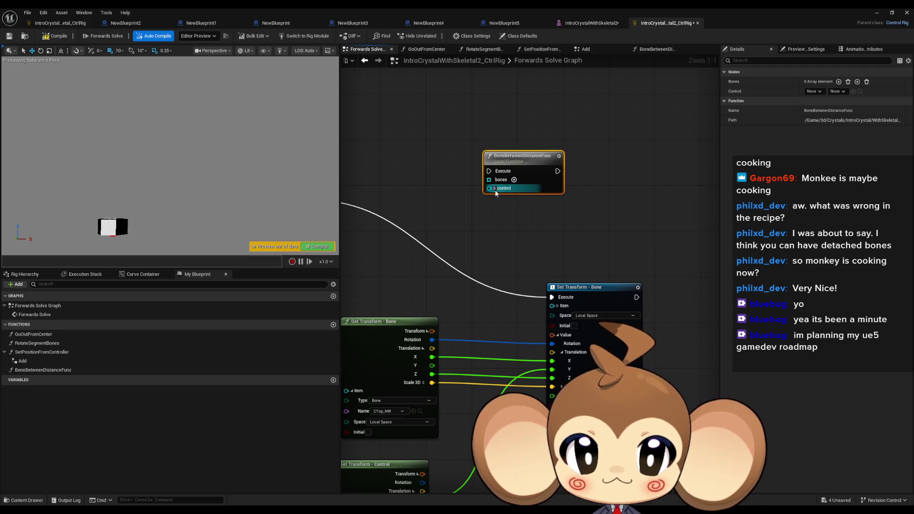
Set the function node's control input to BottomTranslation.
{"action": "mouse_move", "coordinate": [496, 268]}
{"action": "left_mouse_down"}
{"action": "mouse_move", "coordinate": [490, 253]}
{"action": "mouse_move", "coordinate": [544, 152]}
{"action": "left_mouse_up"}
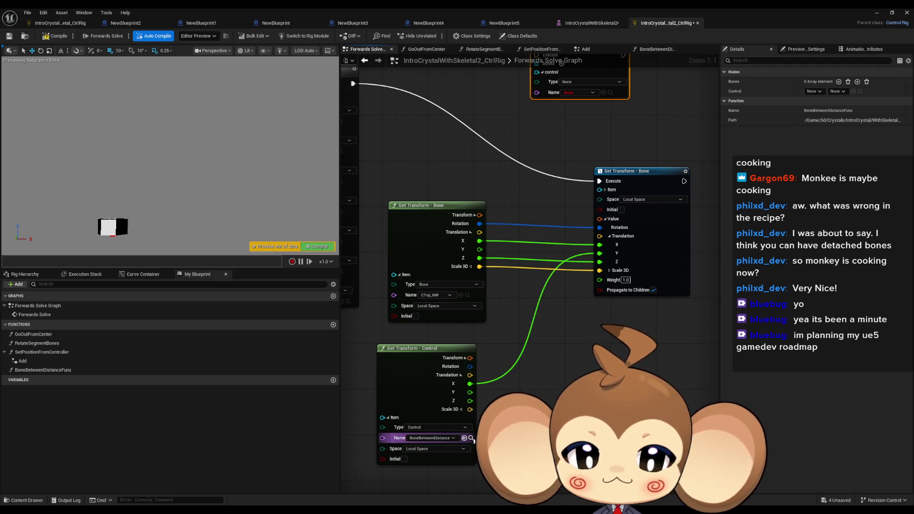
{"action": "left_click", "coordinate": [603, 92]}
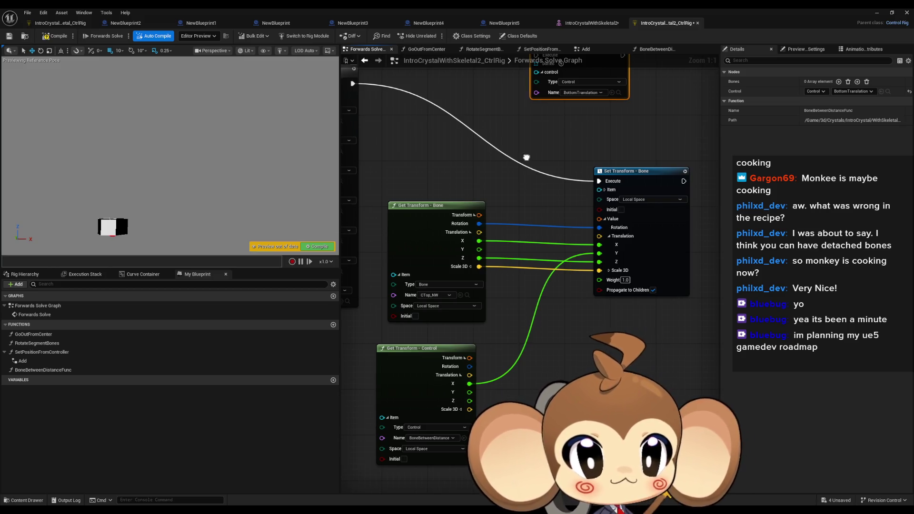
{"action": "left_click_drag", "start_coordinate": [524, 175], "coordinate": [541, 257]}
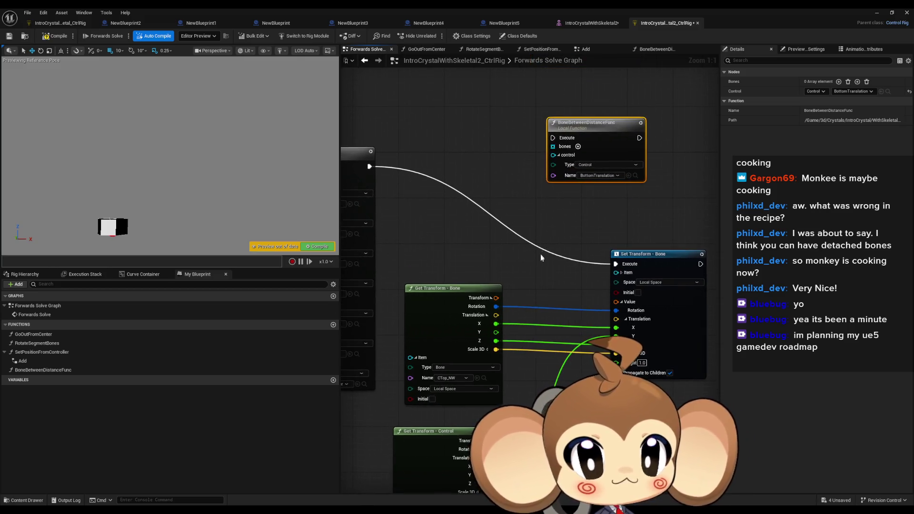
Add six element slots to the bones array.
{"action": "left_click", "coordinate": [578, 146]}
{"action": "left_click", "coordinate": [579, 146]}
{"action": "left_click", "coordinate": [578, 146]}
{"action": "left_click", "coordinate": [579, 146]}
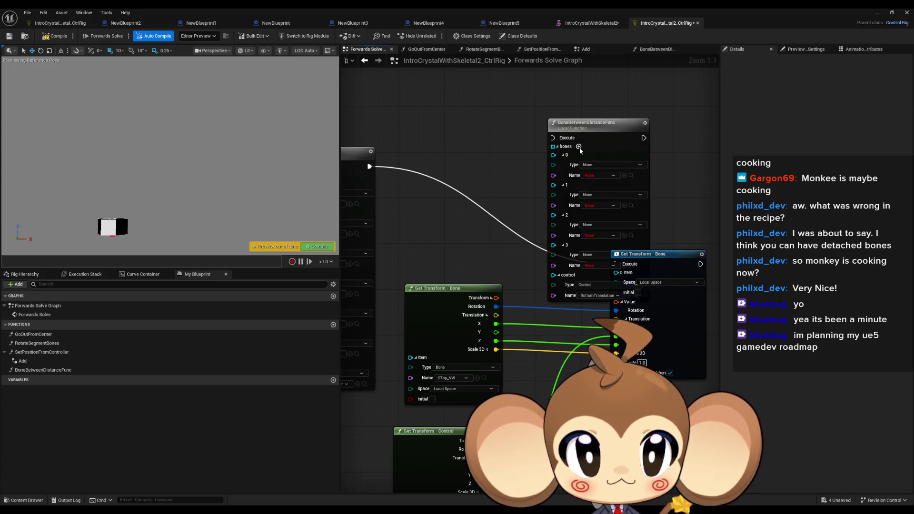
{"action": "left_click", "coordinate": [578, 146]}
{"action": "left_click", "coordinate": [578, 147]}
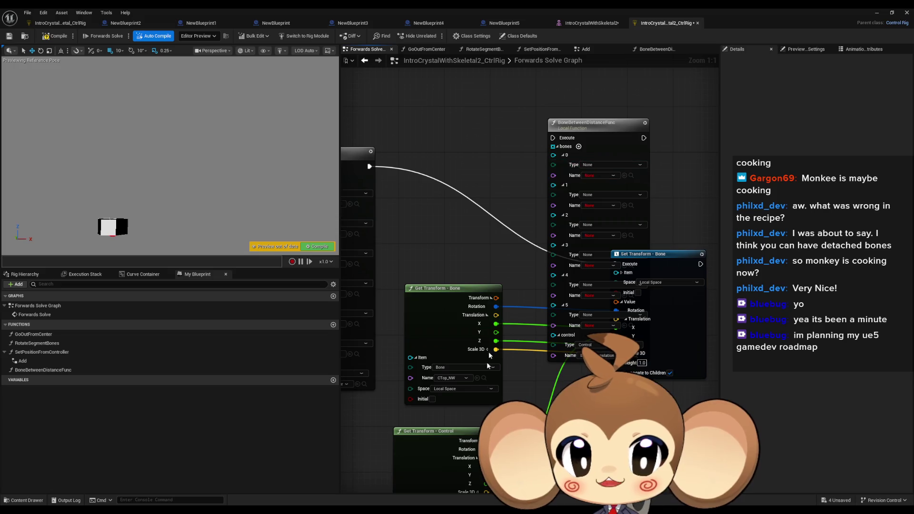
Show the bone hierarchy and remove two extra bone slots.
{"action": "left_click", "coordinate": [484, 378]}
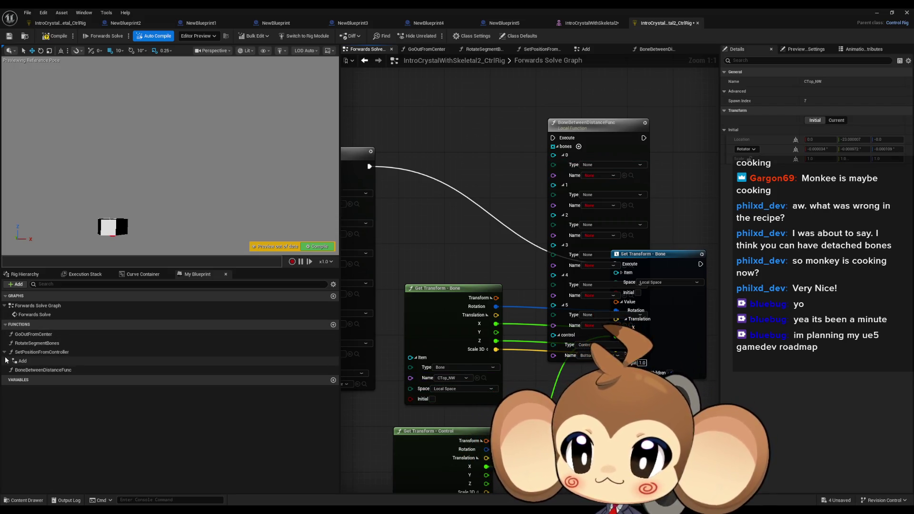
{"action": "left_click", "coordinate": [24, 274]}
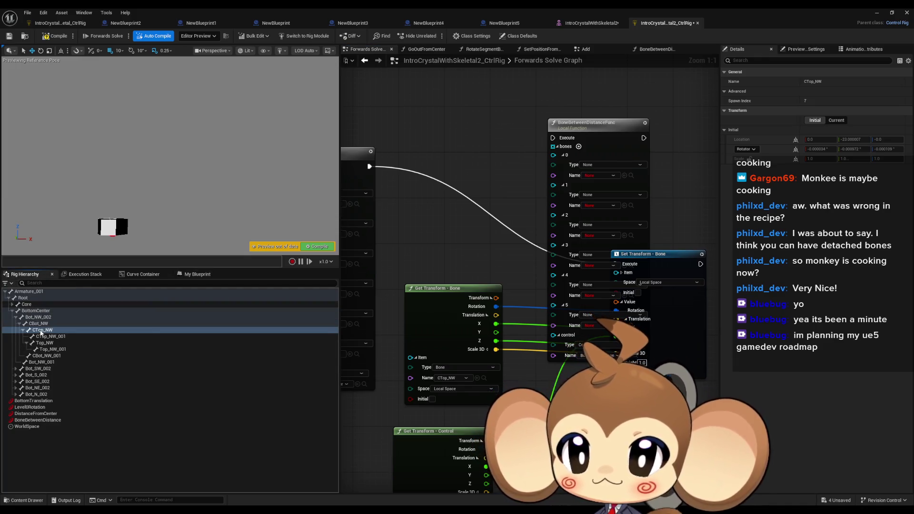
{"action": "mouse_move", "coordinate": [598, 136]}
{"action": "left_mouse_down"}
{"action": "mouse_move", "coordinate": [562, 72]}
{"action": "mouse_move", "coordinate": [547, 95]}
{"action": "left_mouse_up"}
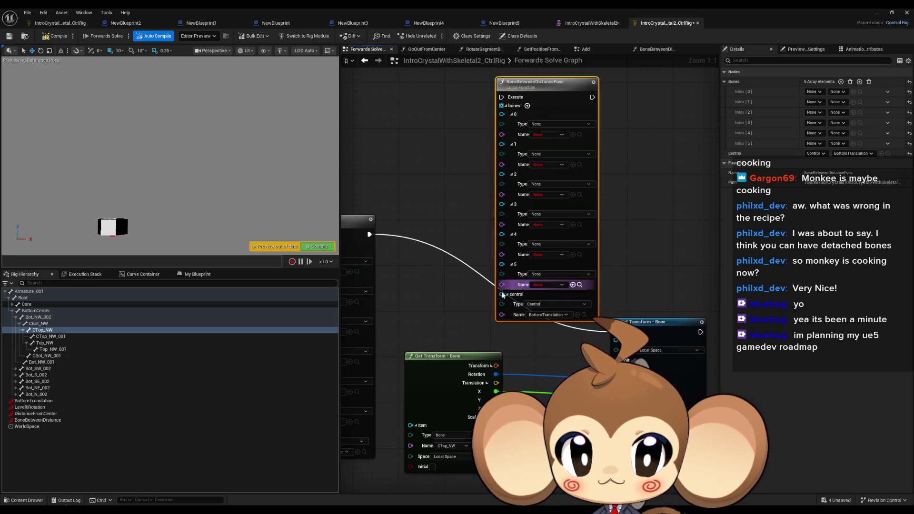
{"action": "right_click", "coordinate": [502, 265]}
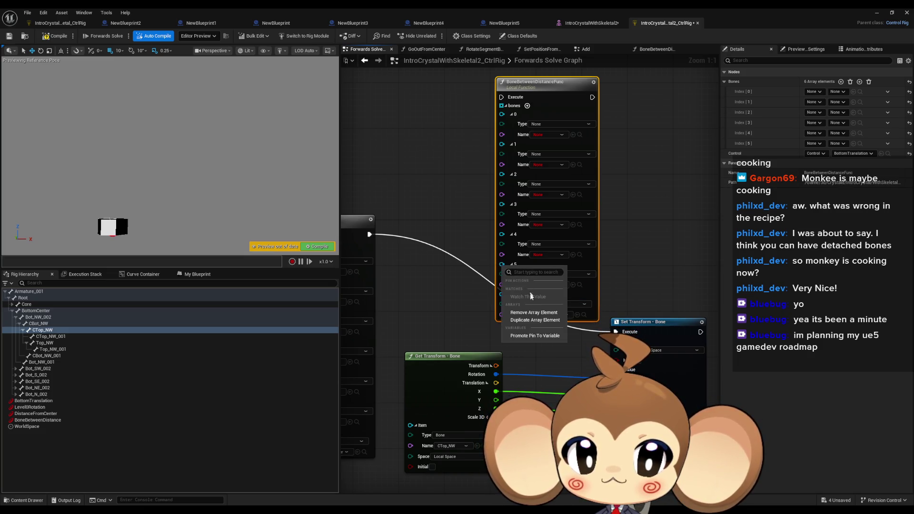
{"action": "left_click", "coordinate": [532, 312]}
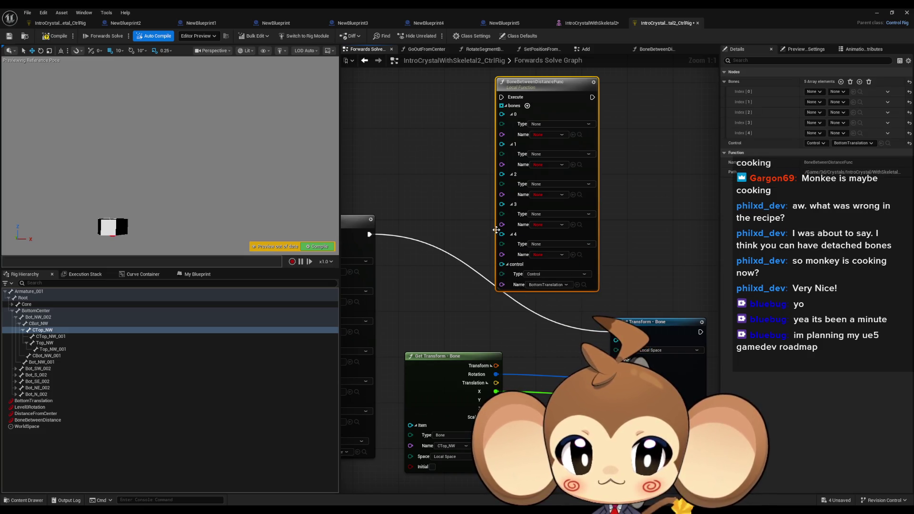
{"action": "right_click", "coordinate": [502, 233]}
{"action": "left_click", "coordinate": [528, 281]}
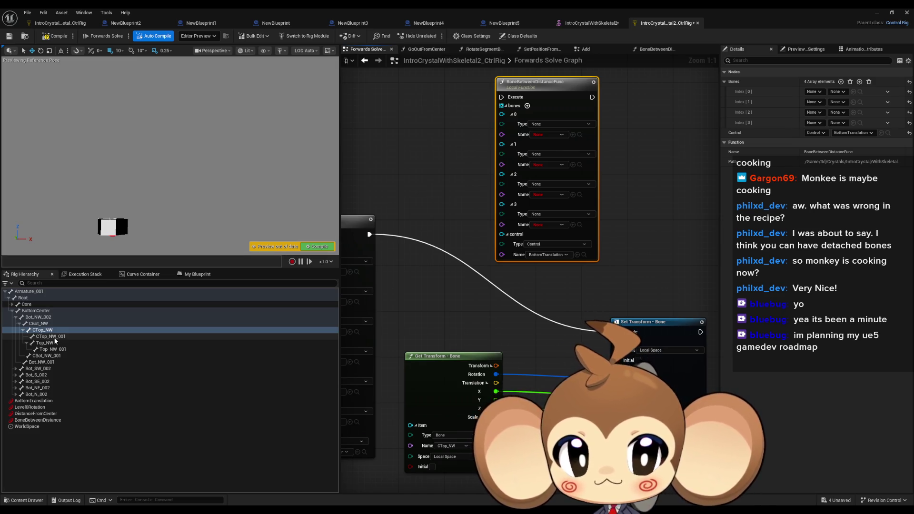
Remove slot 3 and fill bones 0–2 with CBot_NW, CTop_NW and CTop_NW_001.
{"action": "left_click", "coordinate": [53, 336]}
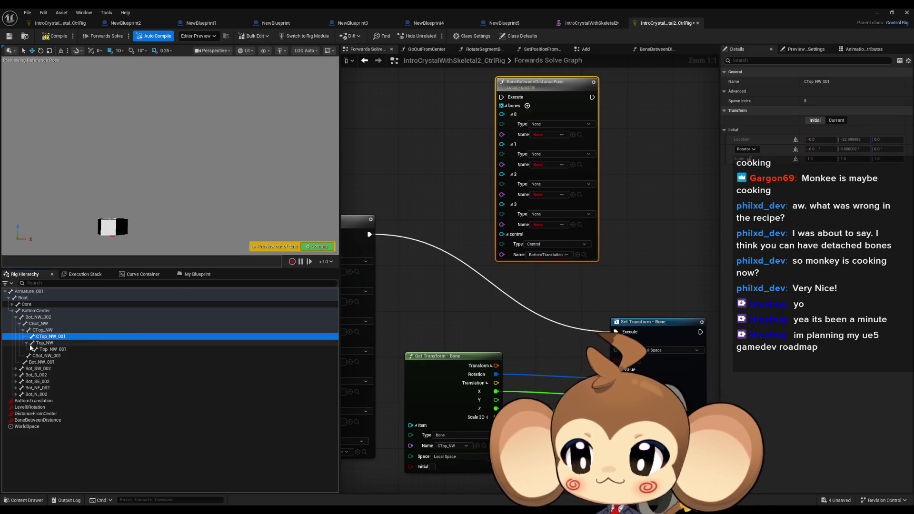
{"action": "key", "text": "Up"}
{"action": "key", "text": "Up"}
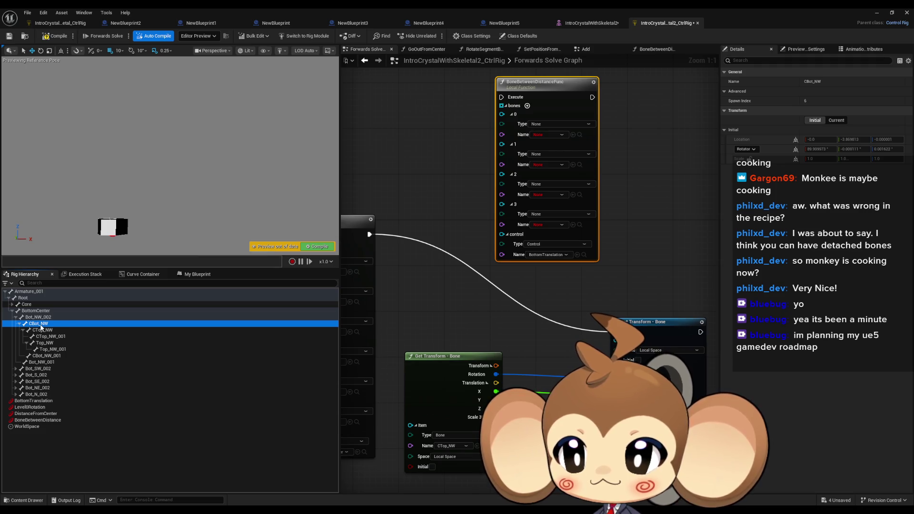
{"action": "right_click", "coordinate": [505, 206]}
{"action": "left_click", "coordinate": [534, 250]}
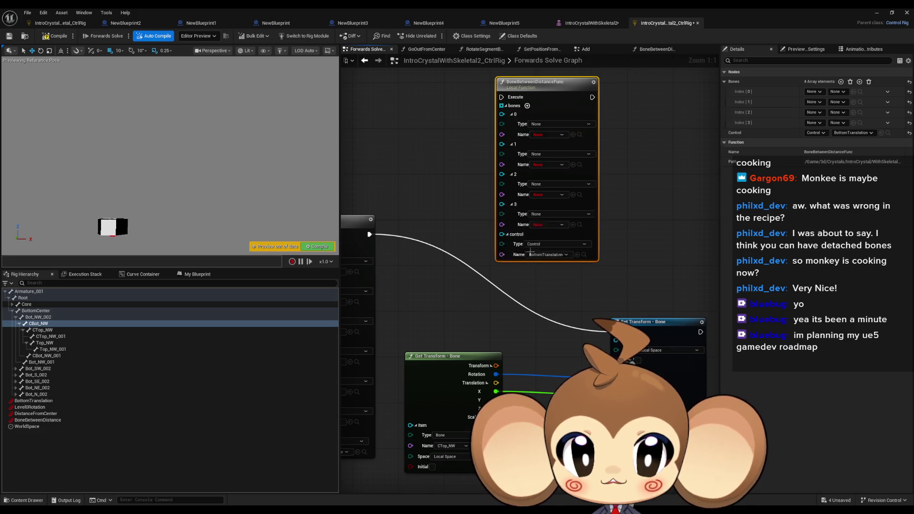
{"action": "left_click", "coordinate": [573, 135]}
{"action": "left_click", "coordinate": [52, 330]}
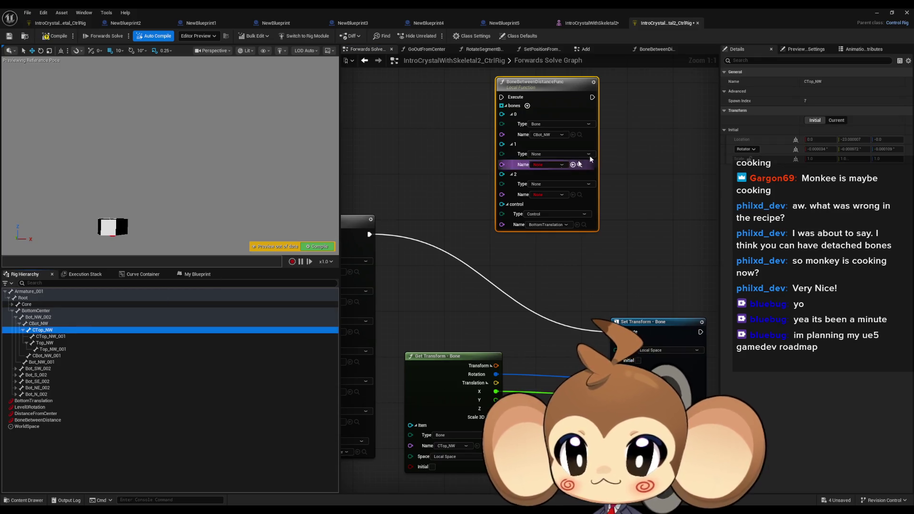
{"action": "left_click", "coordinate": [573, 165]}
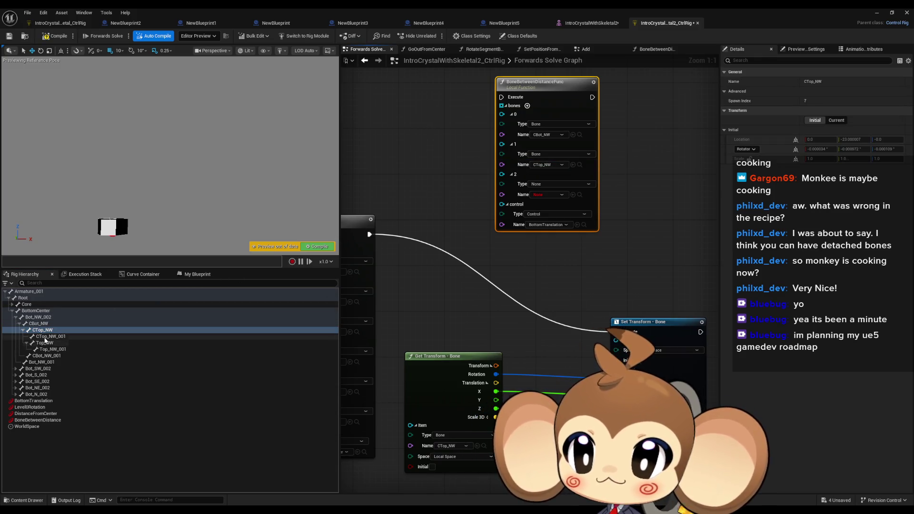
{"action": "left_click", "coordinate": [48, 336]}
{"action": "left_click", "coordinate": [573, 194]}
{"action": "left_click_drag", "start_coordinate": [543, 94], "coordinate": [369, 235]}
{"action": "left_click_drag", "start_coordinate": [398, 149], "coordinate": [442, 161]}
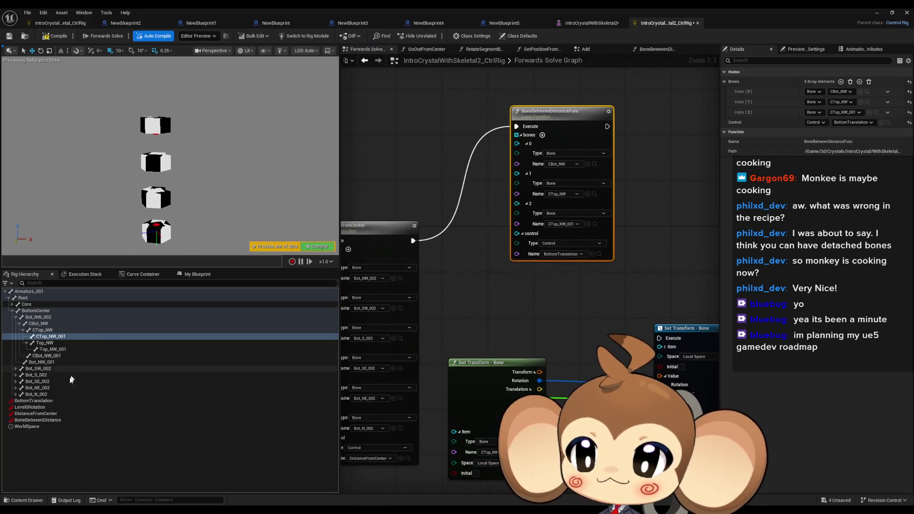
Drag the BoneBetweenDistance control far left in the preview, spreading the cubes.
{"action": "left_click", "coordinate": [55, 420]}
{"action": "left_click", "coordinate": [187, 125]}
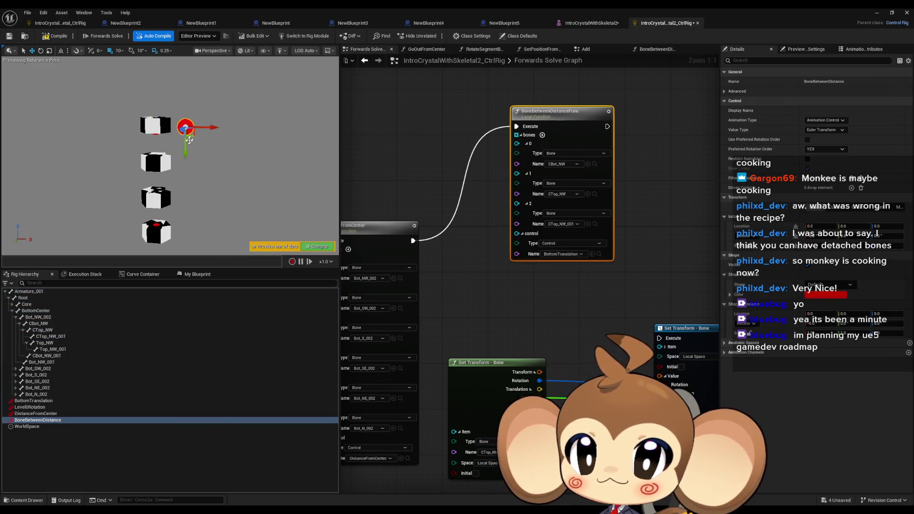
{"action": "left_click_drag", "start_coordinate": [175, 158], "coordinate": [155, 177]}
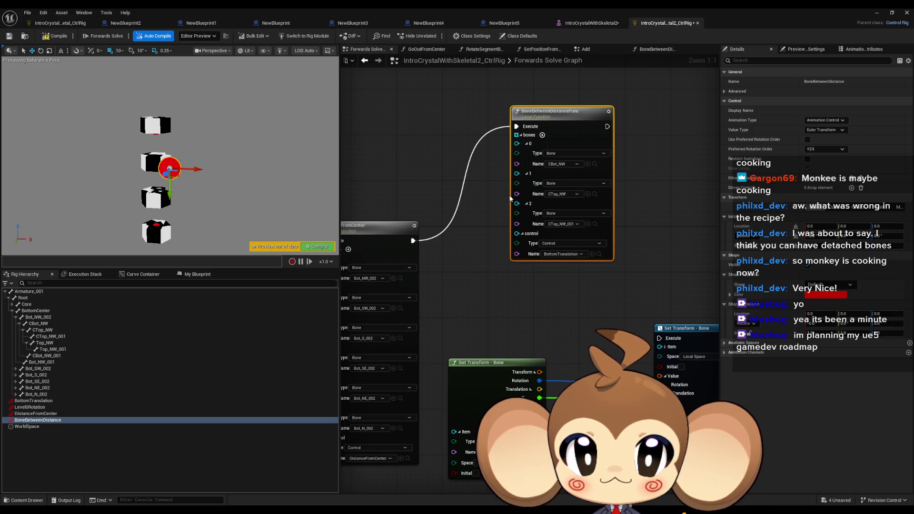
{"action": "left_click_drag", "start_coordinate": [645, 333], "coordinate": [366, 220]}
{"action": "mouse_move", "coordinate": [192, 175]}
{"action": "left_mouse_down"}
{"action": "mouse_move", "coordinate": [245, 170]}
{"action": "mouse_move", "coordinate": [53, 151]}
{"action": "mouse_move", "coordinate": [112, 163]}
{"action": "mouse_move", "coordinate": [78, 166]}
{"action": "mouse_move", "coordinate": [107, 165]}
{"action": "mouse_move", "coordinate": [97, 164]}
{"action": "left_mouse_up"}
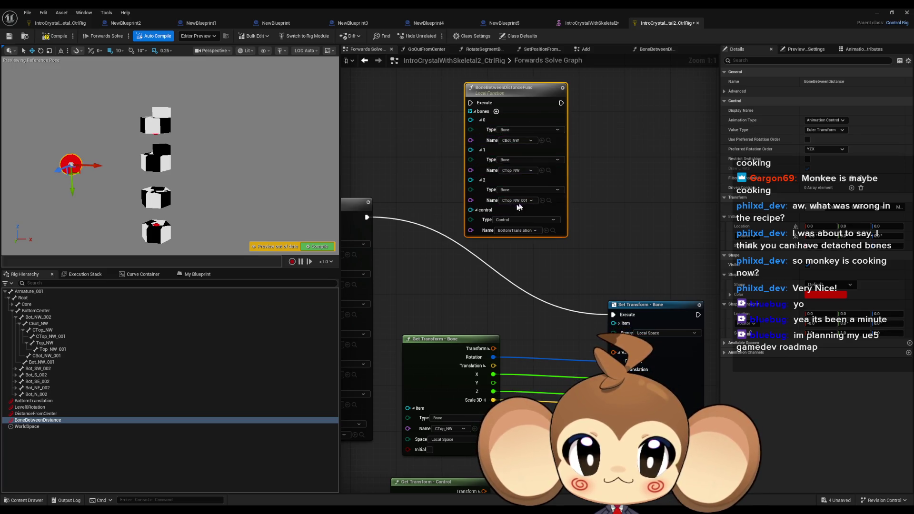
Remove bones slots 2 and 1, leaving only CBot_NW.
{"action": "right_click", "coordinate": [472, 183]}
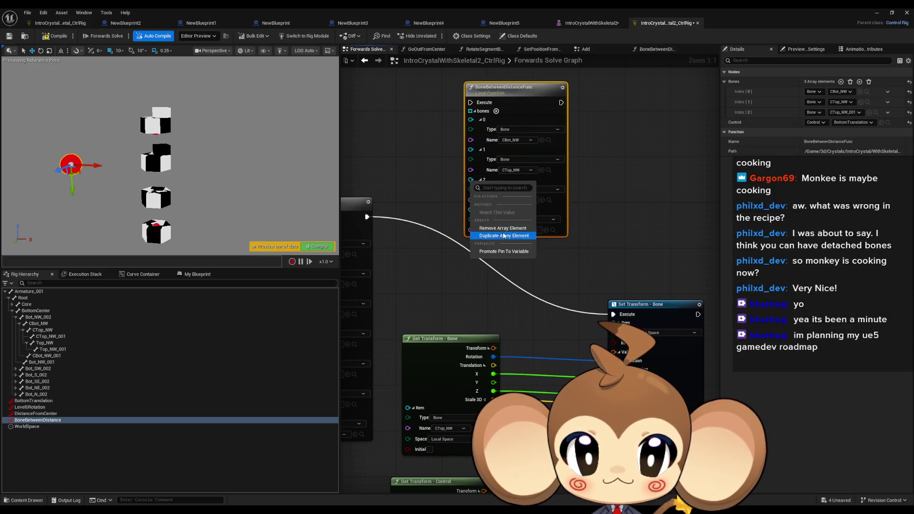
{"action": "left_click", "coordinate": [503, 227]}
{"action": "right_click", "coordinate": [474, 158]}
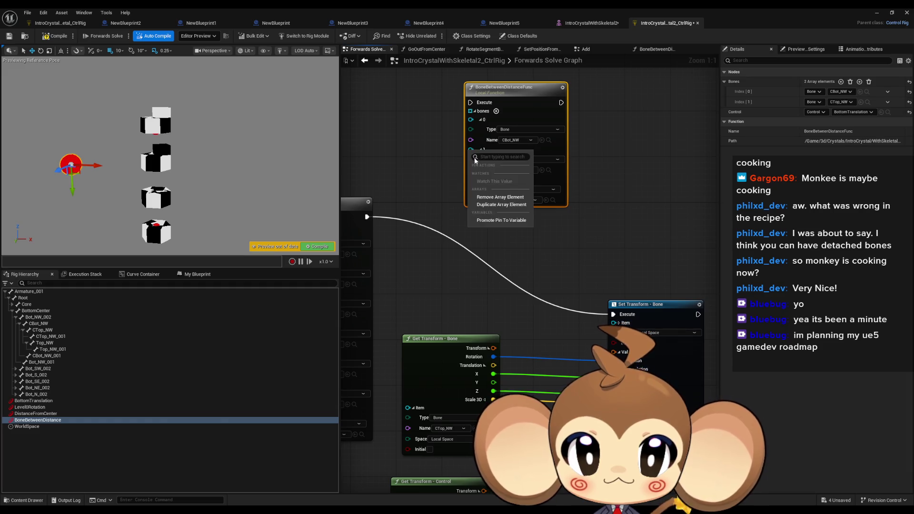
{"action": "left_click", "coordinate": [498, 197]}
Expand Set Transform's Item pin and open the BoneBetweenDistanceFunc graph.
{"action": "left_click_drag", "start_coordinate": [547, 260], "coordinate": [556, 134]}
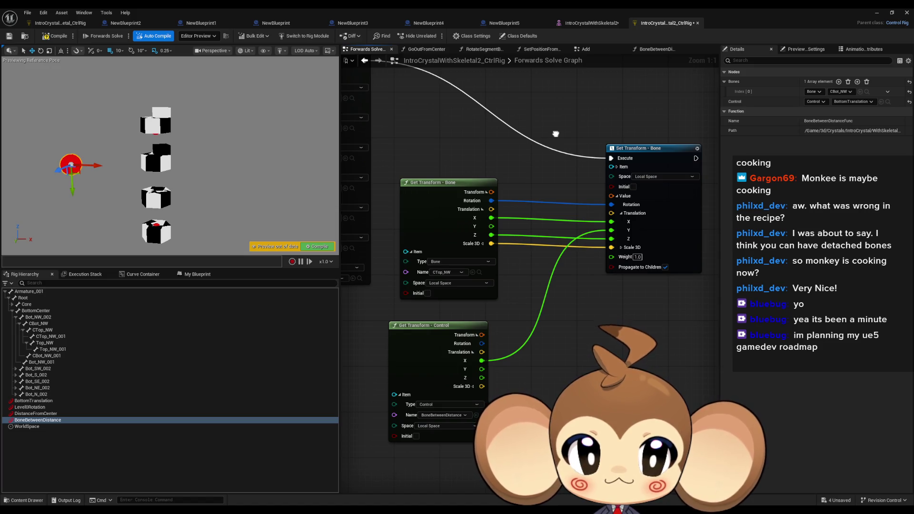
{"action": "left_click", "coordinate": [616, 167]}
{"action": "left_click_drag", "start_coordinate": [477, 153], "coordinate": [464, 284]}
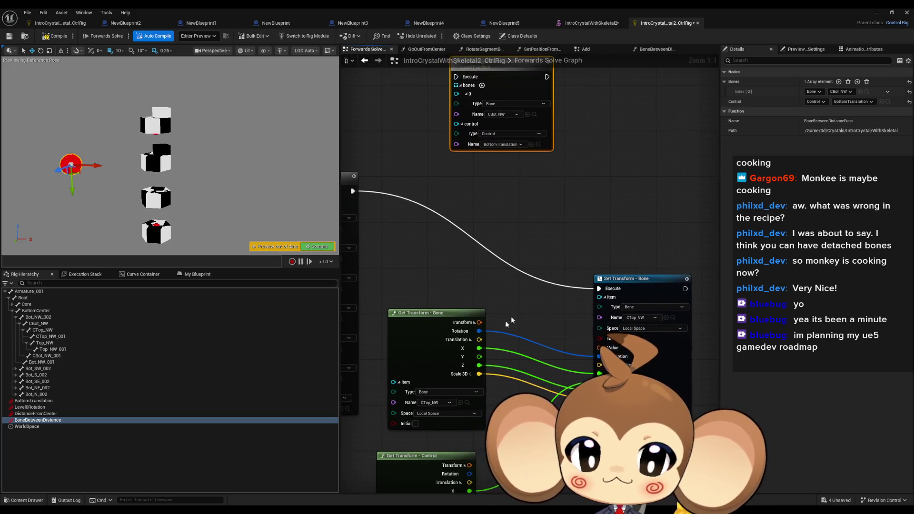
{"action": "left_click_drag", "start_coordinate": [545, 171], "coordinate": [548, 225]}
{"action": "double_click", "coordinate": [495, 121]}
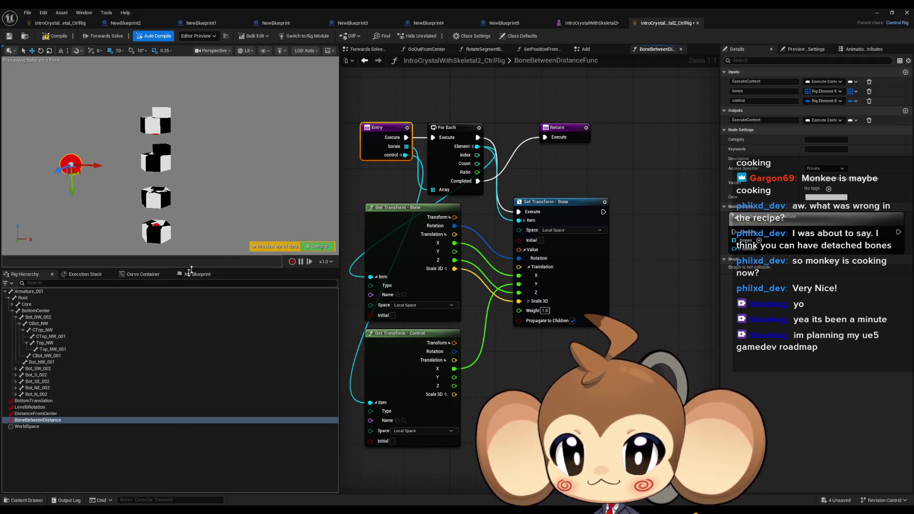
{"action": "left_click", "coordinate": [366, 49]}
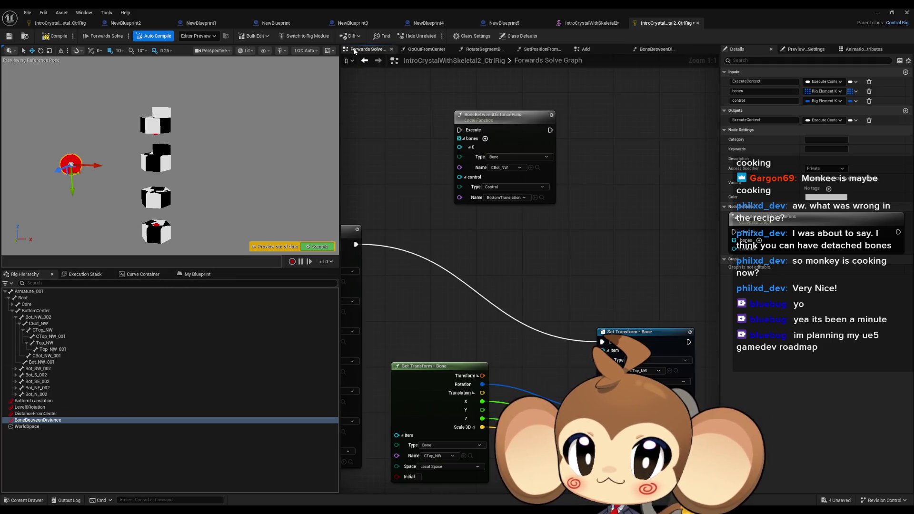
Wire execution into BoneBetweenDistanceFunc and slide the control to the second cube.
{"action": "mouse_move", "coordinate": [400, 251]}
{"action": "left_mouse_down"}
{"action": "mouse_move", "coordinate": [413, 261]}
{"action": "mouse_move", "coordinate": [508, 140]}
{"action": "left_mouse_up"}
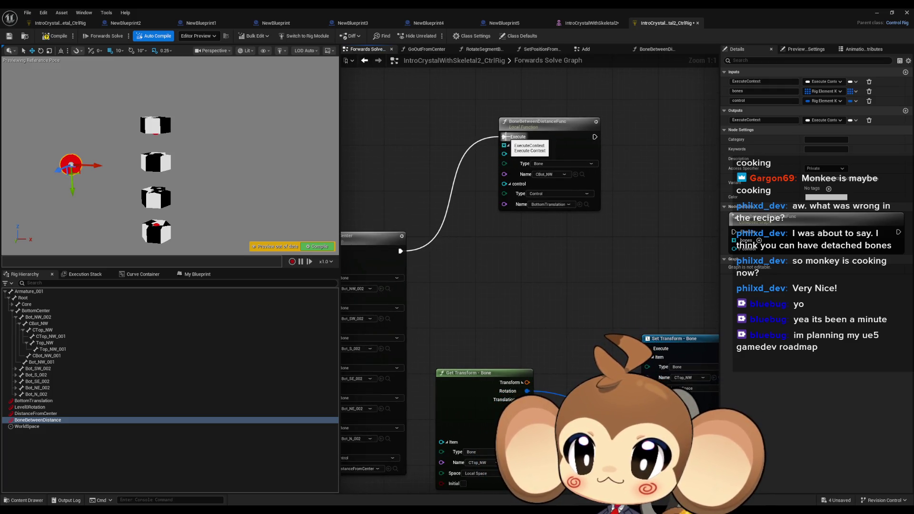
{"action": "mouse_move", "coordinate": [97, 165]}
{"action": "left_mouse_down"}
{"action": "mouse_move", "coordinate": [184, 178]}
{"action": "mouse_move", "coordinate": [164, 167]}
{"action": "left_mouse_up"}
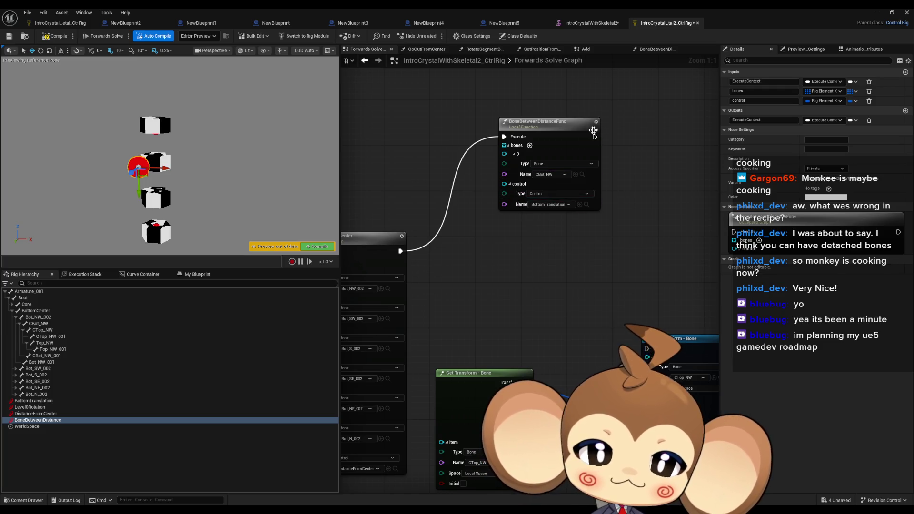
{"action": "left_click_drag", "start_coordinate": [592, 296], "coordinate": [541, 242]}
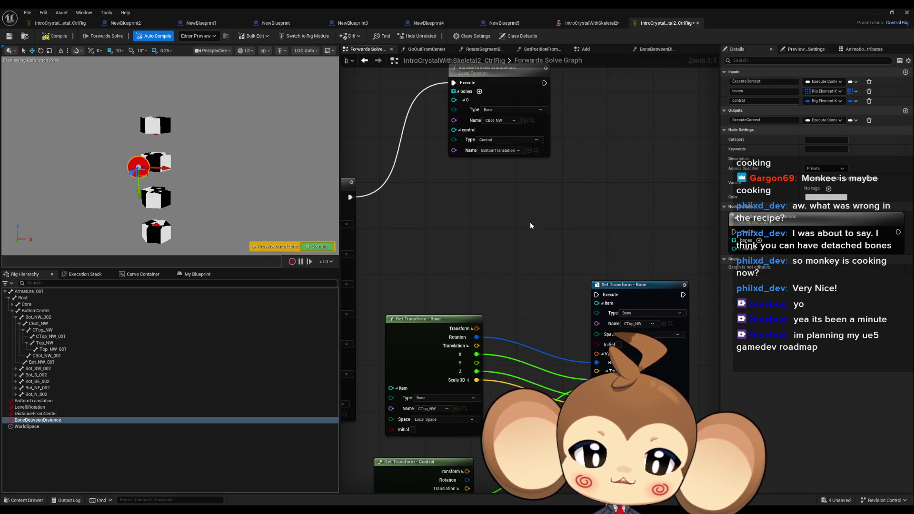
{"action": "left_click_drag", "start_coordinate": [517, 235], "coordinate": [522, 264]}
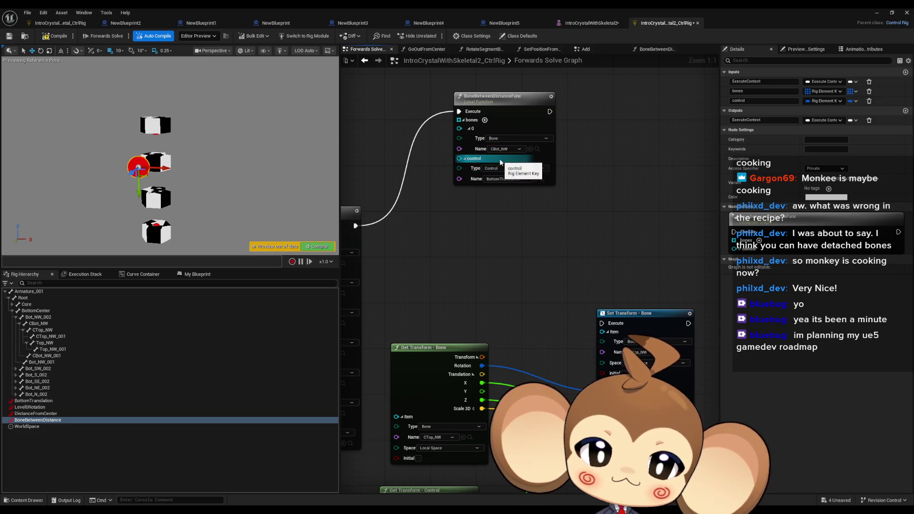
{"action": "mouse_move", "coordinate": [511, 220]}
{"action": "left_mouse_down"}
{"action": "mouse_move", "coordinate": [527, 234]}
{"action": "mouse_move", "coordinate": [496, 152]}
{"action": "left_mouse_up"}
Move the Get/Set Transform nodes up and route execution into Set Transform - Bone.
{"action": "mouse_move", "coordinate": [454, 242]}
{"action": "left_mouse_down"}
{"action": "mouse_move", "coordinate": [464, 219]}
{"action": "mouse_move", "coordinate": [590, 409]}
{"action": "left_mouse_up"}
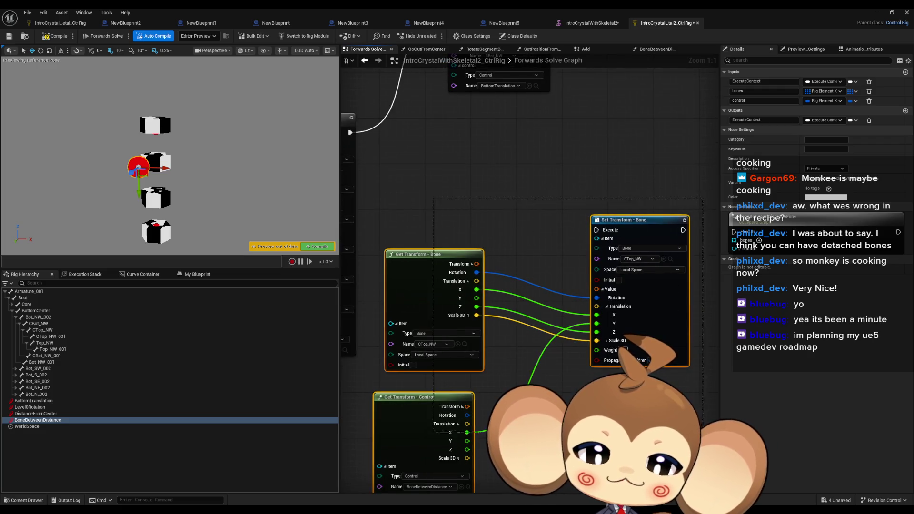
{"action": "left_click_drag", "start_coordinate": [640, 226], "coordinate": [656, 151]}
{"action": "left_click_drag", "start_coordinate": [545, 171], "coordinate": [578, 262]}
{"action": "left_click", "coordinate": [505, 145]}
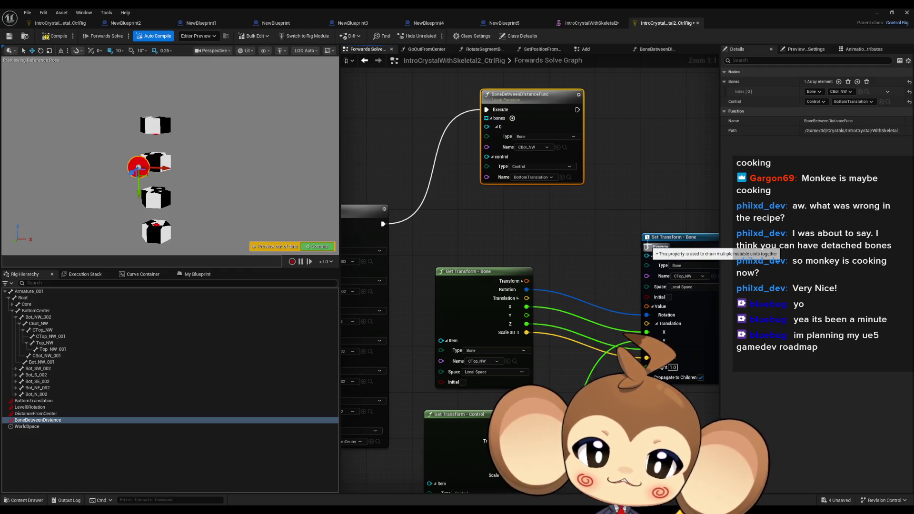
{"action": "left_click_drag", "start_coordinate": [444, 378], "coordinate": [442, 323]}
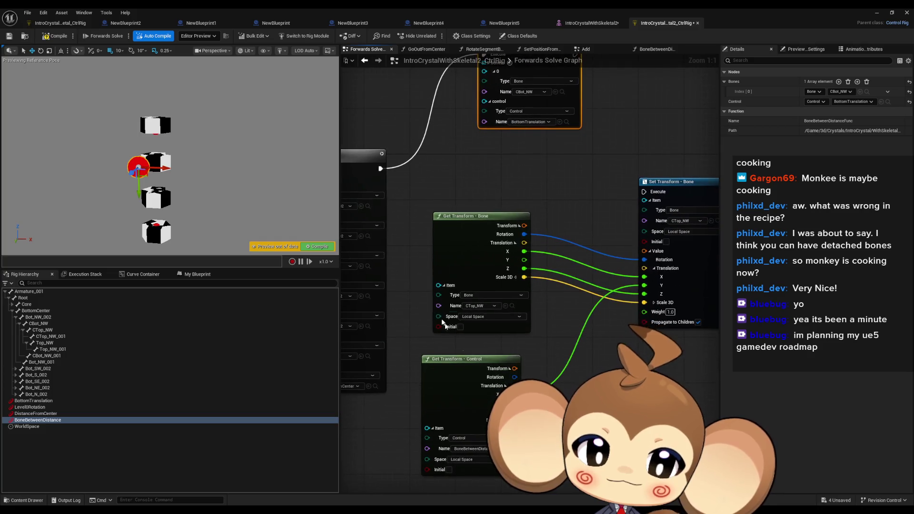
{"action": "mouse_move", "coordinate": [569, 287]}
{"action": "left_mouse_down"}
{"action": "mouse_move", "coordinate": [545, 339]}
{"action": "mouse_move", "coordinate": [546, 274]}
{"action": "mouse_move", "coordinate": [512, 361]}
{"action": "mouse_move", "coordinate": [559, 361]}
{"action": "left_mouse_up"}
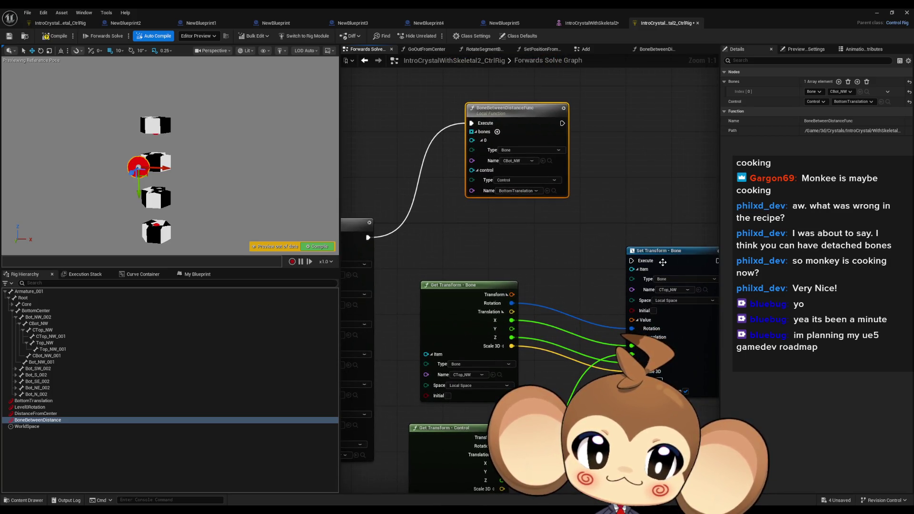
{"action": "mouse_move", "coordinate": [639, 263]}
{"action": "left_mouse_down"}
{"action": "mouse_move", "coordinate": [428, 261]}
{"action": "mouse_move", "coordinate": [371, 240]}
{"action": "left_mouse_up"}
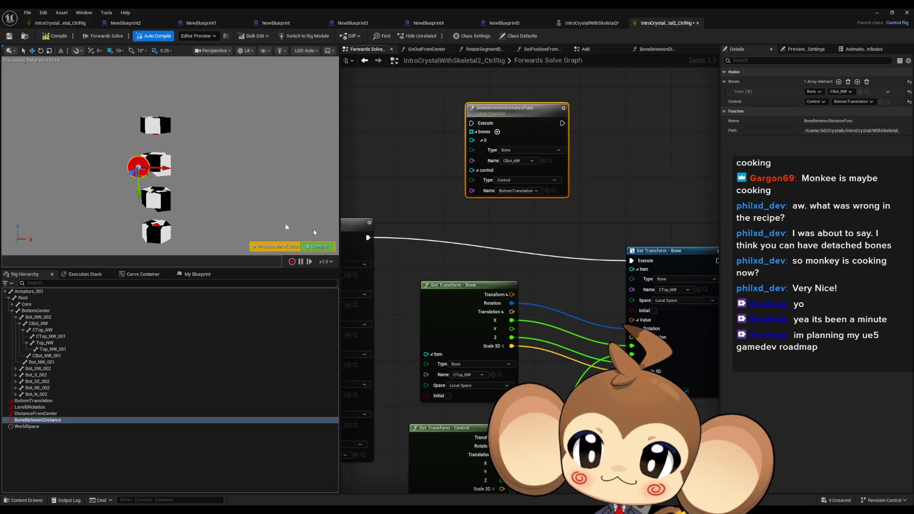
Slide the controls along X, save the rig asset and recompile to test the bones.
{"action": "left_click_drag", "start_coordinate": [166, 170], "coordinate": [203, 173]}
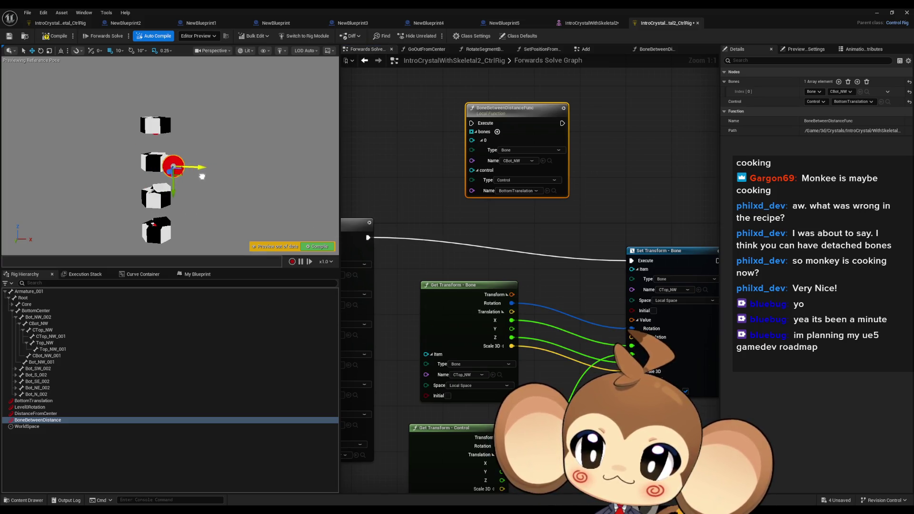
{"action": "key", "text": "ctrl+s"}
{"action": "mouse_move", "coordinate": [196, 130]}
{"action": "left_mouse_down"}
{"action": "mouse_move", "coordinate": [211, 132]}
{"action": "mouse_move", "coordinate": [188, 133]}
{"action": "mouse_move", "coordinate": [223, 136]}
{"action": "mouse_move", "coordinate": [166, 135]}
{"action": "mouse_move", "coordinate": [205, 134]}
{"action": "mouse_move", "coordinate": [190, 134]}
{"action": "left_mouse_up"}
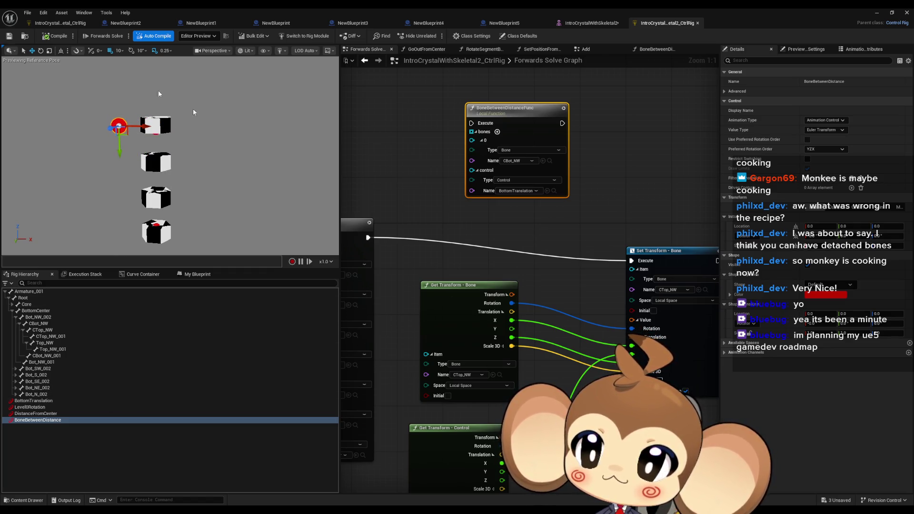
{"action": "left_click", "coordinate": [46, 38]}
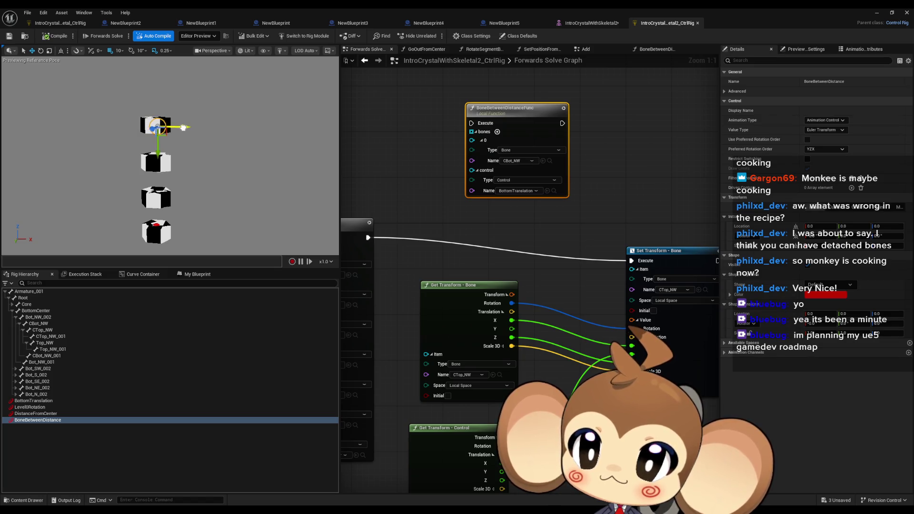
{"action": "left_click_drag", "start_coordinate": [197, 127], "coordinate": [176, 125]}
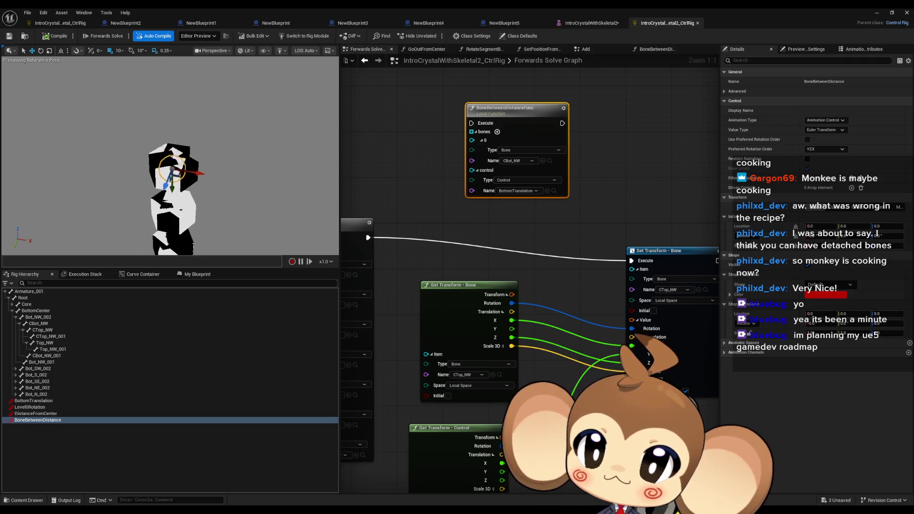
{"action": "mouse_move", "coordinate": [142, 134]}
{"action": "left_mouse_down"}
{"action": "mouse_move", "coordinate": [60, 135]}
{"action": "mouse_move", "coordinate": [79, 136]}
{"action": "mouse_move", "coordinate": [48, 145]}
{"action": "mouse_move", "coordinate": [59, 76]}
{"action": "mouse_move", "coordinate": [78, 142]}
{"action": "left_mouse_up"}
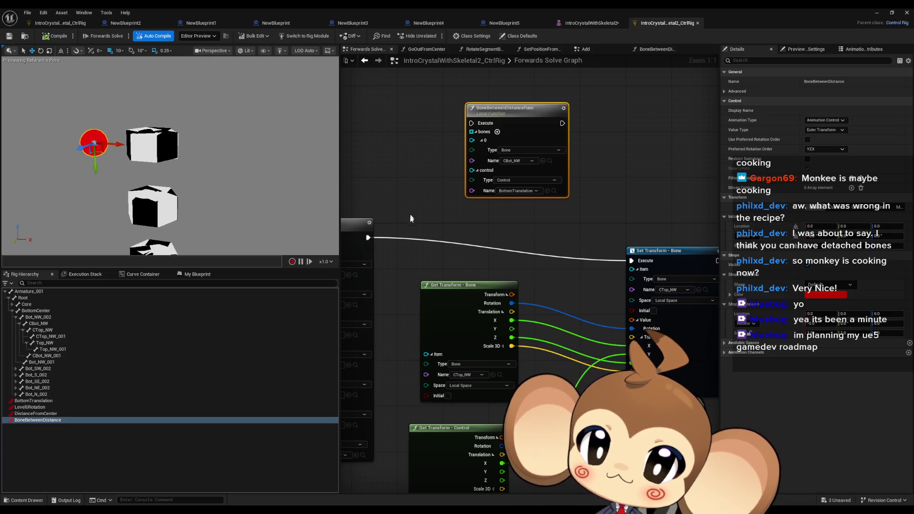
Try execution through BoneBetweenDistanceFunc, then route it back to Set Transform - Bone.
{"action": "left_click_drag", "start_coordinate": [367, 238], "coordinate": [473, 123]}
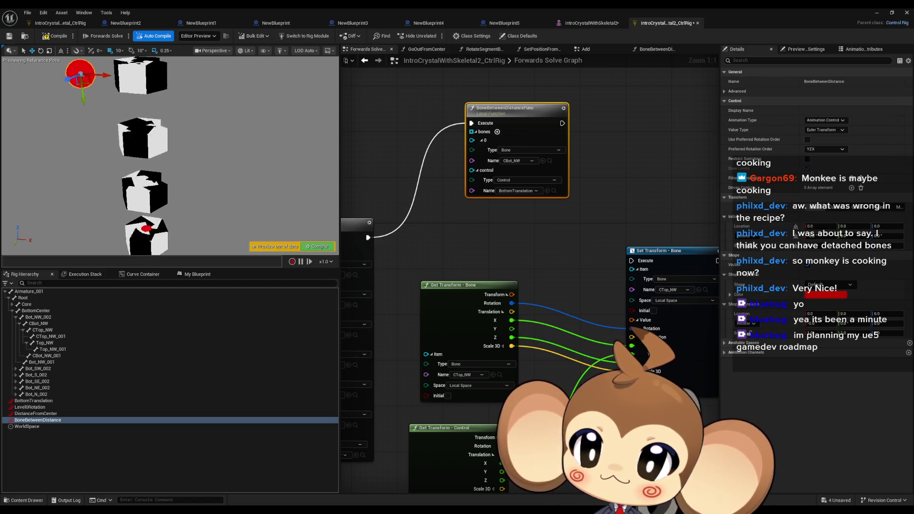
{"action": "mouse_move", "coordinate": [202, 186]}
{"action": "left_mouse_down"}
{"action": "mouse_move", "coordinate": [229, 146]}
{"action": "mouse_move", "coordinate": [219, 178]}
{"action": "left_mouse_up"}
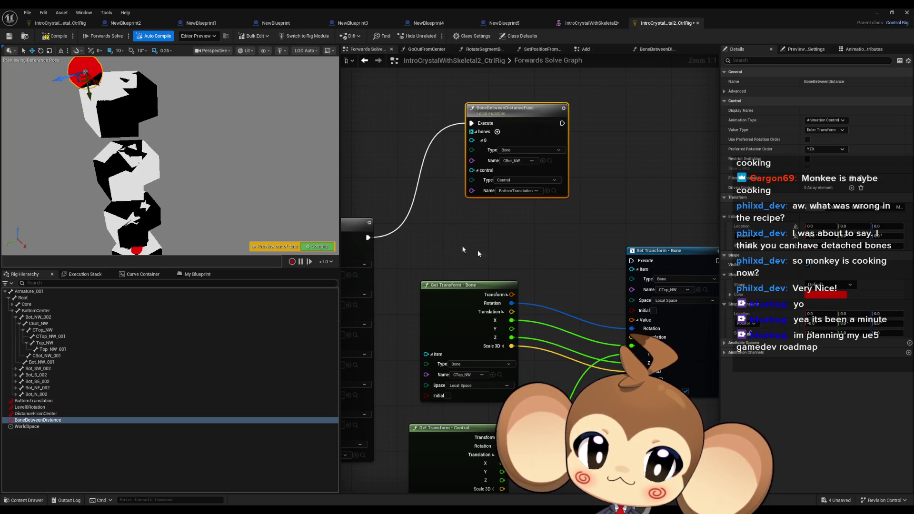
{"action": "left_click_drag", "start_coordinate": [367, 236], "coordinate": [632, 260]}
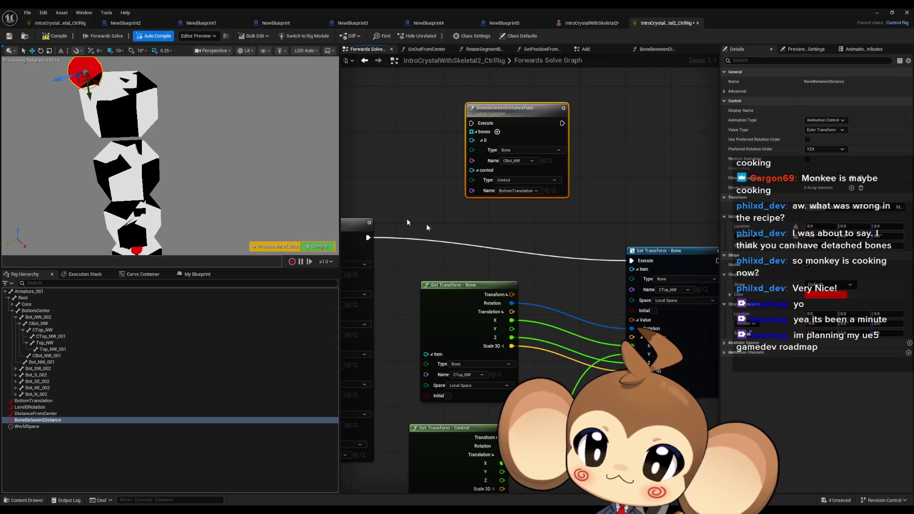
{"action": "mouse_move", "coordinate": [94, 84]}
{"action": "left_mouse_down"}
{"action": "mouse_move", "coordinate": [143, 133]}
{"action": "mouse_move", "coordinate": [55, 62]}
{"action": "mouse_move", "coordinate": [34, 98]}
{"action": "mouse_move", "coordinate": [40, 114]}
{"action": "left_mouse_up"}
{"action": "double_click", "coordinate": [505, 110]}
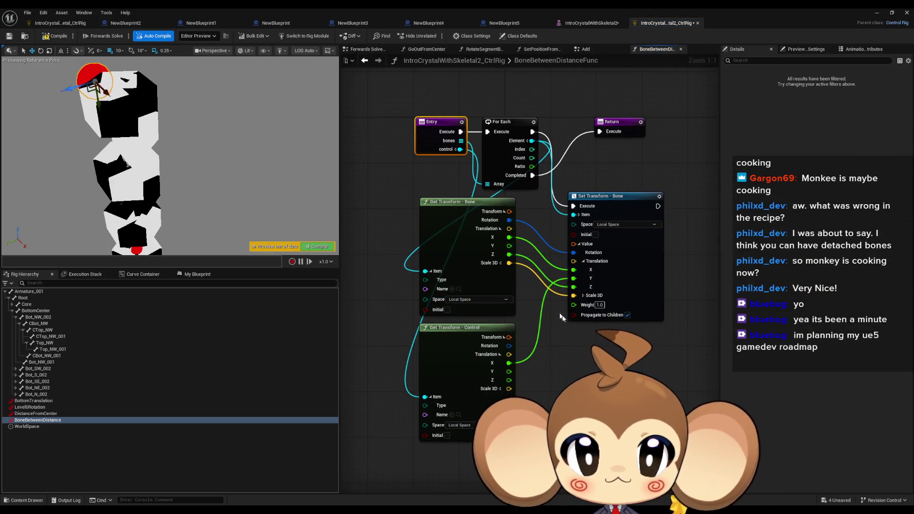
Move the transform nodes, expanding Set Transform's Item pin and collapsing its translation.
{"action": "mouse_move", "coordinate": [519, 335]}
{"action": "left_mouse_down"}
{"action": "mouse_move", "coordinate": [614, 193]}
{"action": "mouse_move", "coordinate": [581, 205]}
{"action": "mouse_move", "coordinate": [628, 221]}
{"action": "left_mouse_up"}
{"action": "left_click", "coordinate": [619, 212]}
{"action": "left_click", "coordinate": [591, 243]}
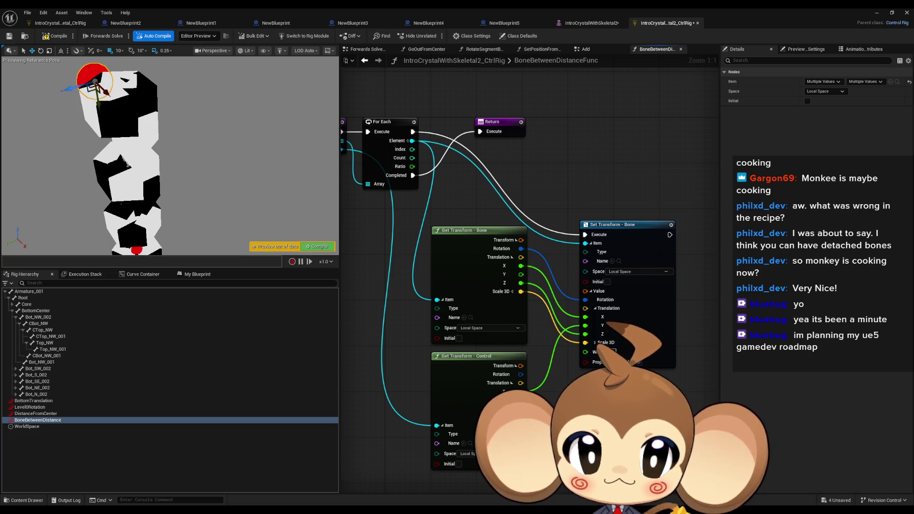
{"action": "left_click", "coordinate": [595, 309]}
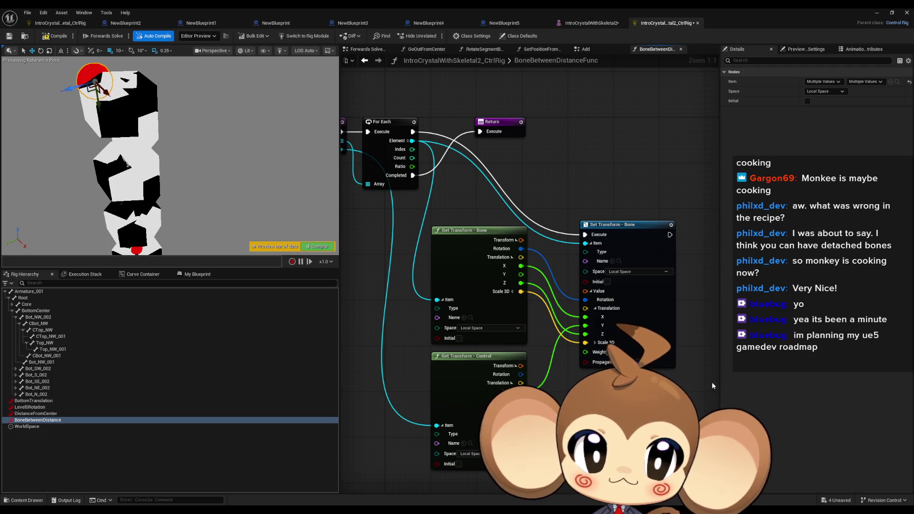
Move Return aside and stack the transform nodes near For Each.
{"action": "left_click_drag", "start_coordinate": [509, 197], "coordinate": [539, 173]}
{"action": "mouse_move", "coordinate": [535, 133]}
{"action": "left_mouse_down"}
{"action": "mouse_move", "coordinate": [529, 165]}
{"action": "mouse_move", "coordinate": [535, 414]}
{"action": "left_mouse_up"}
{"action": "left_click_drag", "start_coordinate": [510, 195], "coordinate": [666, 369]}
{"action": "mouse_move", "coordinate": [667, 237]}
{"action": "left_mouse_down"}
{"action": "mouse_move", "coordinate": [681, 133]}
{"action": "mouse_move", "coordinate": [690, 140]}
{"action": "left_mouse_up"}
{"action": "mouse_move", "coordinate": [604, 115]}
{"action": "left_mouse_down"}
{"action": "mouse_move", "coordinate": [535, 270]}
{"action": "mouse_move", "coordinate": [539, 290]}
{"action": "left_mouse_up"}
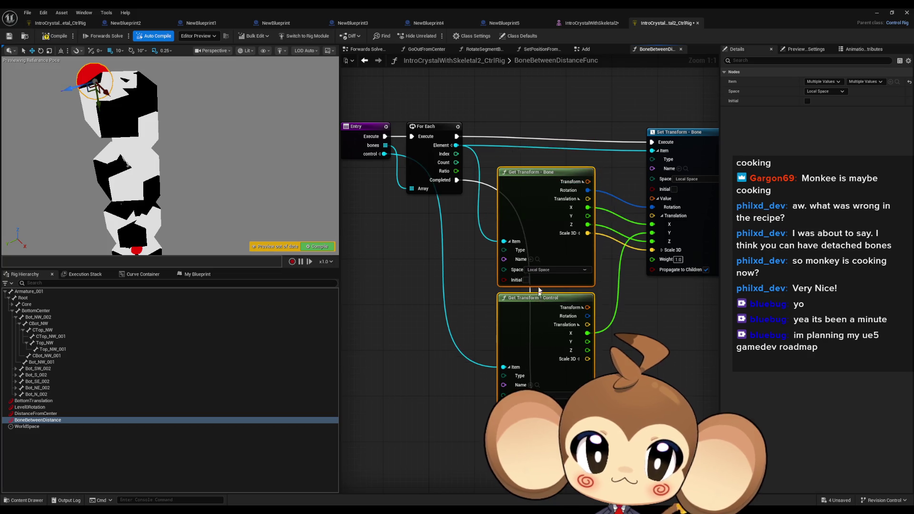
{"action": "left_click", "coordinate": [559, 109]}
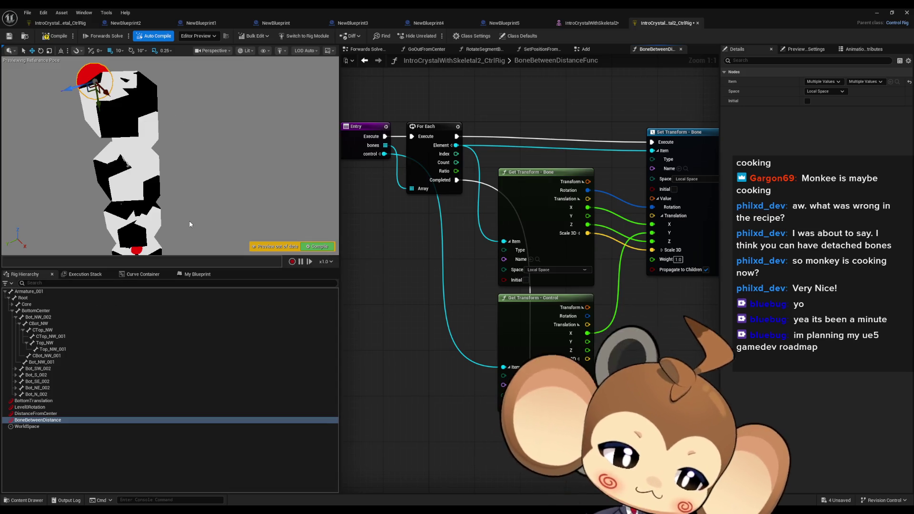
{"action": "left_click", "coordinate": [367, 51]}
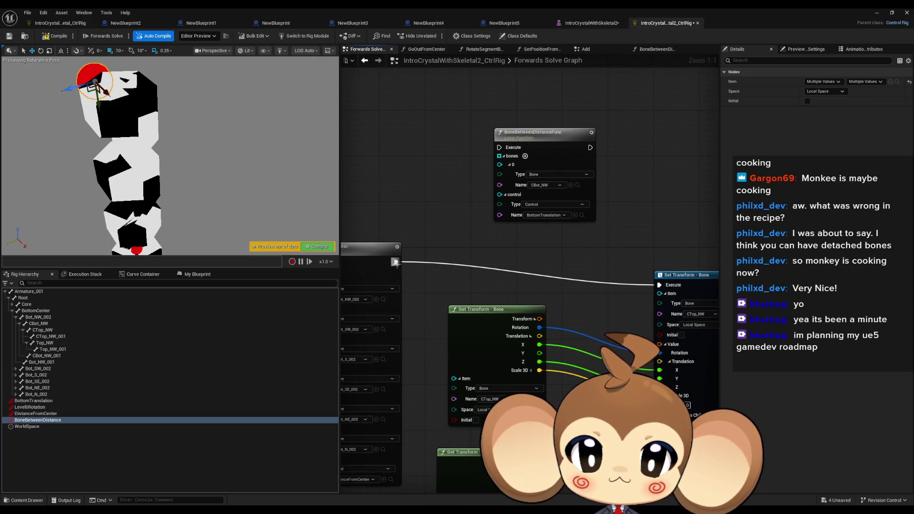
Wire execution into BoneBetweenDistanceFunc and inspect the CTop_NW, CTop_NW_001, Top_NW and CBot_NW transforms.
{"action": "left_click_drag", "start_coordinate": [396, 261], "coordinate": [498, 149]}
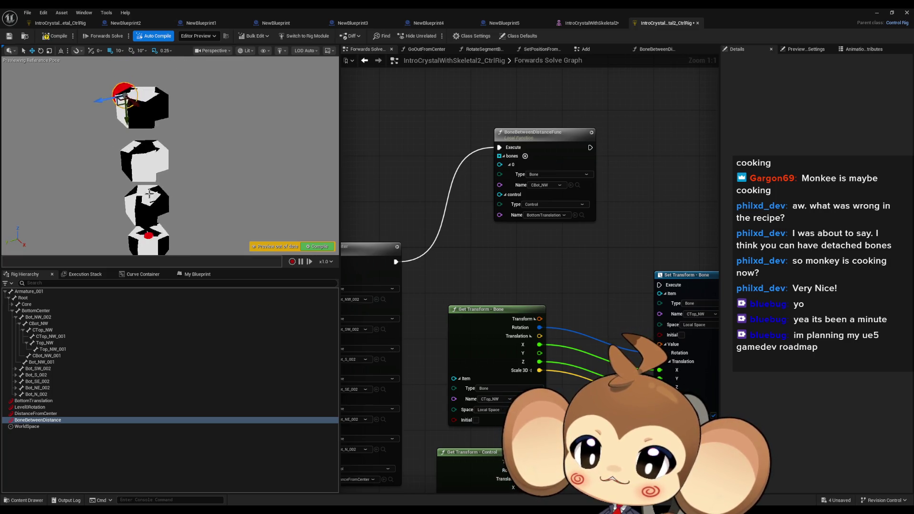
{"action": "left_click", "coordinate": [46, 333]}
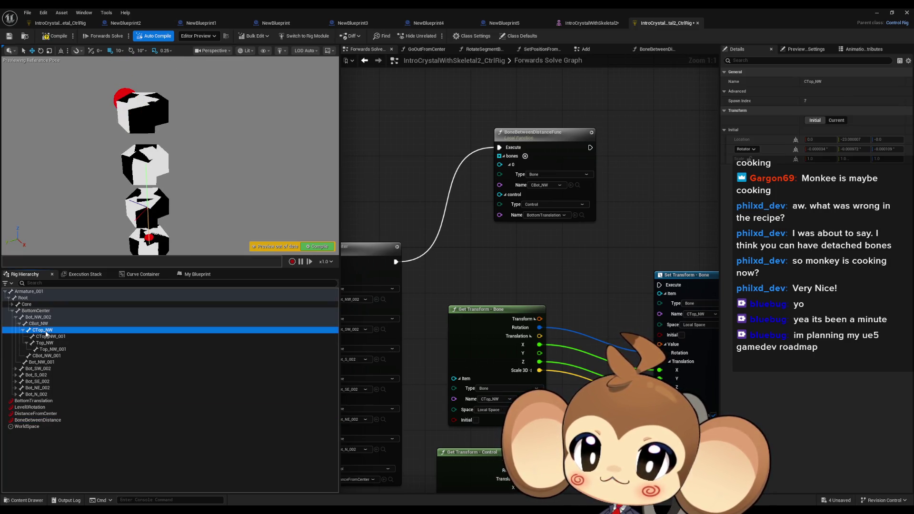
{"action": "left_click", "coordinate": [43, 337]}
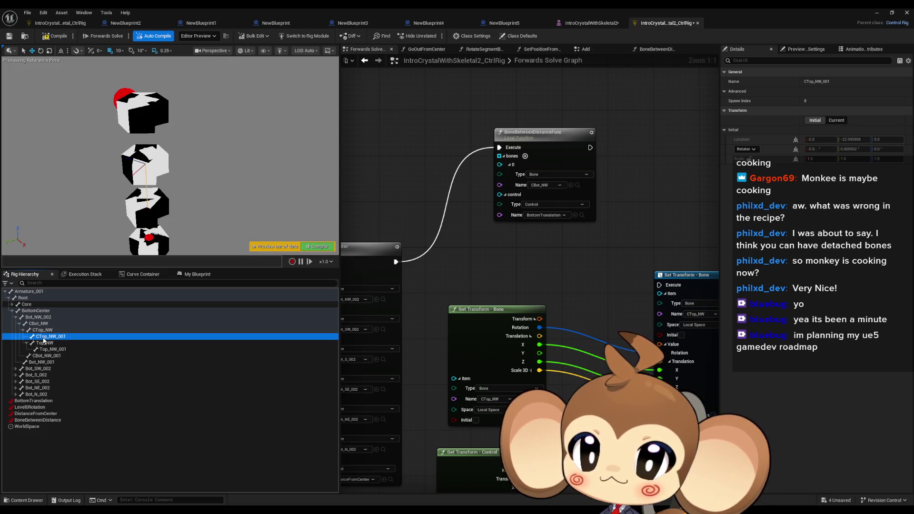
{"action": "left_click", "coordinate": [43, 345]}
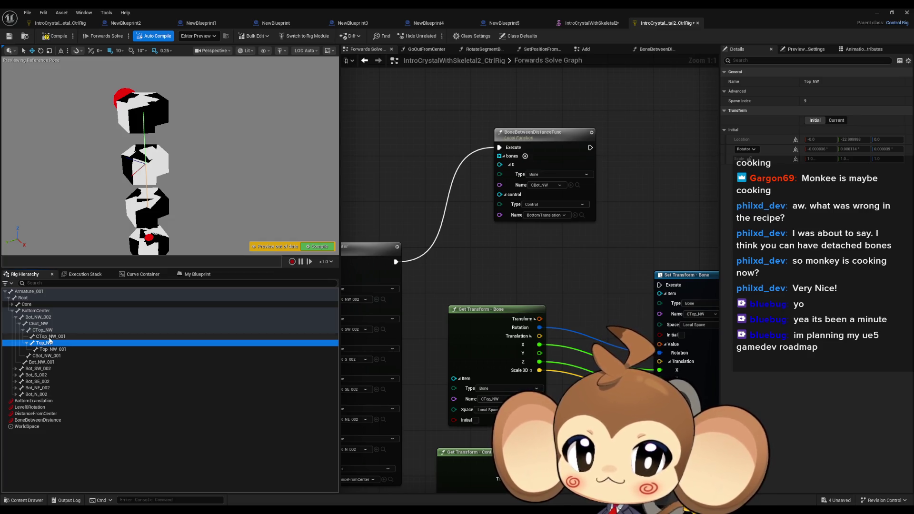
{"action": "left_click", "coordinate": [48, 326]}
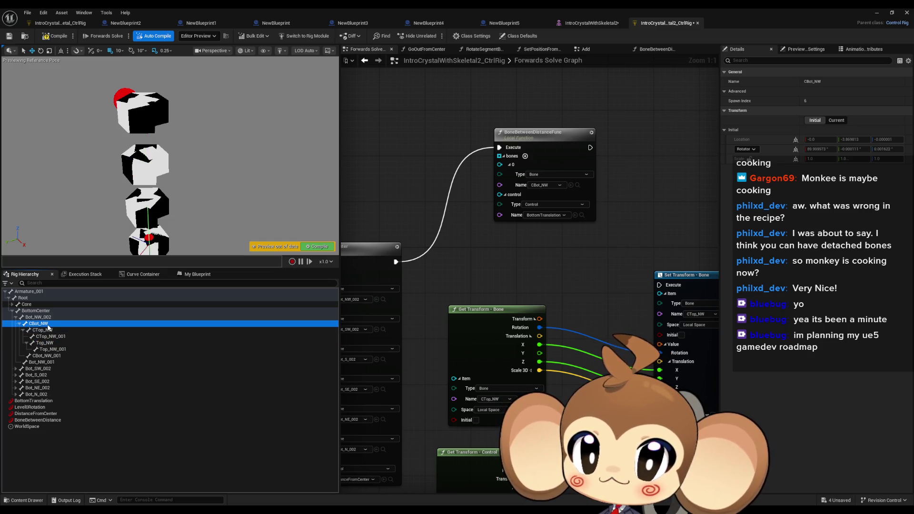
{"action": "mouse_move", "coordinate": [178, 203]}
{"action": "left_mouse_down"}
{"action": "mouse_move", "coordinate": [178, 171]}
{"action": "mouse_move", "coordinate": [178, 185]}
{"action": "left_mouse_up"}
{"action": "left_click", "coordinate": [48, 400]}
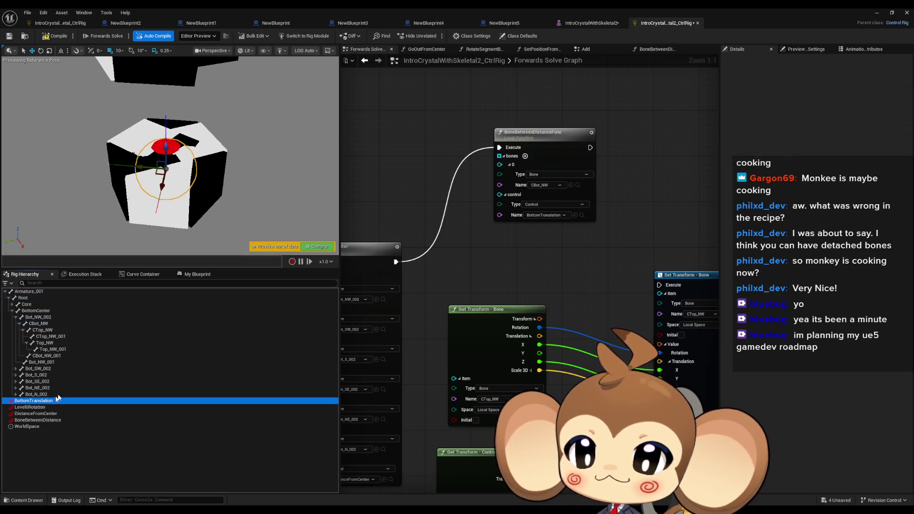
Nudge the BottomTranslation control slightly up, orbit the view, and compile the rig.
{"action": "key", "text": "f"}
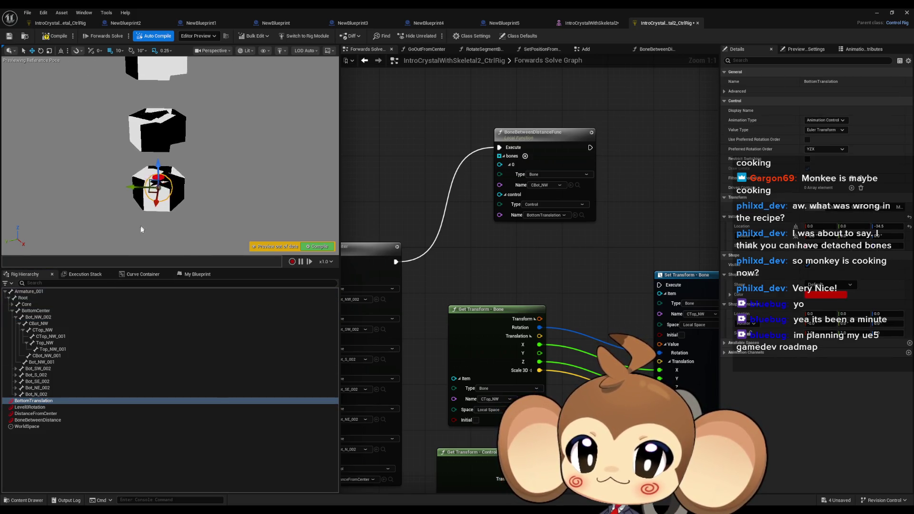
{"action": "left_click_drag", "start_coordinate": [160, 167], "coordinate": [159, 165]}
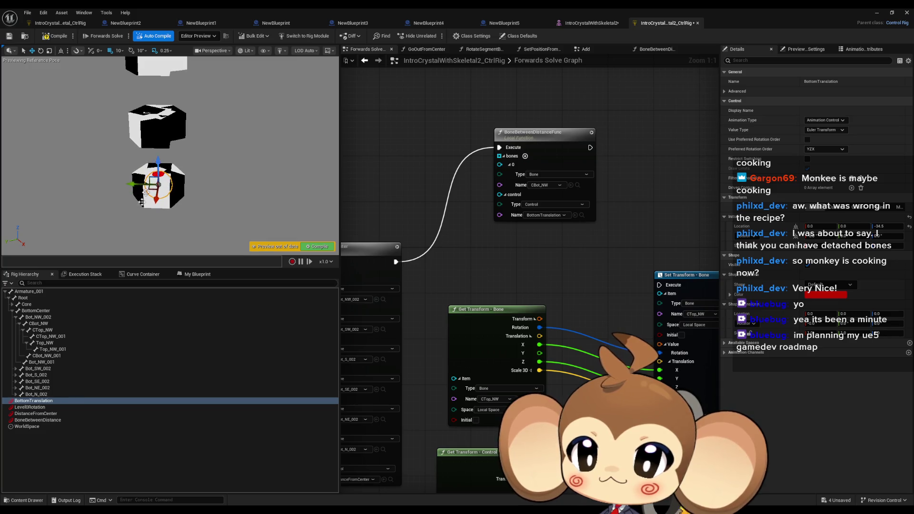
{"action": "left_click", "coordinate": [39, 419]}
{"action": "key", "text": "f"}
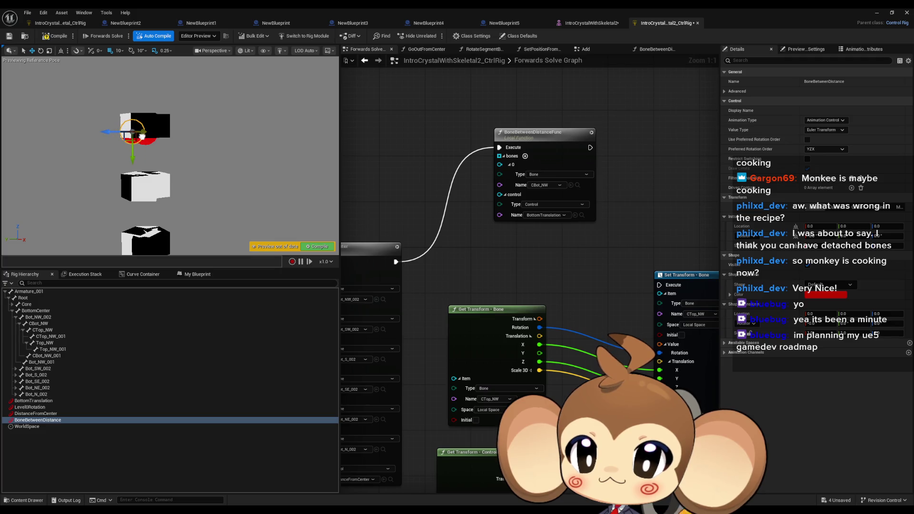
{"action": "left_click", "coordinate": [36, 413]}
{"action": "scroll", "coordinate": [147, 149], "scroll_direction": "down", "scroll_amount": 5}
{"action": "mouse_move", "coordinate": [170, 155]}
{"action": "left_mouse_down"}
{"action": "mouse_move", "coordinate": [150, 129]}
{"action": "mouse_move", "coordinate": [55, 58]}
{"action": "left_mouse_up"}
{"action": "left_click", "coordinate": [52, 37]}
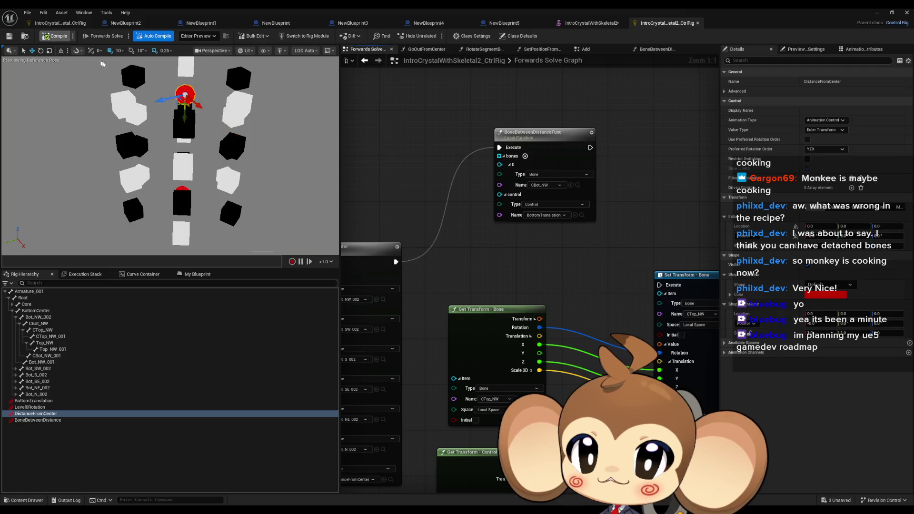
Drag DistanceFromCenter and then BoneBetweenDistance to spread the rig columns apart.
{"action": "left_click_drag", "start_coordinate": [203, 101], "coordinate": [215, 105]}
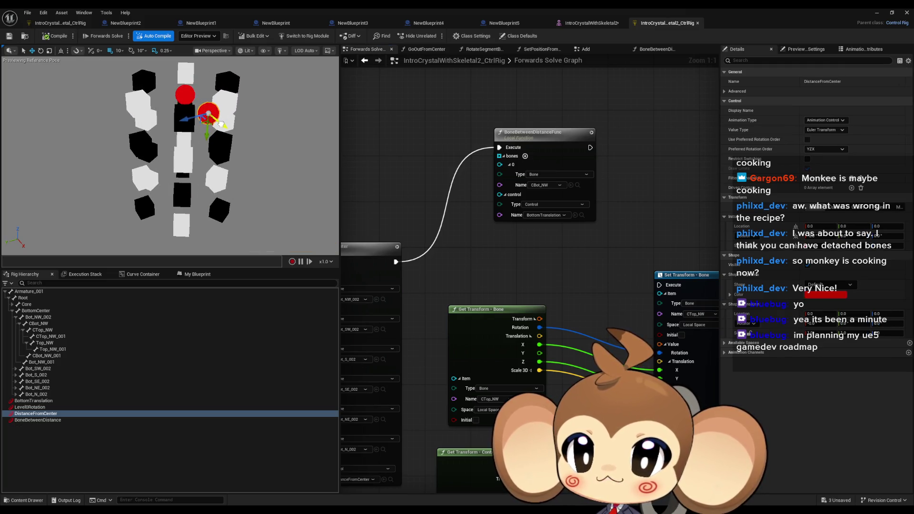
{"action": "left_click", "coordinate": [38, 420]}
{"action": "left_click", "coordinate": [199, 108]}
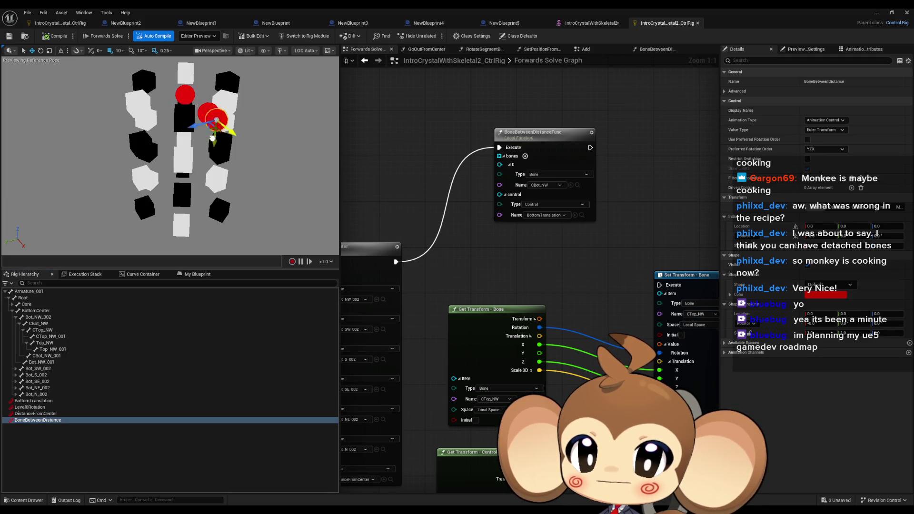
{"action": "left_click_drag", "start_coordinate": [208, 144], "coordinate": [178, 162]}
{"action": "mouse_move", "coordinate": [110, 73]}
{"action": "left_mouse_down"}
{"action": "mouse_move", "coordinate": [110, 119]}
{"action": "mouse_move", "coordinate": [180, 159]}
{"action": "left_mouse_up"}
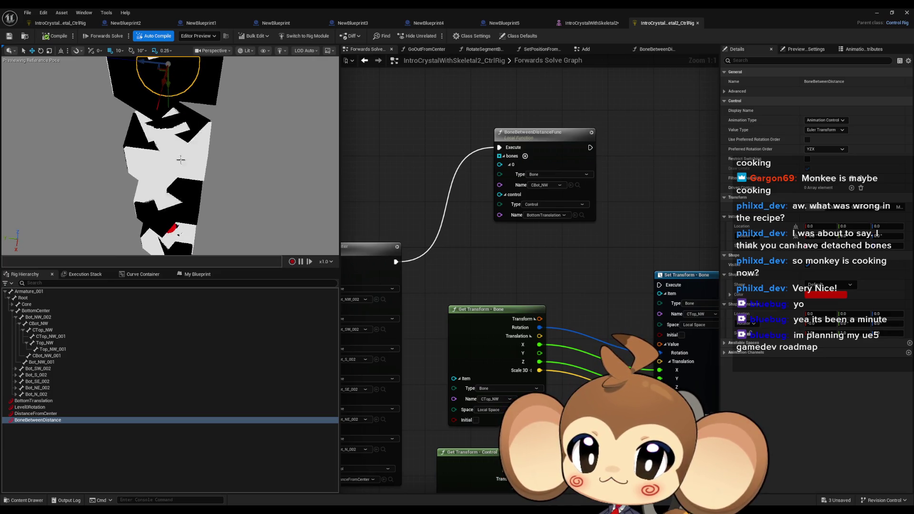
Frame DistanceFromCenter and drag it to push the crystal pieces further apart.
{"action": "left_click", "coordinate": [47, 414]}
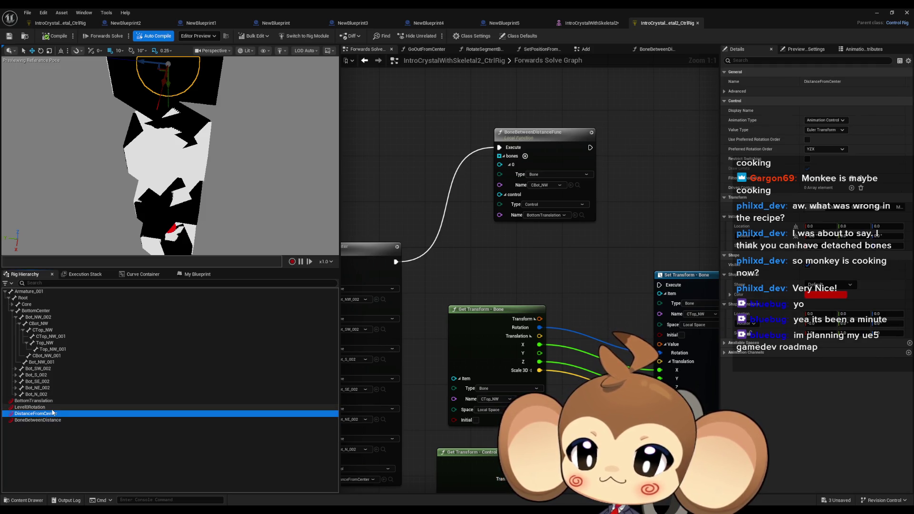
{"action": "key", "text": "f"}
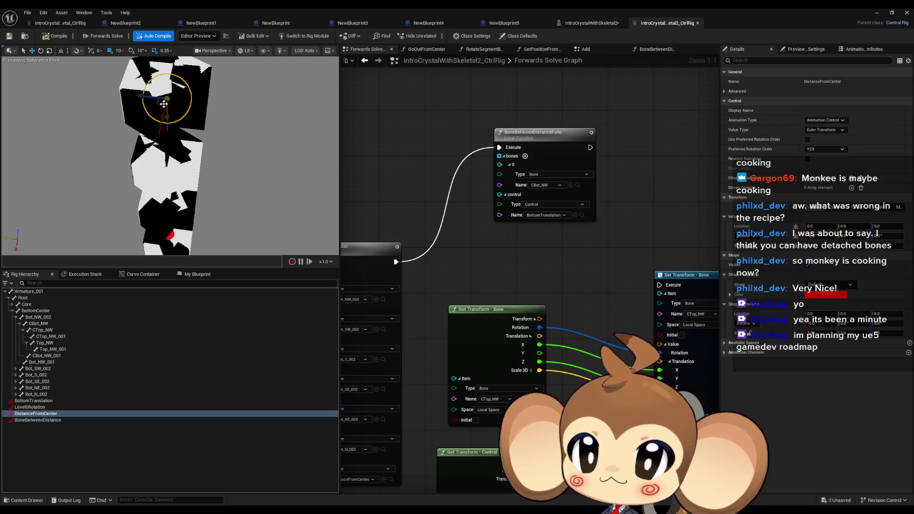
{"action": "mouse_move", "coordinate": [164, 104]}
{"action": "left_mouse_down"}
{"action": "mouse_move", "coordinate": [154, 130]}
{"action": "mouse_move", "coordinate": [143, 122]}
{"action": "left_mouse_up"}
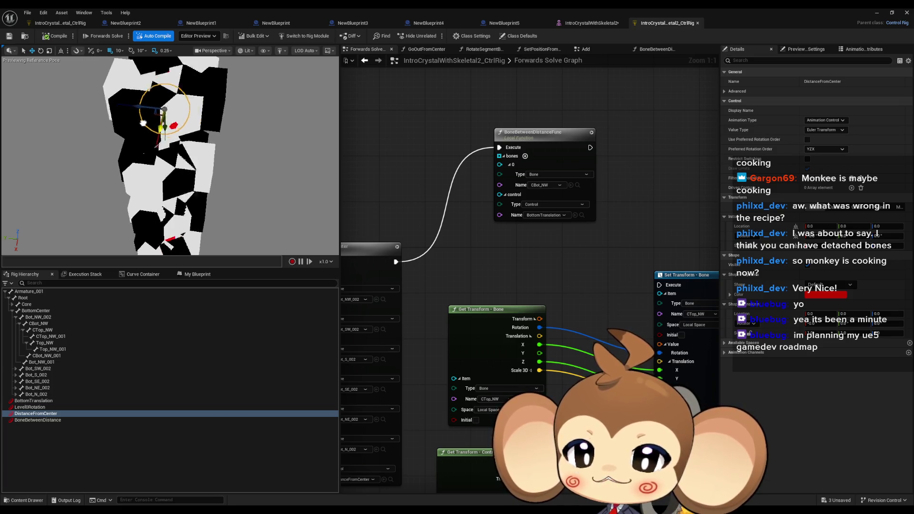
{"action": "scroll", "coordinate": [143, 122], "scroll_direction": "up", "scroll_amount": 3}
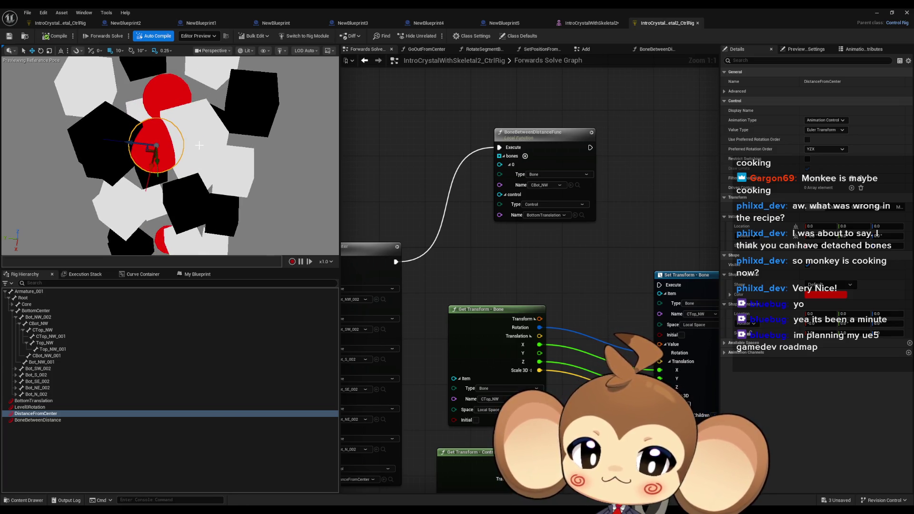
{"action": "mouse_move", "coordinate": [608, 250]}
{"action": "left_mouse_down"}
{"action": "mouse_move", "coordinate": [628, 244]}
{"action": "mouse_move", "coordinate": [562, 138]}
{"action": "mouse_move", "coordinate": [562, 116]}
{"action": "left_mouse_up"}
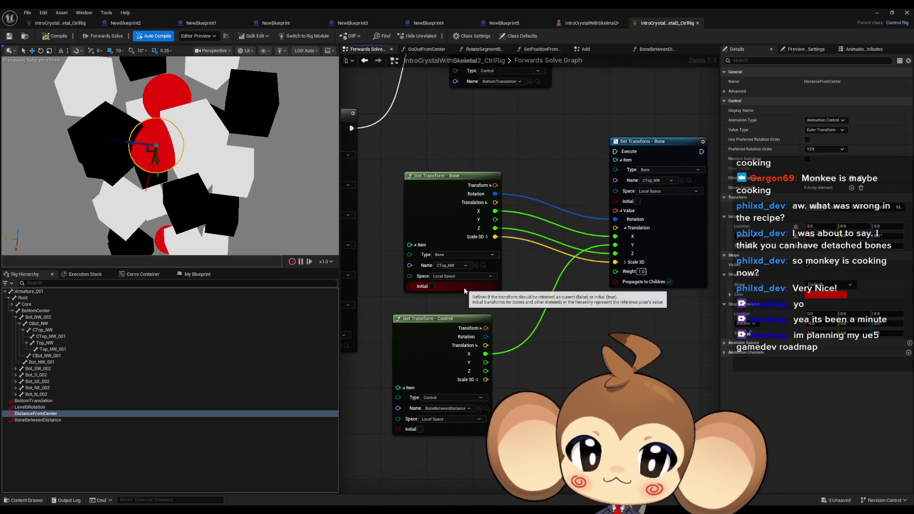
Open the BoneBetweenDistanceFunc function graph and arrange its Get Transform - Bone node.
{"action": "left_click", "coordinate": [452, 177]}
{"action": "scroll", "coordinate": [555, 284], "scroll_direction": "down", "scroll_amount": 2}
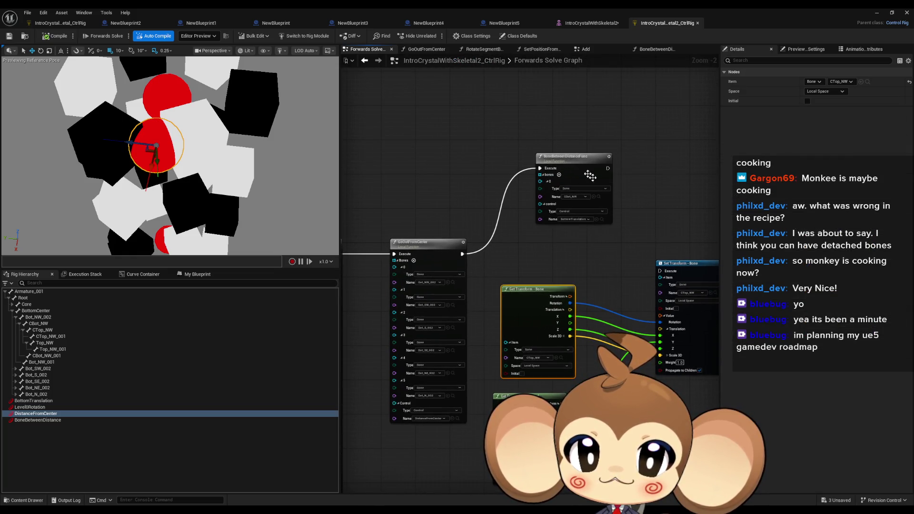
{"action": "scroll", "coordinate": [518, 238], "scroll_direction": "up", "scroll_amount": 2}
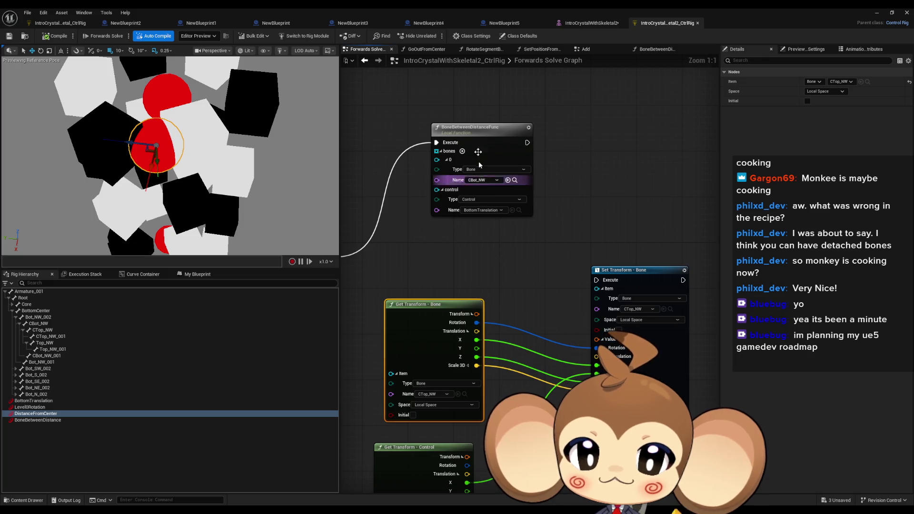
{"action": "double_click", "coordinate": [481, 141]}
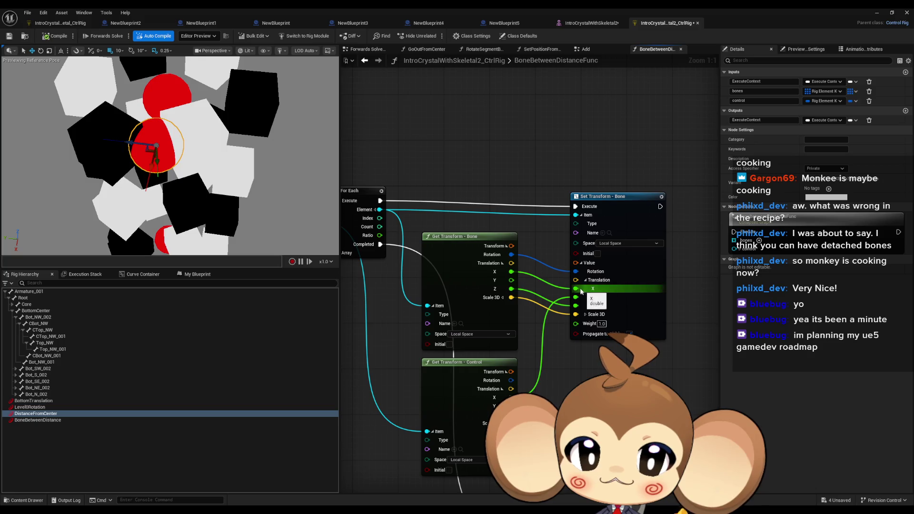
{"action": "mouse_move", "coordinate": [464, 252]}
{"action": "left_mouse_down"}
{"action": "mouse_move", "coordinate": [444, 189]}
{"action": "mouse_move", "coordinate": [464, 238]}
{"action": "left_mouse_up"}
{"action": "mouse_move", "coordinate": [583, 305]}
{"action": "left_mouse_down"}
{"action": "mouse_move", "coordinate": [592, 286]}
{"action": "mouse_move", "coordinate": [598, 366]}
{"action": "left_mouse_up"}
Wire the control's translation into Set Transform's Translation Y and recompile the rig.
{"action": "left_click_drag", "start_coordinate": [522, 286], "coordinate": [586, 303]}
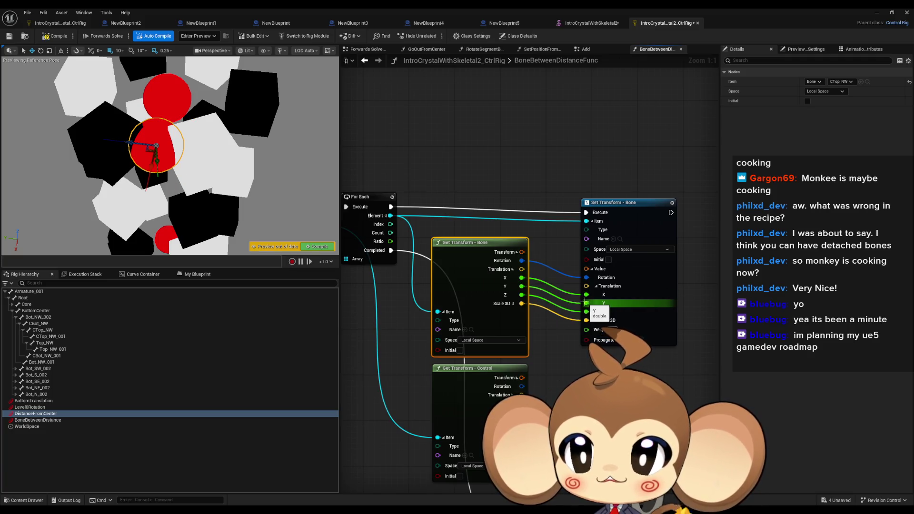
{"action": "left_click_drag", "start_coordinate": [522, 412], "coordinate": [588, 303]}
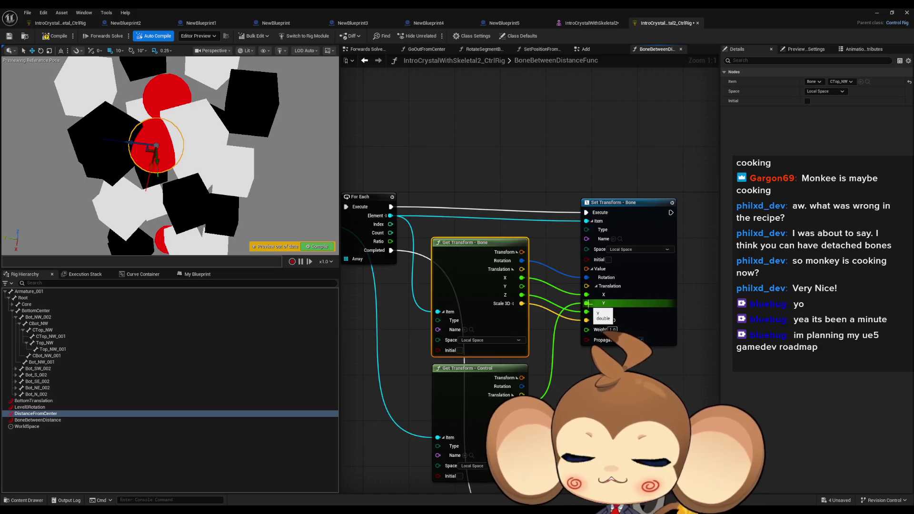
{"action": "mouse_move", "coordinate": [343, 292]}
{"action": "left_mouse_down"}
{"action": "mouse_move", "coordinate": [388, 262]}
{"action": "mouse_move", "coordinate": [439, 271]}
{"action": "left_mouse_up"}
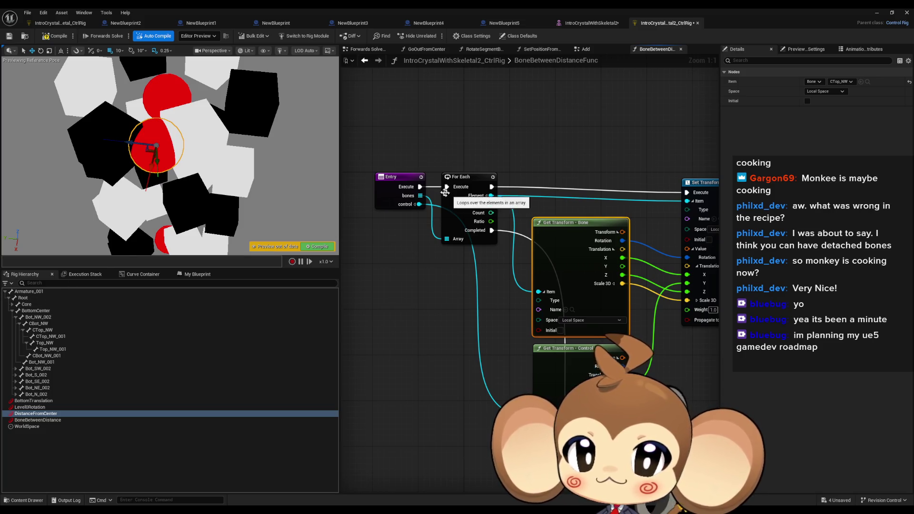
{"action": "left_click", "coordinate": [56, 36]}
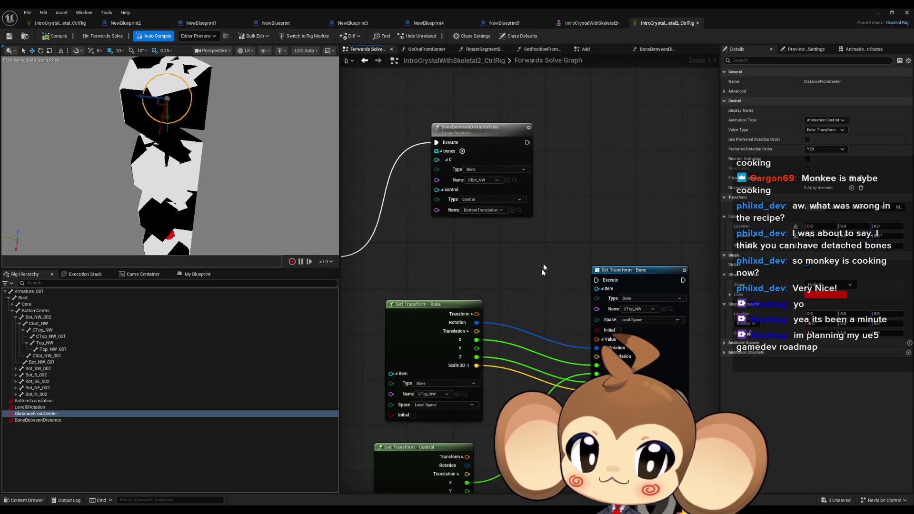
Switch Get Transform - Control to Level0Rotation, then back to BoneBetweenDistance.
{"action": "scroll", "coordinate": [523, 257], "scroll_direction": "down", "scroll_amount": 3}
{"action": "scroll", "coordinate": [447, 408], "scroll_direction": "down", "scroll_amount": 4}
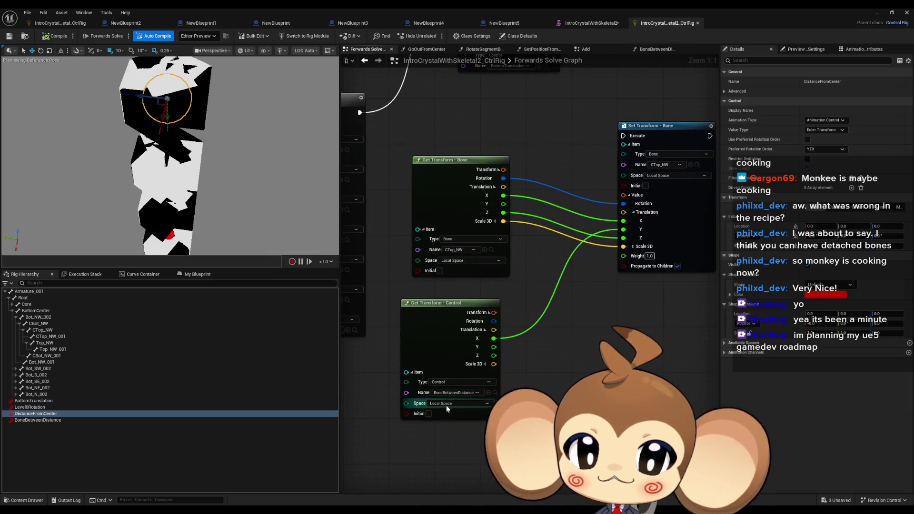
{"action": "left_click", "coordinate": [465, 393]}
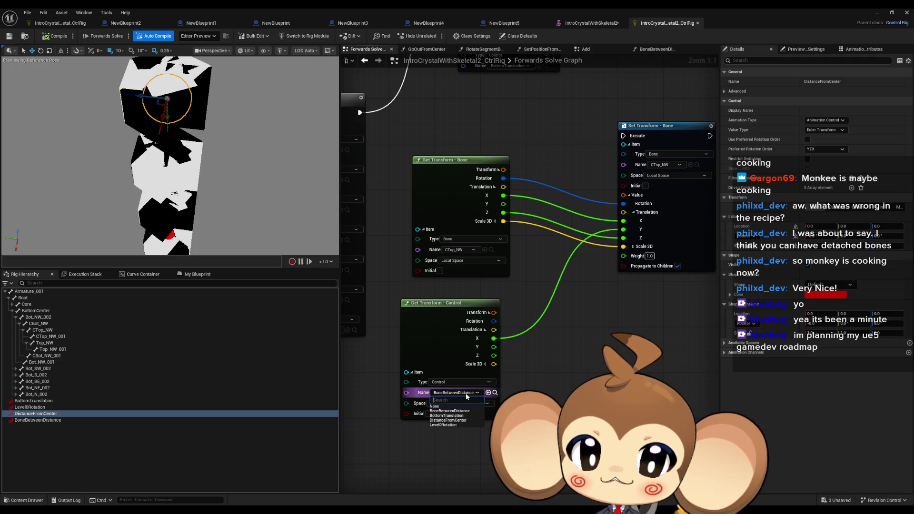
{"action": "left_click", "coordinate": [457, 425]}
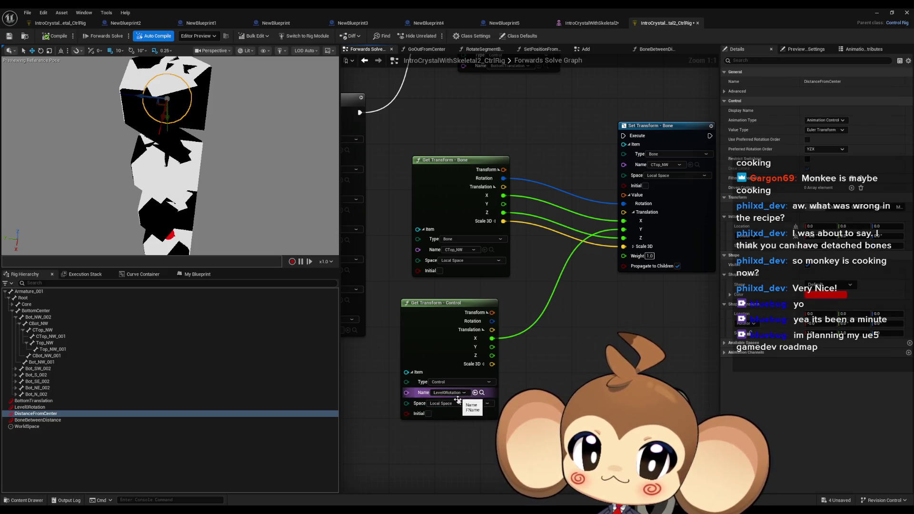
{"action": "left_click", "coordinate": [453, 394]}
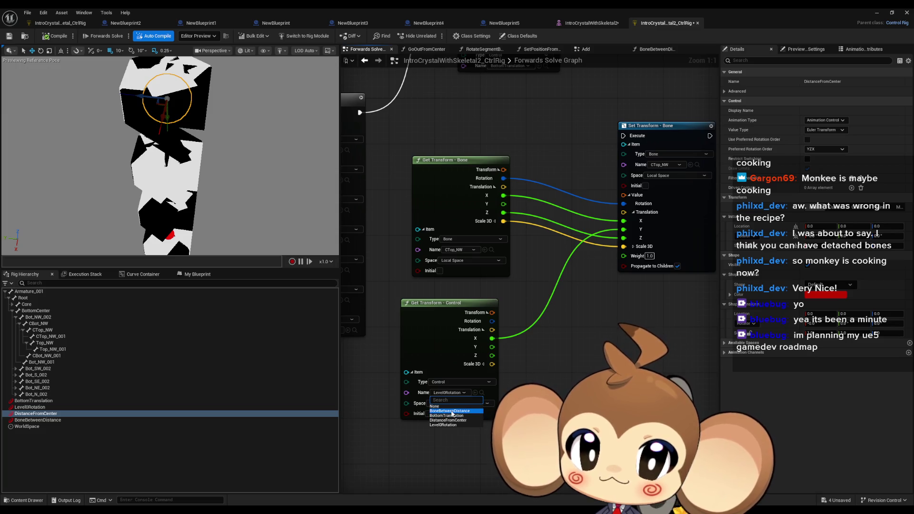
{"action": "left_click", "coordinate": [452, 415]}
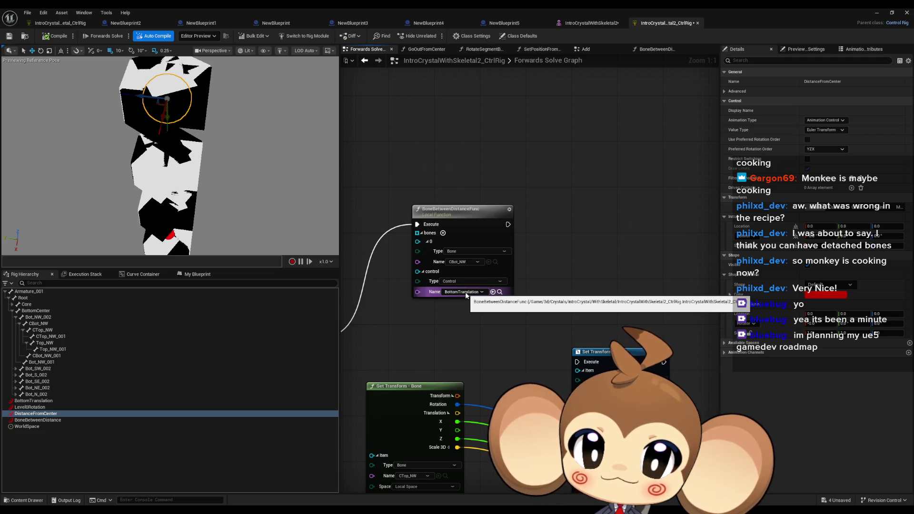
Keep BottomTranslation as the function node's control and reopen BoneBetweenDistanceFunc's graph.
{"action": "mouse_move", "coordinate": [466, 296]}
{"action": "left_mouse_down"}
{"action": "mouse_move", "coordinate": [528, 181]}
{"action": "mouse_move", "coordinate": [540, 279]}
{"action": "mouse_move", "coordinate": [564, 212]}
{"action": "left_mouse_up"}
{"action": "left_click", "coordinate": [528, 177]}
{"action": "left_click", "coordinate": [519, 197]}
{"action": "double_click", "coordinate": [563, 181]}
{"action": "mouse_move", "coordinate": [622, 189]}
{"action": "left_mouse_down"}
{"action": "mouse_move", "coordinate": [389, 144]}
{"action": "mouse_move", "coordinate": [464, 142]}
{"action": "left_mouse_up"}
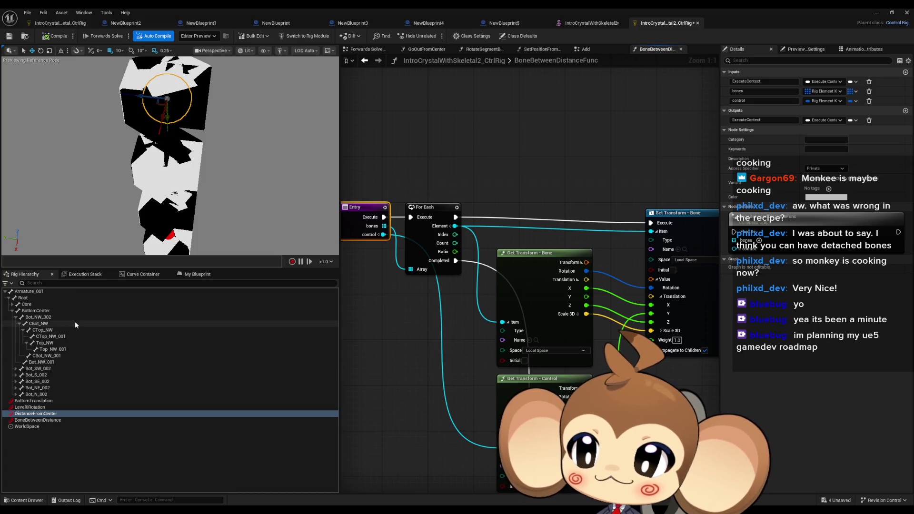
Select BoneBetweenDistance and drag it down-right in the viewport.
{"action": "left_click", "coordinate": [42, 420]}
{"action": "left_click_drag", "start_coordinate": [96, 191], "coordinate": [137, 190]}
{"action": "mouse_move", "coordinate": [157, 132]}
{"action": "left_mouse_down"}
{"action": "mouse_move", "coordinate": [231, 168]}
{"action": "mouse_move", "coordinate": [200, 171]}
{"action": "left_mouse_up"}
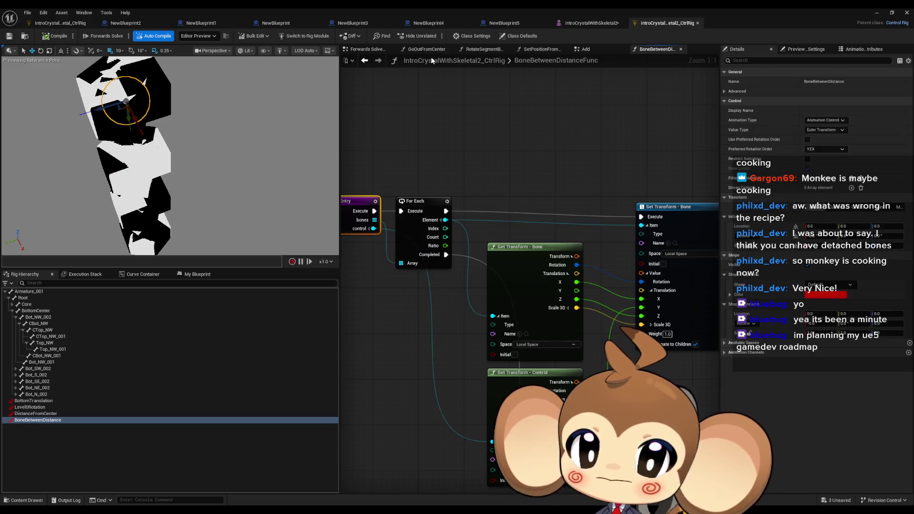
Set the function node's control to BoneBetweenDistance, compile, and drag the control to test.
{"action": "left_click", "coordinate": [366, 49]}
{"action": "left_click_drag", "start_coordinate": [516, 263], "coordinate": [526, 259]}
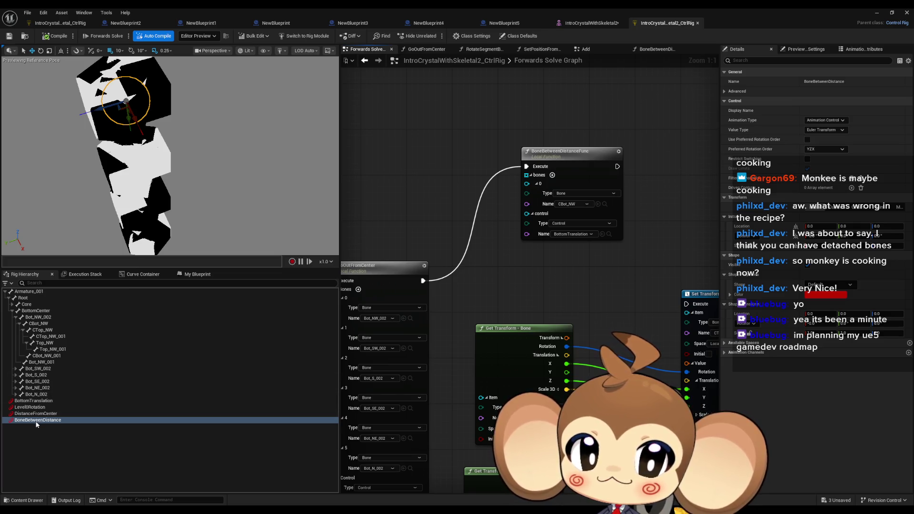
{"action": "left_click", "coordinate": [573, 234]}
{"action": "left_click", "coordinate": [572, 254]}
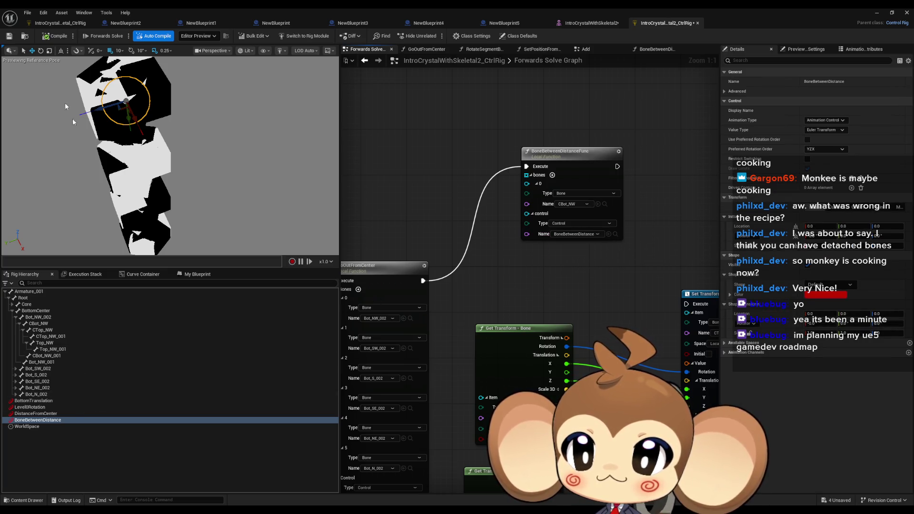
{"action": "left_click", "coordinate": [52, 37]}
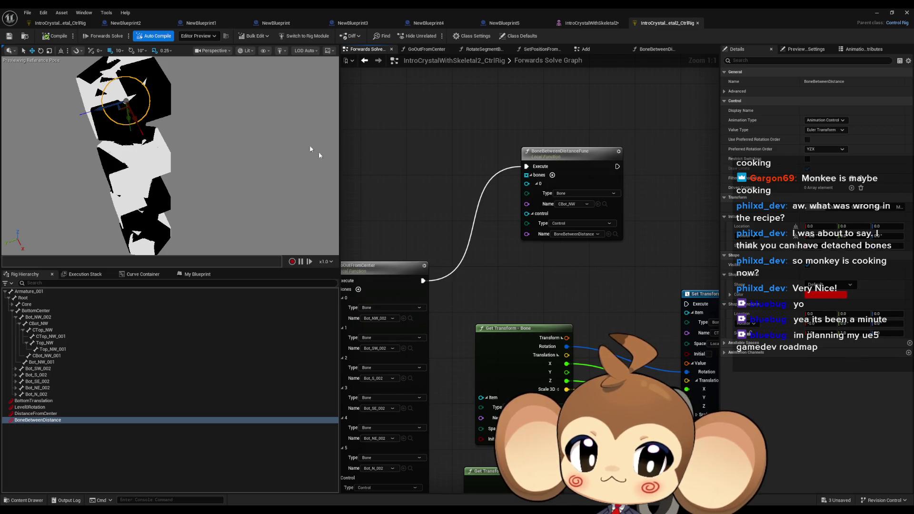
{"action": "mouse_move", "coordinate": [137, 117]}
{"action": "left_mouse_down"}
{"action": "mouse_move", "coordinate": [122, 118]}
{"action": "mouse_move", "coordinate": [134, 87]}
{"action": "mouse_move", "coordinate": [118, 82]}
{"action": "mouse_move", "coordinate": [122, 71]}
{"action": "mouse_move", "coordinate": [120, 106]}
{"action": "left_mouse_up"}
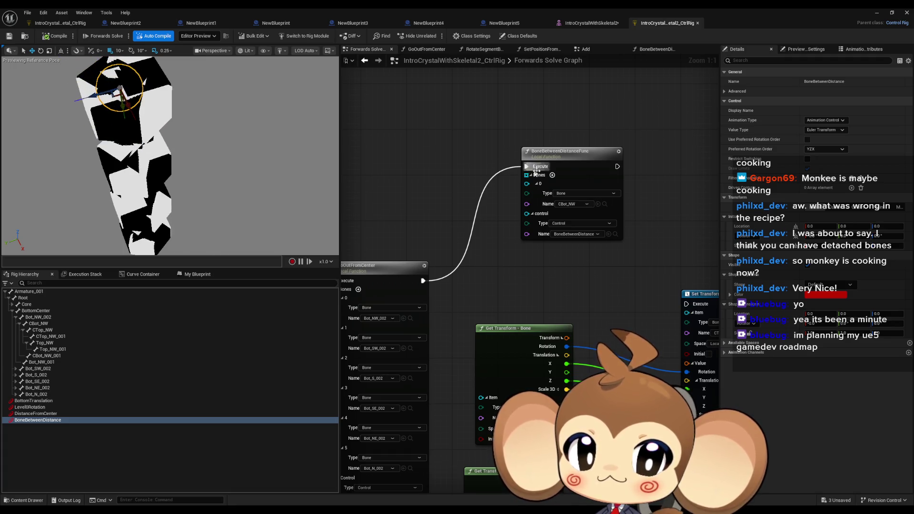
{"action": "double_click", "coordinate": [586, 164]}
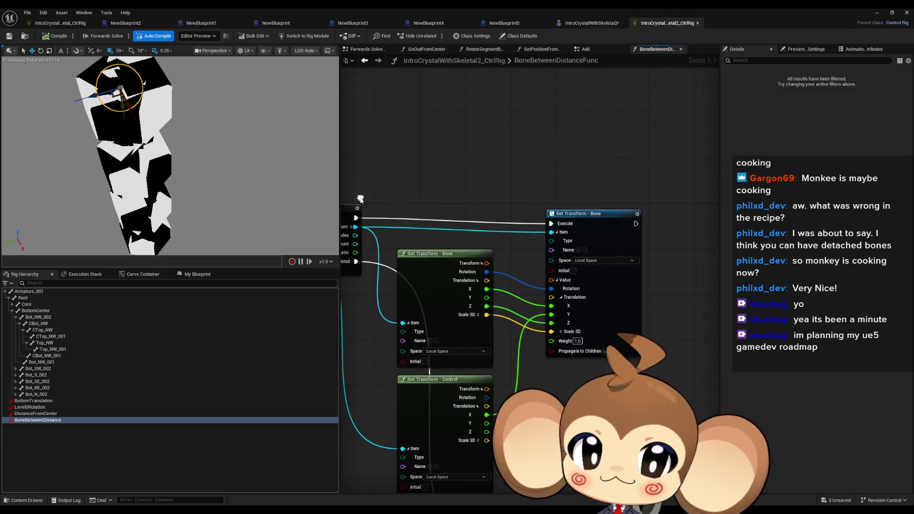
Review the function's Entry and For Each nodes, switching back and forth with Forwards Solve.
{"action": "left_click_drag", "start_coordinate": [351, 165], "coordinate": [441, 155]}
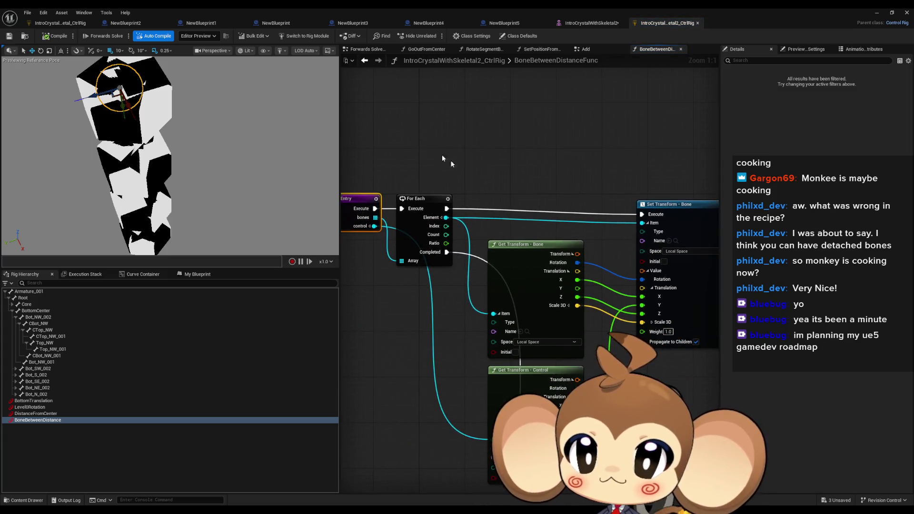
{"action": "left_click", "coordinate": [364, 60]}
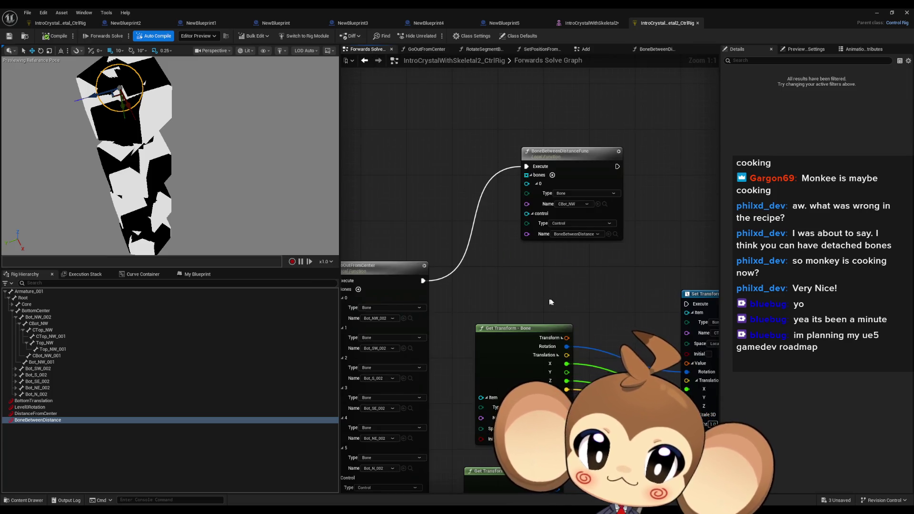
{"action": "left_click_drag", "start_coordinate": [551, 302], "coordinate": [443, 230]}
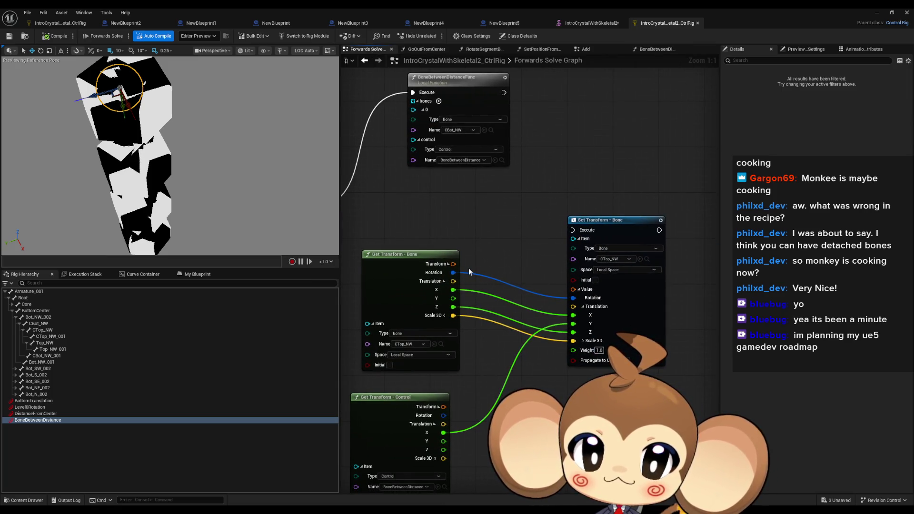
{"action": "mouse_move", "coordinate": [523, 216]}
{"action": "left_mouse_down"}
{"action": "mouse_move", "coordinate": [540, 235]}
{"action": "mouse_move", "coordinate": [532, 170]}
{"action": "mouse_move", "coordinate": [568, 240]}
{"action": "left_mouse_up"}
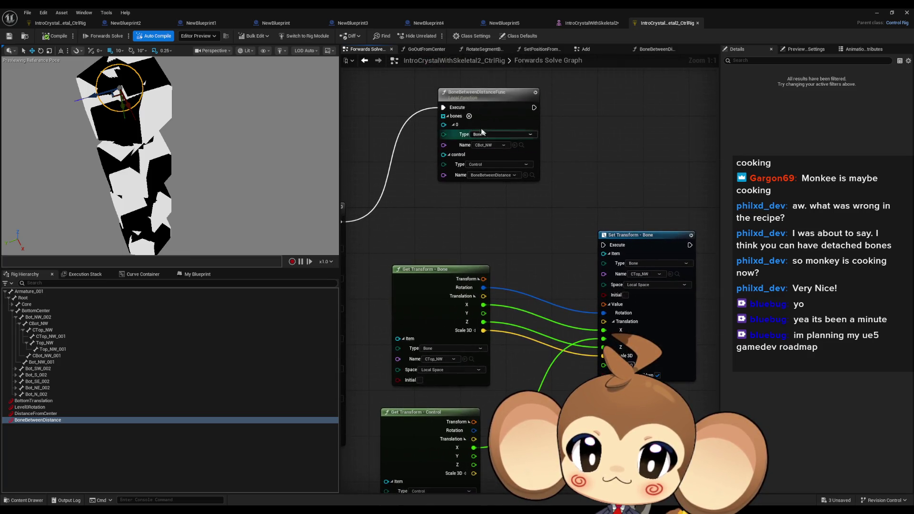
{"action": "double_click", "coordinate": [480, 111]}
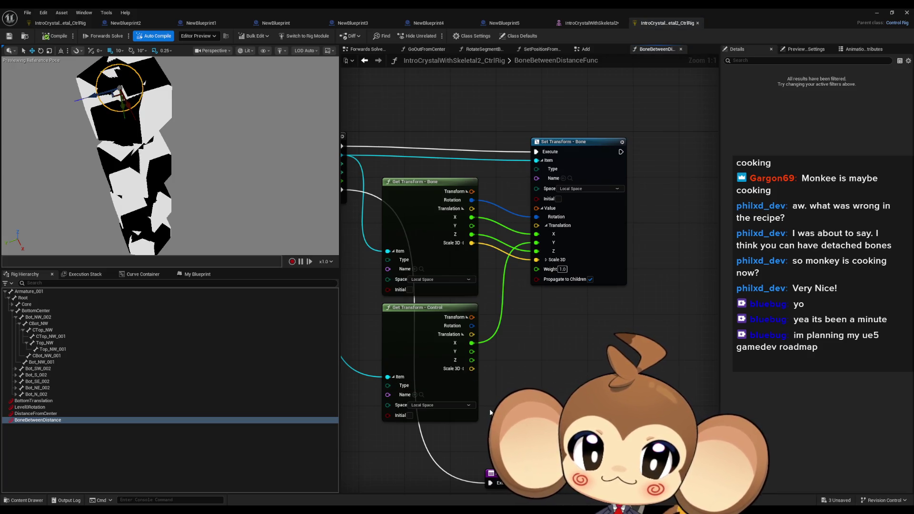
{"action": "mouse_move", "coordinate": [511, 355]}
{"action": "left_mouse_down"}
{"action": "mouse_move", "coordinate": [556, 345]}
{"action": "mouse_move", "coordinate": [559, 371]}
{"action": "left_mouse_up"}
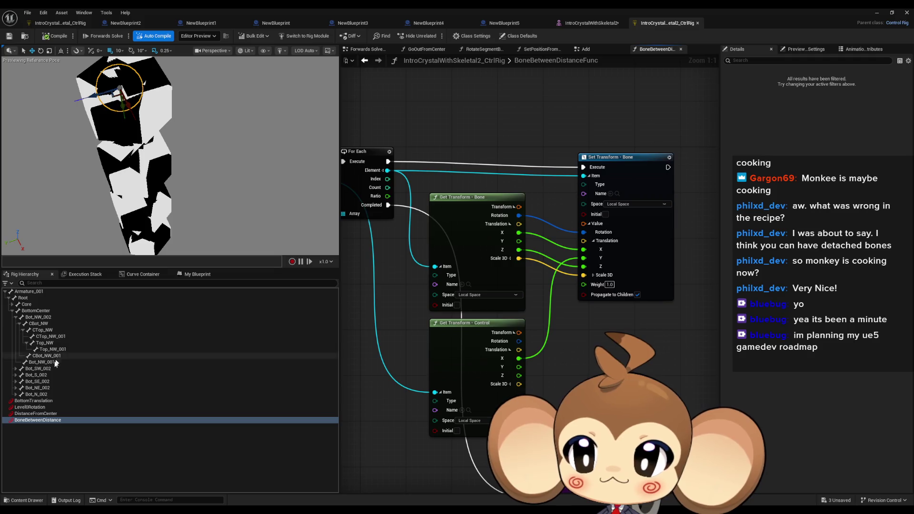
Move the control to test, then route execution directly into Set Transform - Bone.
{"action": "left_click", "coordinate": [361, 51]}
{"action": "left_click_drag", "start_coordinate": [425, 223], "coordinate": [474, 253]}
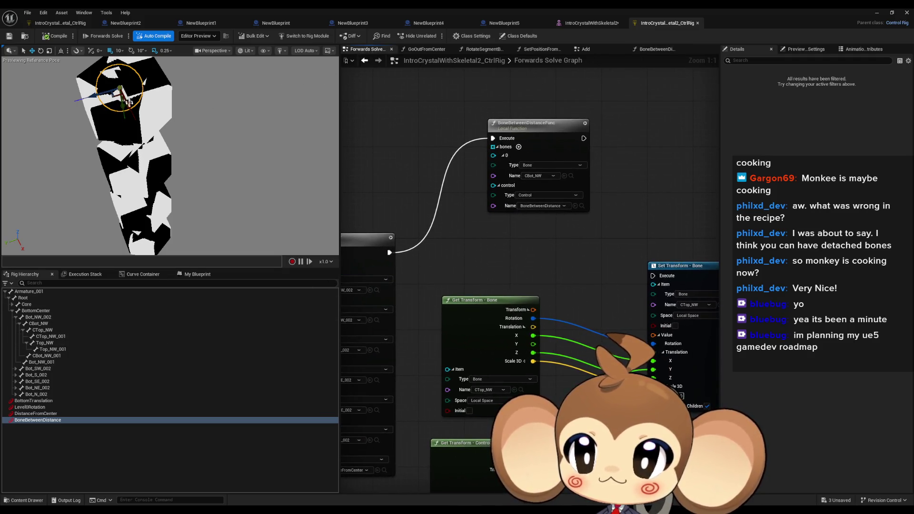
{"action": "mouse_move", "coordinate": [132, 109]}
{"action": "left_mouse_down"}
{"action": "mouse_move", "coordinate": [120, 119]}
{"action": "mouse_move", "coordinate": [100, 66]}
{"action": "mouse_move", "coordinate": [111, 72]}
{"action": "left_mouse_up"}
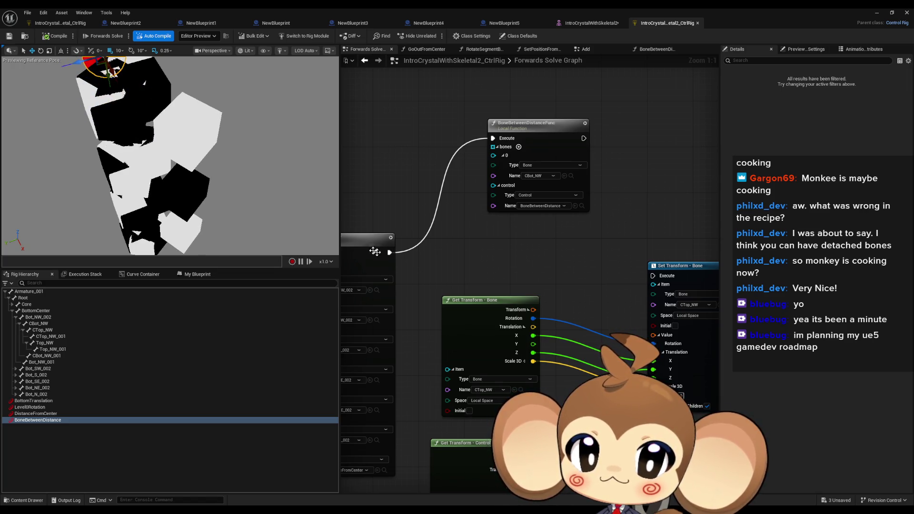
{"action": "left_click_drag", "start_coordinate": [385, 252], "coordinate": [653, 276]}
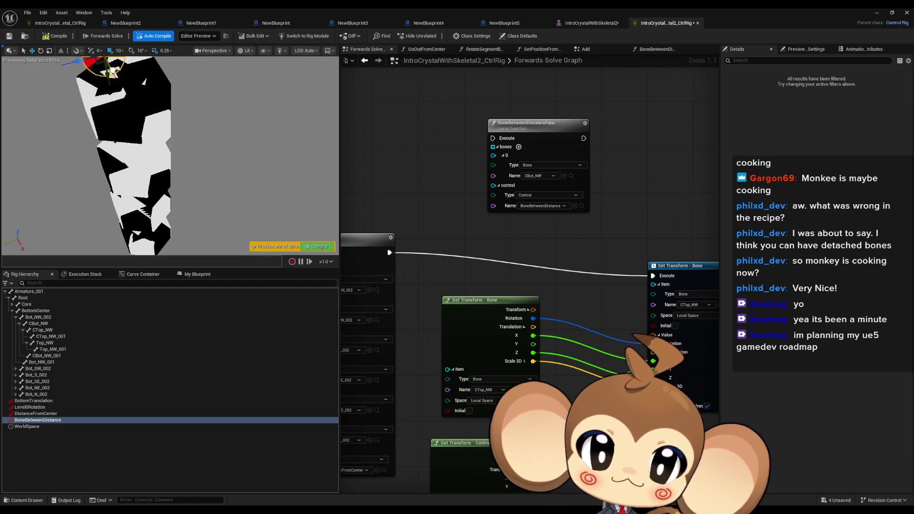
Select the three transform nodes, rewire execution into BoneBetweenDistanceFunc, and compile.
{"action": "scroll", "coordinate": [543, 301], "scroll_direction": "down", "scroll_amount": 3}
{"action": "mouse_move", "coordinate": [469, 293]}
{"action": "left_mouse_down"}
{"action": "mouse_move", "coordinate": [571, 404]}
{"action": "mouse_move", "coordinate": [618, 428]}
{"action": "left_mouse_up"}
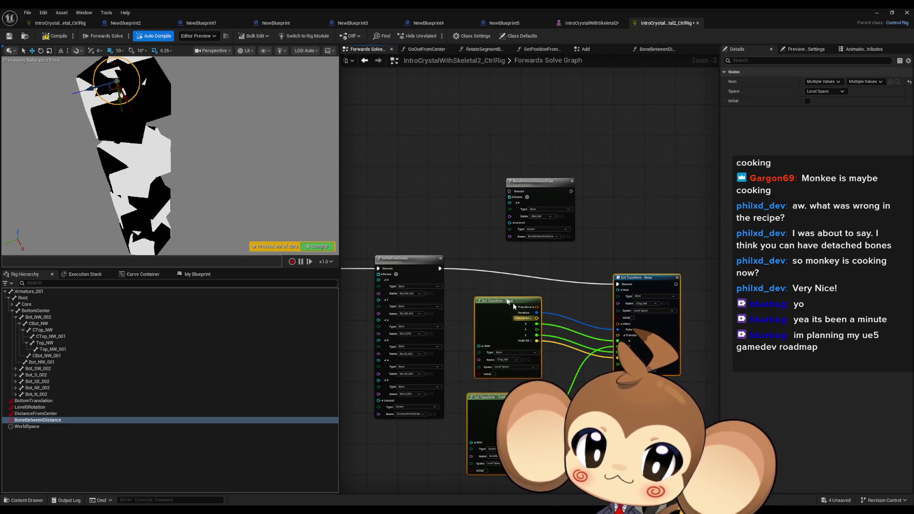
{"action": "mouse_move", "coordinate": [438, 269]}
{"action": "left_mouse_down"}
{"action": "mouse_move", "coordinate": [515, 200]}
{"action": "mouse_move", "coordinate": [510, 192]}
{"action": "left_mouse_up"}
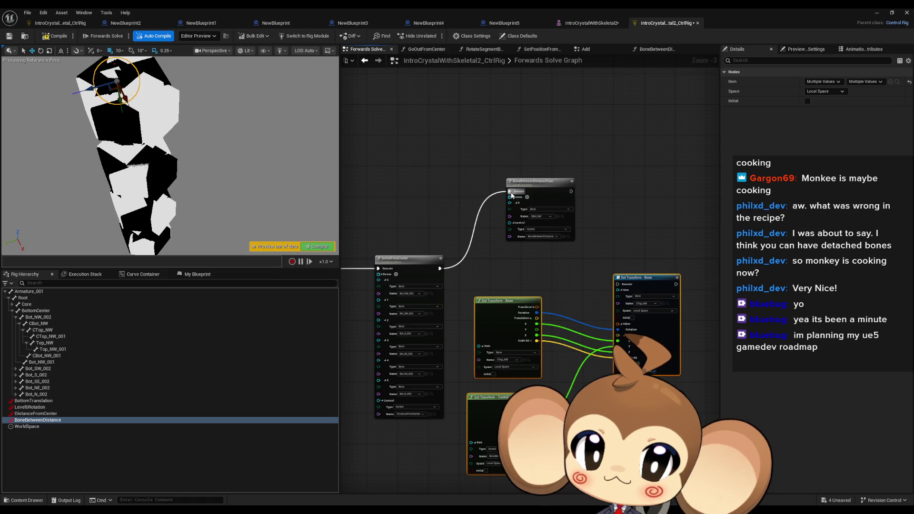
{"action": "left_click", "coordinate": [54, 38]}
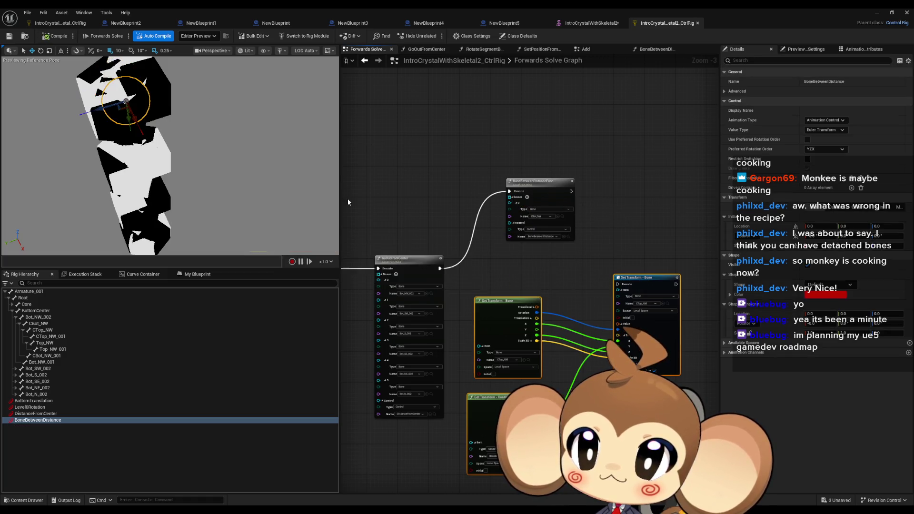
Paste the transform nodes into the function, link the For Each element and Entry control, and compile.
{"action": "double_click", "coordinate": [517, 200]}
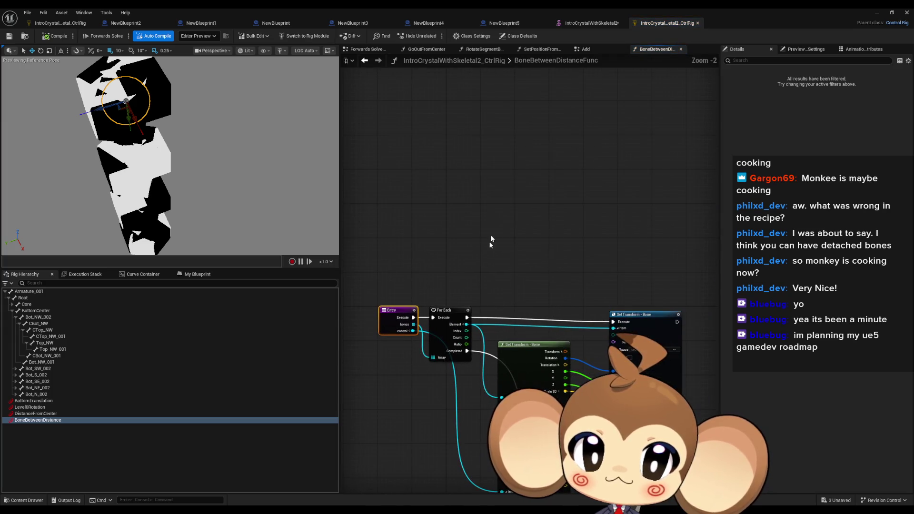
{"action": "key", "text": "ctrl+v"}
{"action": "left_click_drag", "start_coordinate": [484, 139], "coordinate": [539, 126]}
{"action": "left_click", "coordinate": [640, 235]}
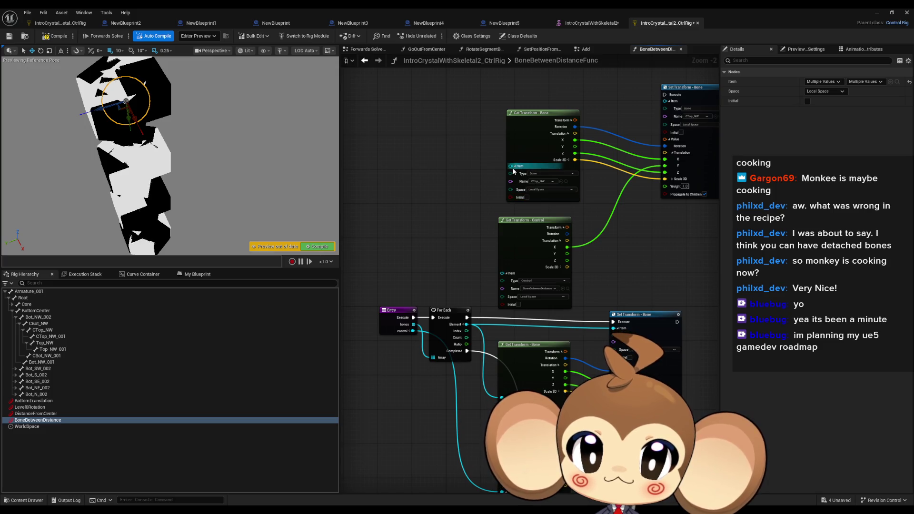
{"action": "mouse_move", "coordinate": [511, 166]}
{"action": "left_mouse_down"}
{"action": "mouse_move", "coordinate": [447, 339]}
{"action": "mouse_move", "coordinate": [413, 332]}
{"action": "mouse_move", "coordinate": [475, 335]}
{"action": "mouse_move", "coordinate": [466, 324]}
{"action": "left_mouse_up"}
{"action": "mouse_move", "coordinate": [466, 325]}
{"action": "left_mouse_down"}
{"action": "mouse_move", "coordinate": [499, 228]}
{"action": "mouse_move", "coordinate": [633, 200]}
{"action": "mouse_move", "coordinate": [663, 102]}
{"action": "mouse_move", "coordinate": [467, 318]}
{"action": "left_mouse_up"}
{"action": "left_click_drag", "start_coordinate": [418, 333], "coordinate": [502, 274]}
{"action": "left_click_drag", "start_coordinate": [658, 264], "coordinate": [599, 268]}
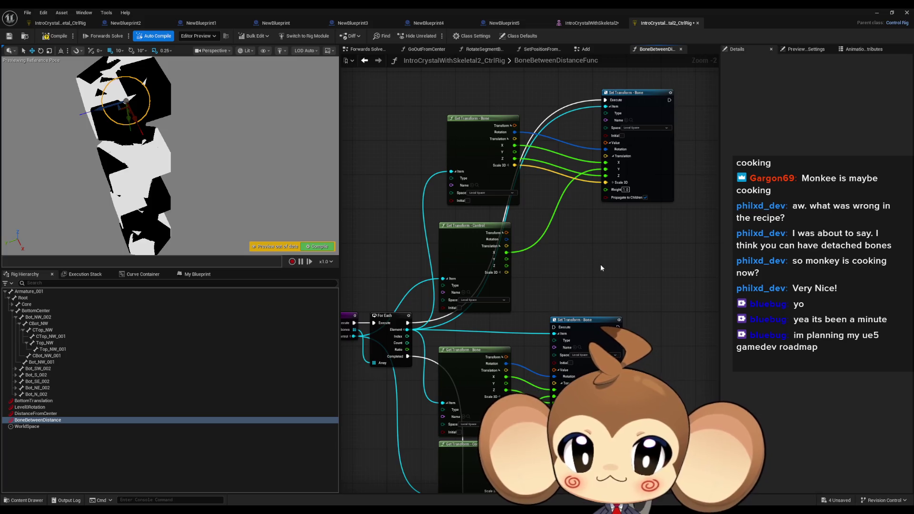
{"action": "left_click", "coordinate": [56, 39]}
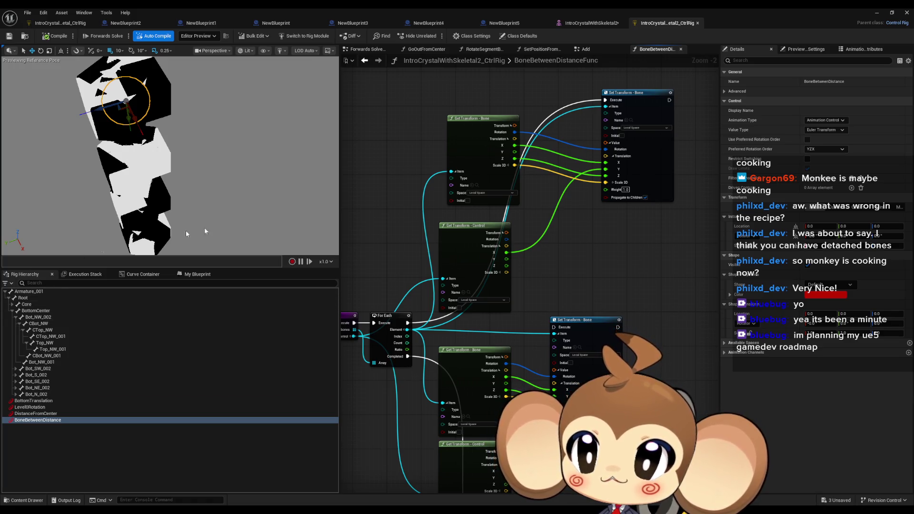
Return to the Forwards Solve graph and set the function node's bone to CTop_NW.
{"action": "left_click", "coordinate": [364, 60]}
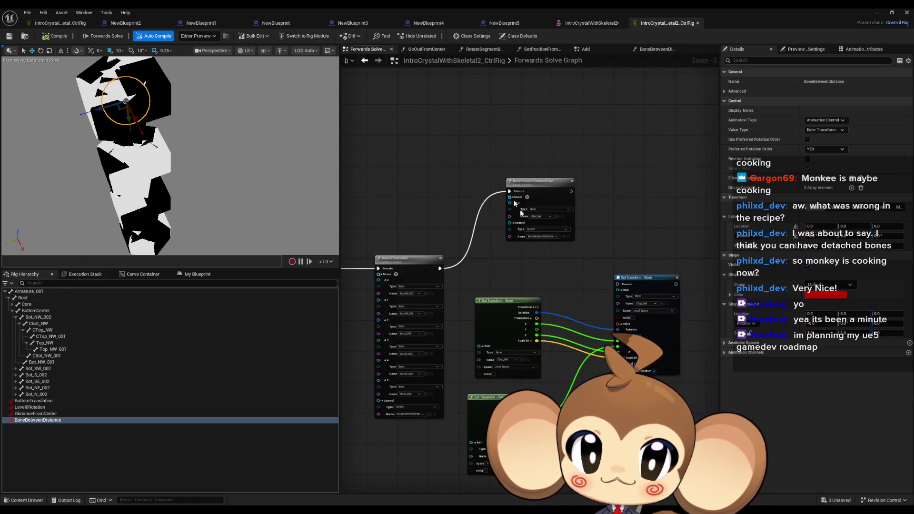
{"action": "left_click", "coordinate": [364, 60]}
{"action": "scroll", "coordinate": [566, 305], "scroll_direction": "up", "scroll_amount": 1}
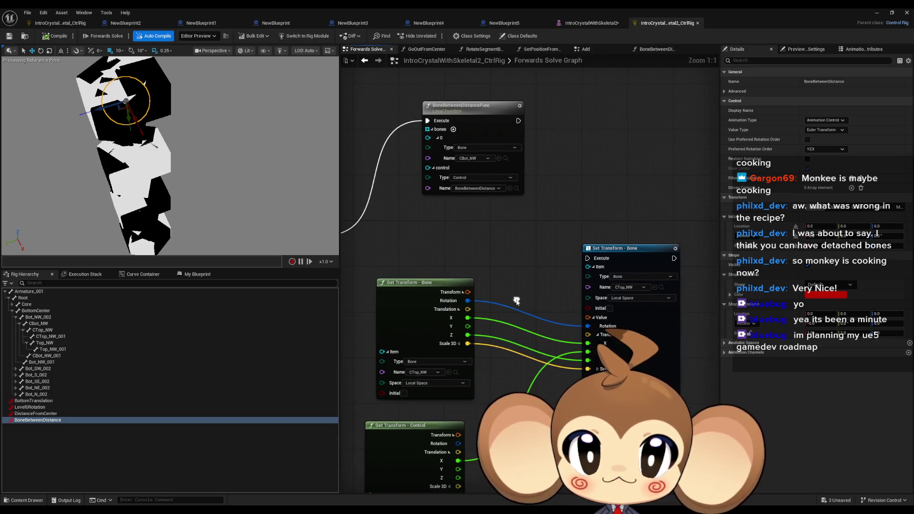
{"action": "left_click", "coordinate": [661, 287]}
{"action": "left_click", "coordinate": [498, 158]}
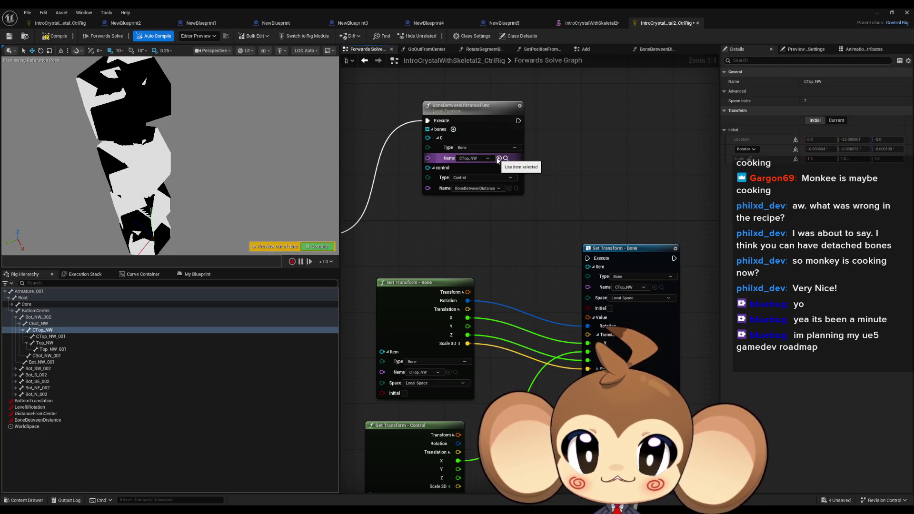
{"action": "left_click_drag", "start_coordinate": [499, 160], "coordinate": [502, 155]}
{"action": "left_click_drag", "start_coordinate": [500, 440], "coordinate": [546, 378]}
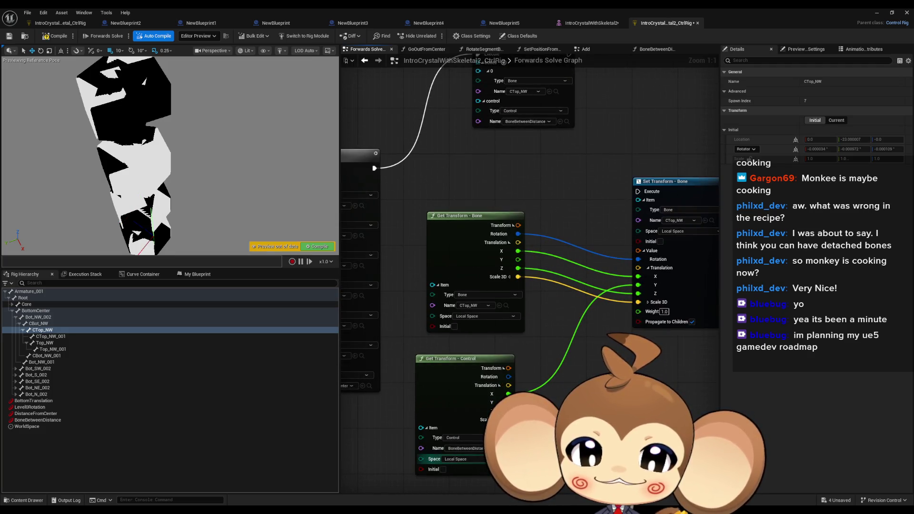
Drag BoneBetweenDistance to test, then reposition and frame the function node.
{"action": "left_click", "coordinate": [506, 449]}
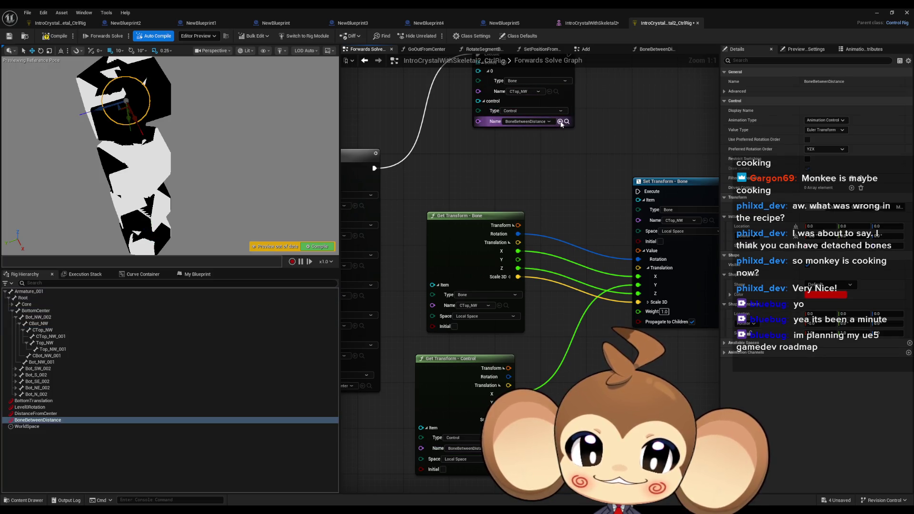
{"action": "left_click_drag", "start_coordinate": [551, 204], "coordinate": [547, 240]}
{"action": "mouse_move", "coordinate": [138, 118]}
{"action": "left_mouse_down"}
{"action": "mouse_move", "coordinate": [122, 112]}
{"action": "mouse_move", "coordinate": [109, 61]}
{"action": "mouse_move", "coordinate": [125, 184]}
{"action": "mouse_move", "coordinate": [101, 61]}
{"action": "mouse_move", "coordinate": [92, 86]}
{"action": "mouse_move", "coordinate": [108, 148]}
{"action": "mouse_move", "coordinate": [117, 111]}
{"action": "mouse_move", "coordinate": [134, 152]}
{"action": "mouse_move", "coordinate": [157, 173]}
{"action": "mouse_move", "coordinate": [128, 155]}
{"action": "mouse_move", "coordinate": [102, 107]}
{"action": "mouse_move", "coordinate": [140, 159]}
{"action": "mouse_move", "coordinate": [80, 57]}
{"action": "mouse_move", "coordinate": [83, 140]}
{"action": "mouse_move", "coordinate": [110, 101]}
{"action": "mouse_move", "coordinate": [132, 209]}
{"action": "mouse_move", "coordinate": [149, 210]}
{"action": "mouse_move", "coordinate": [94, 64]}
{"action": "mouse_move", "coordinate": [123, 81]}
{"action": "mouse_move", "coordinate": [120, 105]}
{"action": "left_mouse_up"}
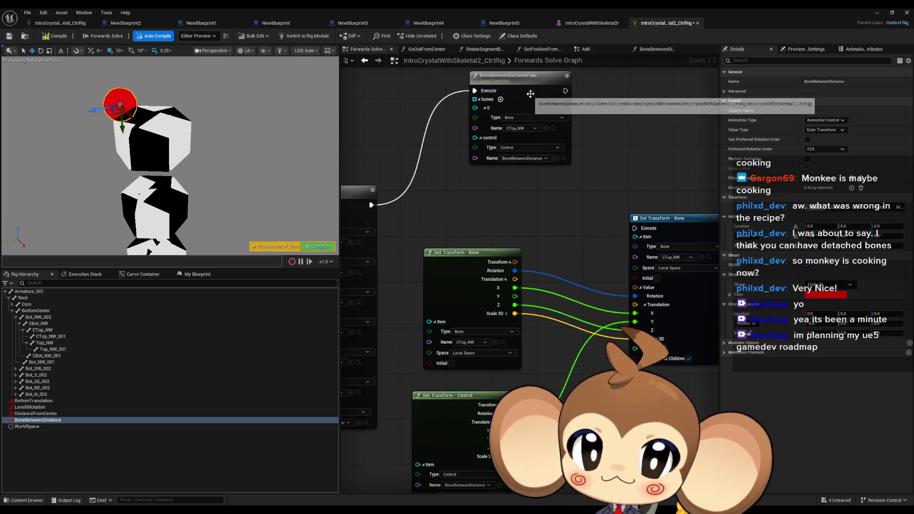
{"action": "left_click_drag", "start_coordinate": [528, 95], "coordinate": [555, 82]}
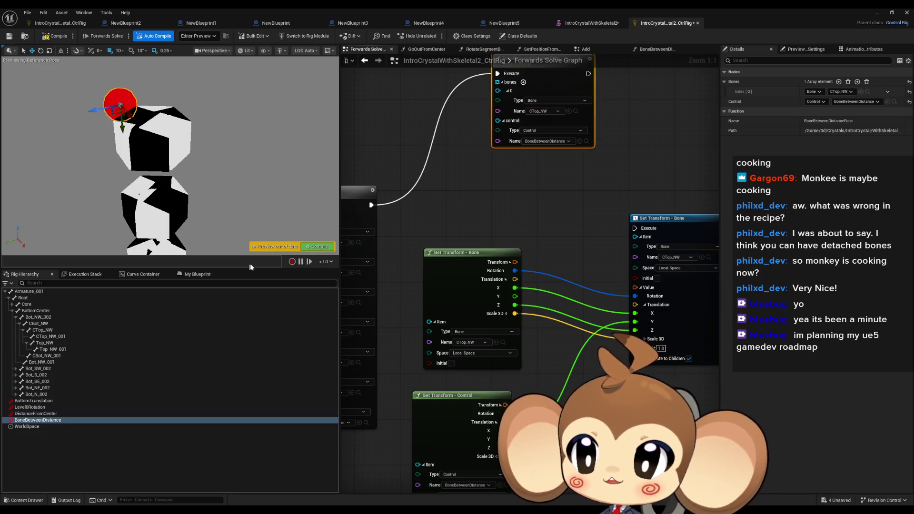
{"action": "key", "text": "Home"}
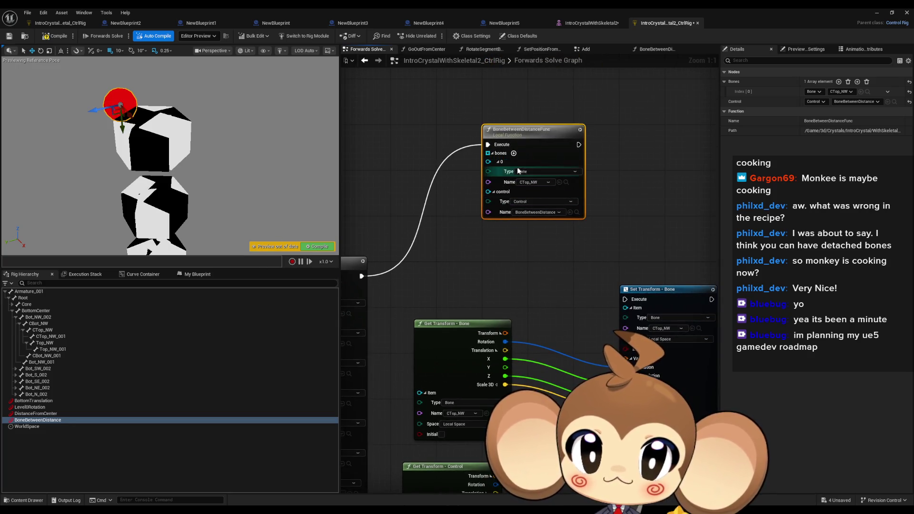
{"action": "right_click", "coordinate": [491, 162]}
Remove bones entry 0 and add three new empty slots, 0 through 2.
{"action": "left_click", "coordinate": [527, 209]}
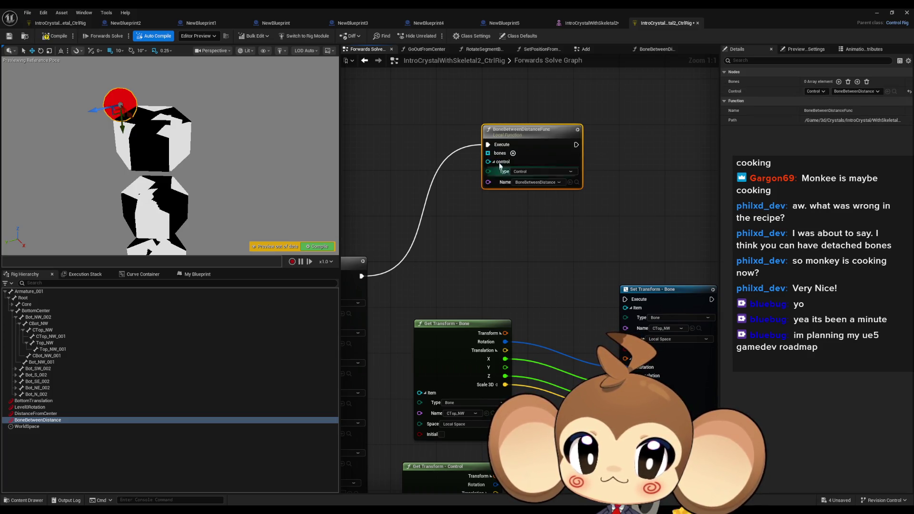
{"action": "left_click", "coordinate": [513, 153]}
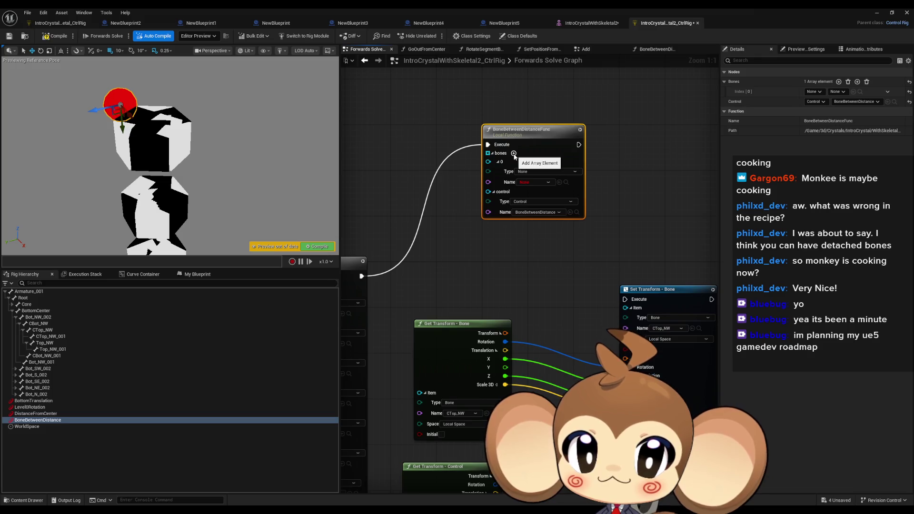
{"action": "left_click", "coordinate": [513, 153]}
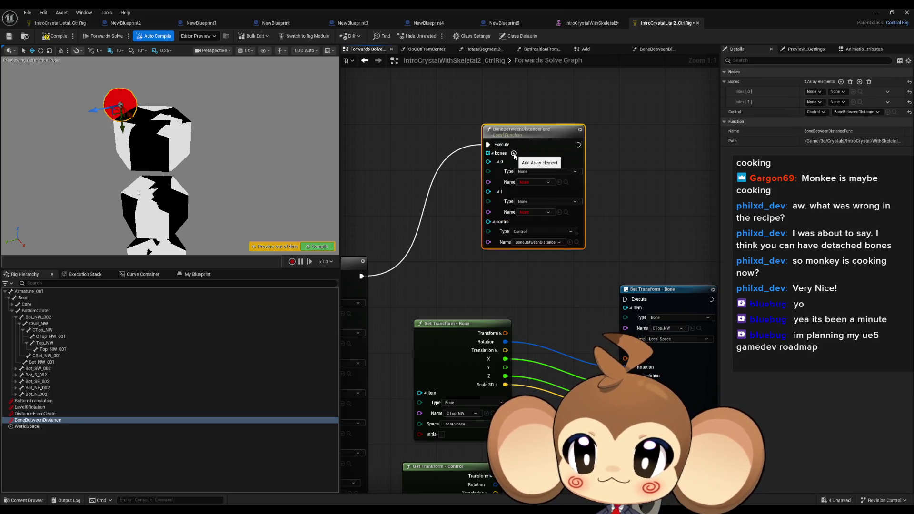
{"action": "left_click", "coordinate": [514, 153]}
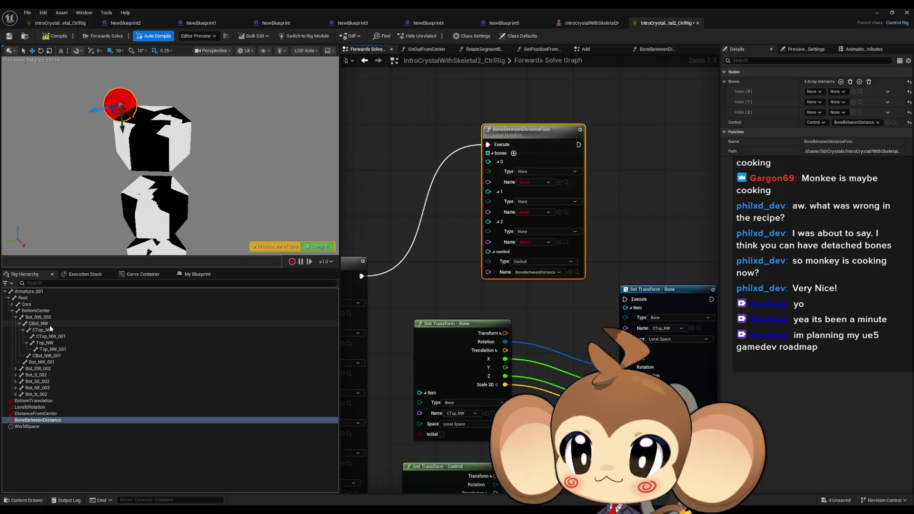
{"action": "mouse_move", "coordinate": [502, 376]}
{"action": "left_mouse_down"}
{"action": "mouse_move", "coordinate": [497, 368]}
{"action": "mouse_move", "coordinate": [487, 383]}
{"action": "left_mouse_up"}
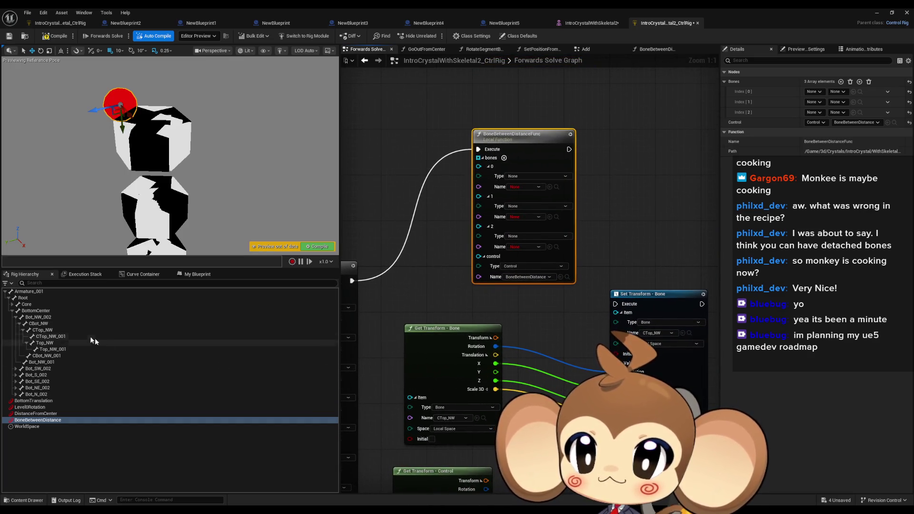
{"action": "left_click", "coordinate": [47, 324]}
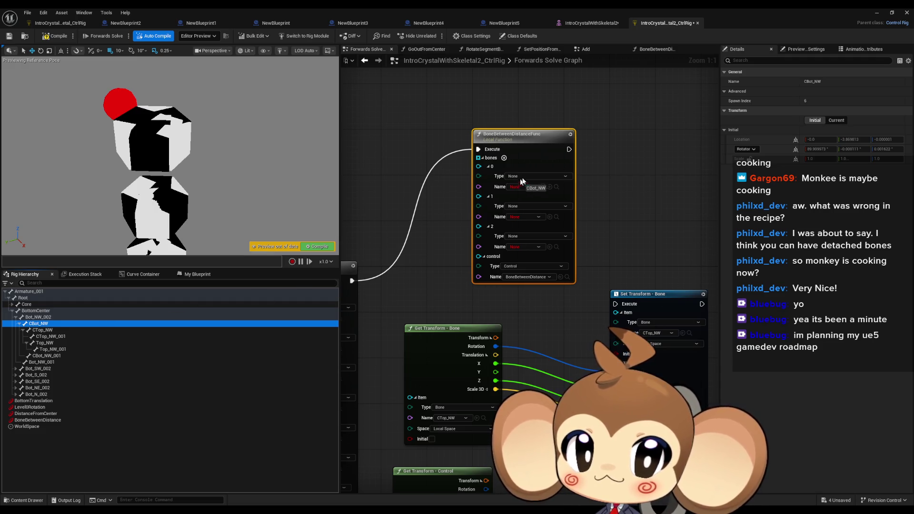
Assign CBot_NW, CTop_NW and CTop_NW_001 to the three bone slots and move the control to test.
{"action": "left_click_drag", "start_coordinate": [521, 186], "coordinate": [522, 187]}
{"action": "left_click", "coordinate": [547, 195]}
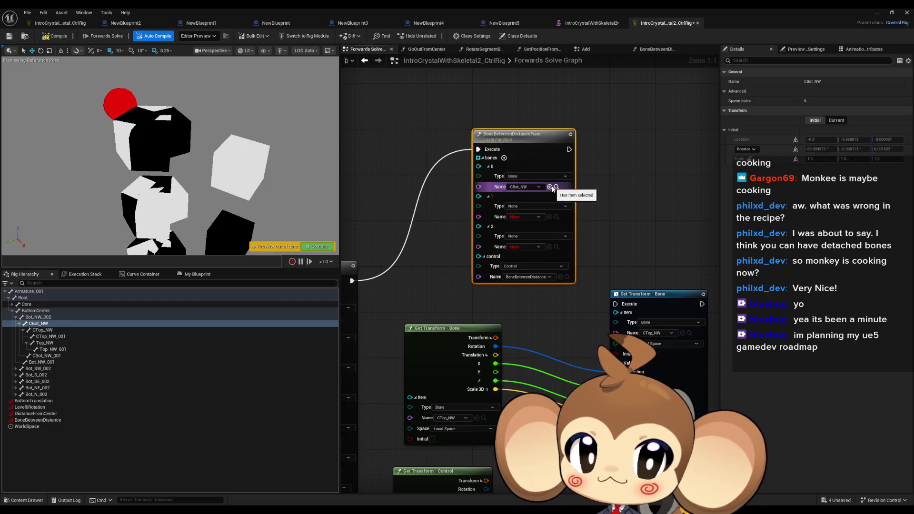
{"action": "mouse_move", "coordinate": [65, 330]}
{"action": "left_mouse_down"}
{"action": "mouse_move", "coordinate": [557, 201]}
{"action": "mouse_move", "coordinate": [556, 221]}
{"action": "left_mouse_up"}
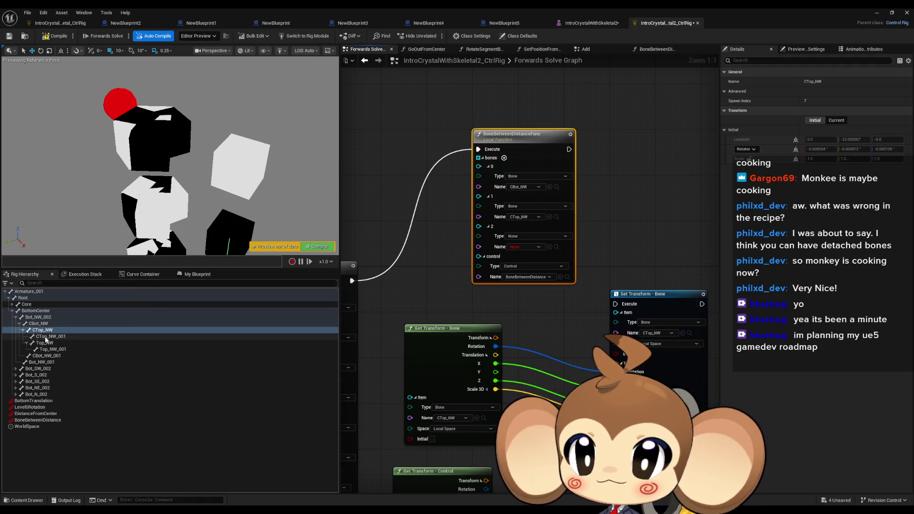
{"action": "left_click_drag", "start_coordinate": [47, 338], "coordinate": [505, 234]}
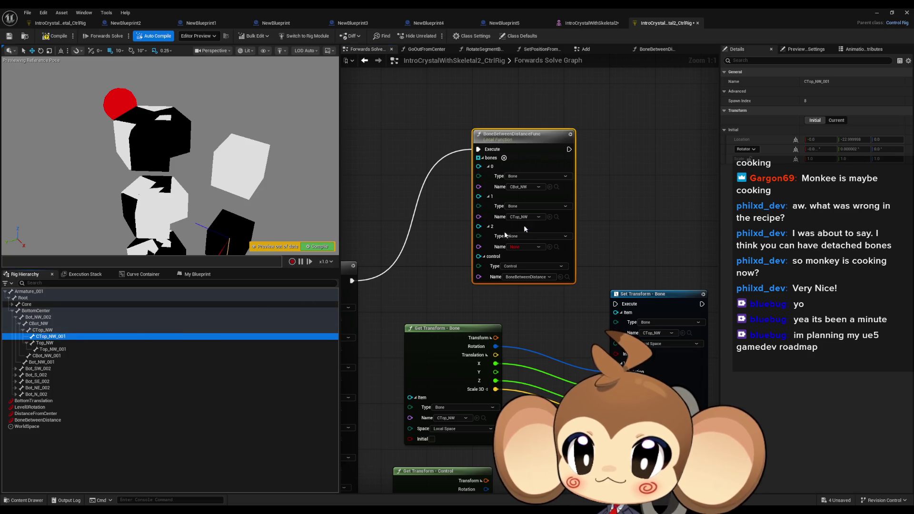
{"action": "left_click", "coordinate": [550, 246]}
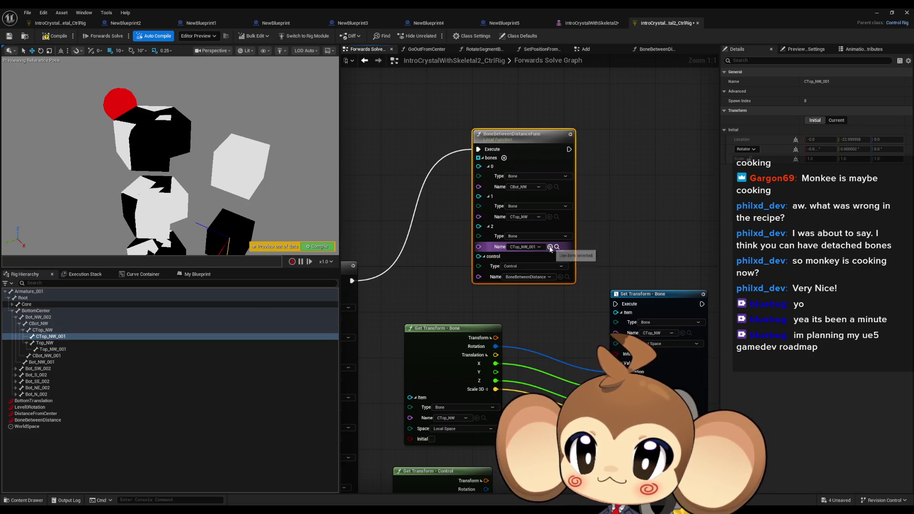
{"action": "left_click", "coordinate": [124, 108]}
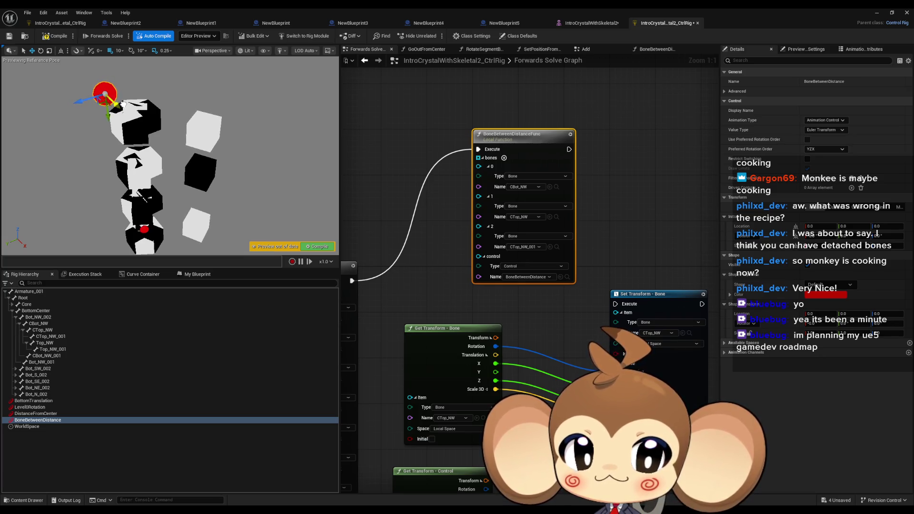
{"action": "mouse_move", "coordinate": [123, 104]}
{"action": "left_mouse_down"}
{"action": "mouse_move", "coordinate": [120, 79]}
{"action": "mouse_move", "coordinate": [133, 132]}
{"action": "mouse_move", "coordinate": [171, 159]}
{"action": "mouse_move", "coordinate": [127, 95]}
{"action": "mouse_move", "coordinate": [113, 92]}
{"action": "mouse_move", "coordinate": [114, 124]}
{"action": "mouse_move", "coordinate": [114, 109]}
{"action": "left_mouse_up"}
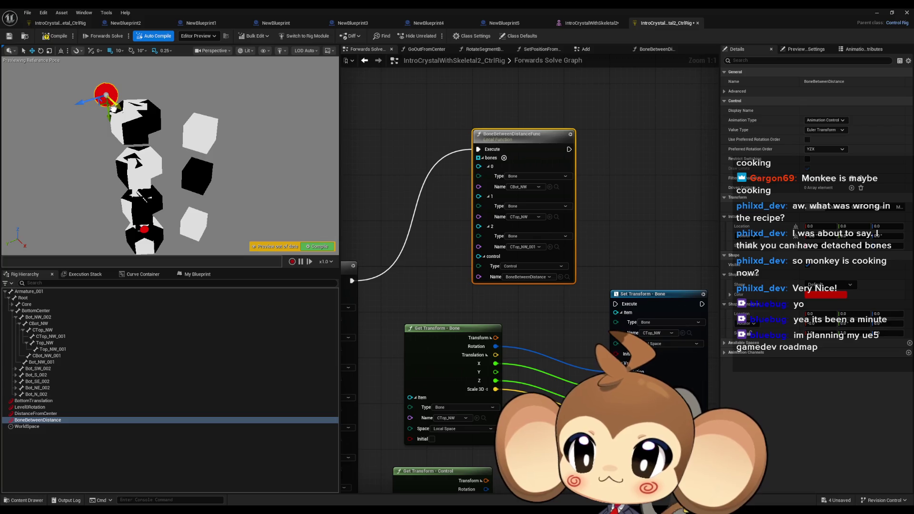
Inspect the Top_NW bones and replace the third slot's CTop_NW_001 with Top_NW.
{"action": "left_click", "coordinate": [26, 343]}
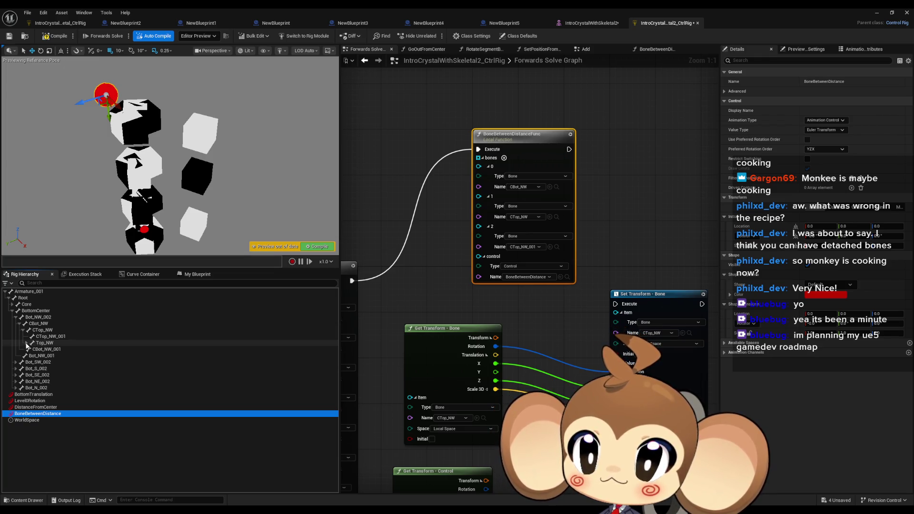
{"action": "left_click", "coordinate": [27, 343]}
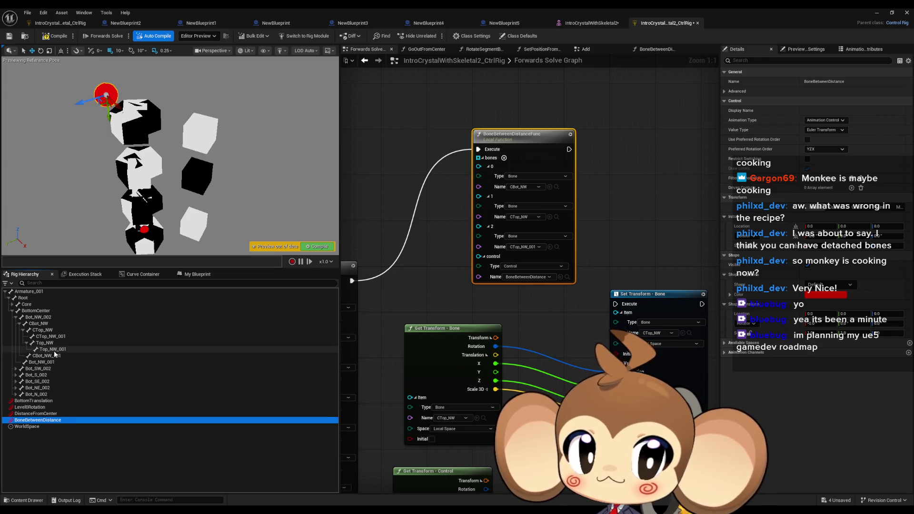
{"action": "left_click", "coordinate": [52, 349]}
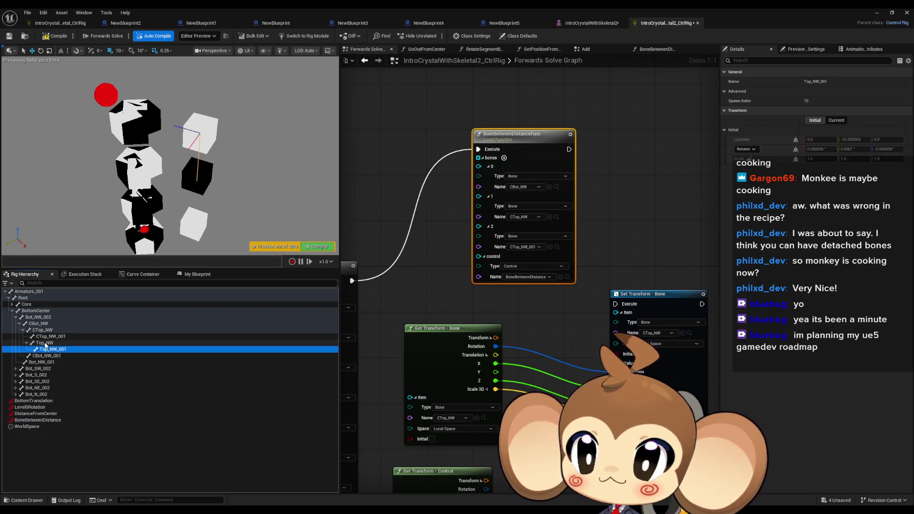
{"action": "left_click", "coordinate": [46, 342]}
{"action": "key", "text": "Up"}
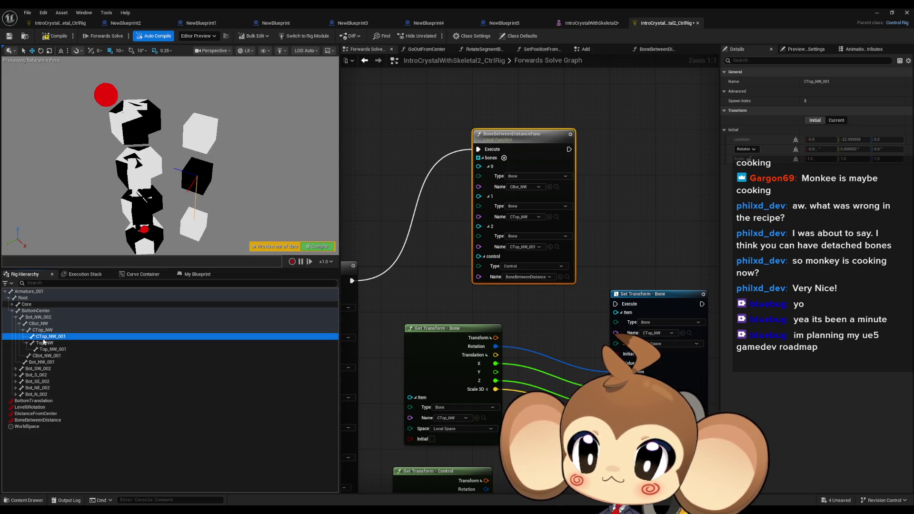
{"action": "left_click", "coordinate": [44, 342]}
{"action": "left_click", "coordinate": [549, 247]}
{"action": "left_click", "coordinate": [36, 329]}
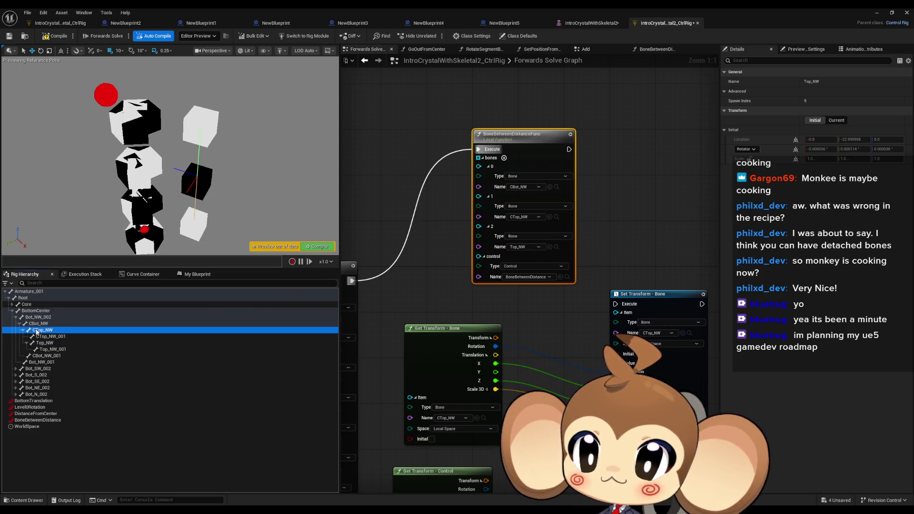
{"action": "left_click", "coordinate": [549, 217]}
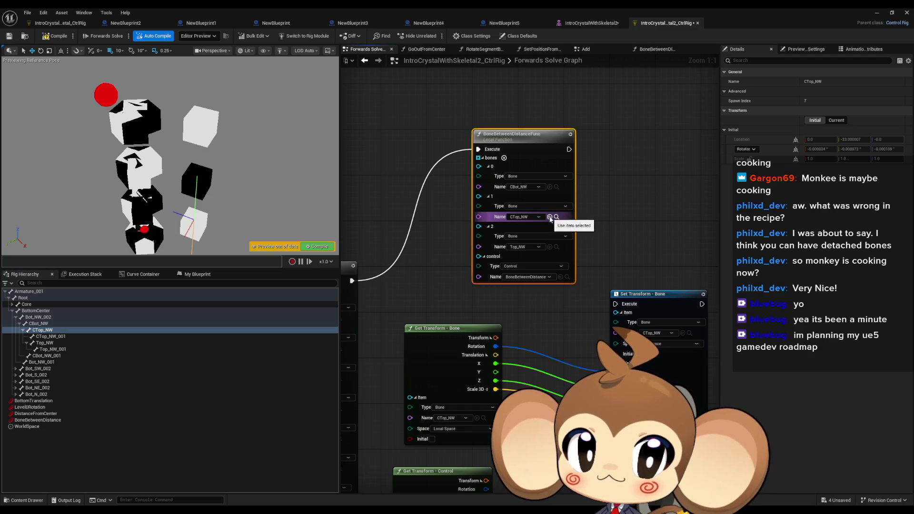
{"action": "left_click", "coordinate": [44, 324]}
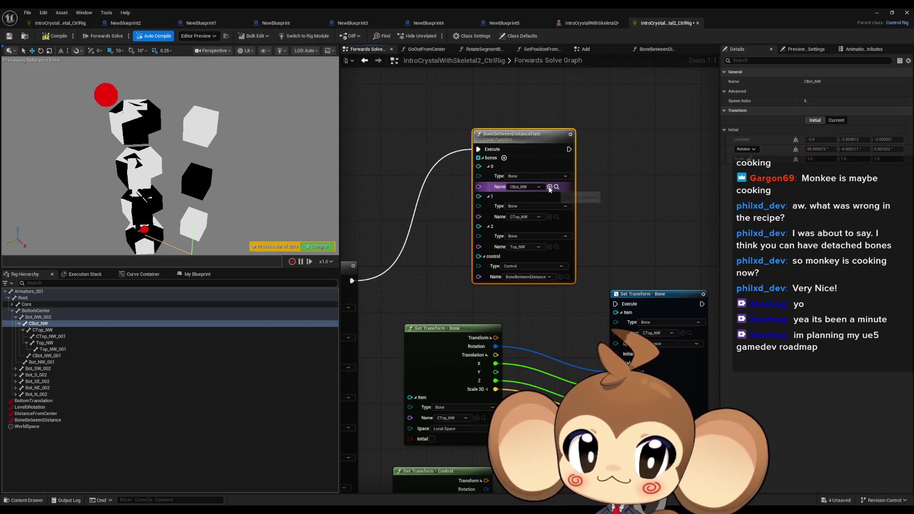
Drag BoneBetweenDistance out and back toward the centre to test the NW bones.
{"action": "left_click", "coordinate": [43, 420]}
{"action": "mouse_move", "coordinate": [118, 109]}
{"action": "left_mouse_down"}
{"action": "mouse_move", "coordinate": [137, 136]}
{"action": "mouse_move", "coordinate": [99, 93]}
{"action": "mouse_move", "coordinate": [110, 119]}
{"action": "left_mouse_up"}
{"action": "mouse_move", "coordinate": [104, 111]}
{"action": "left_mouse_down"}
{"action": "mouse_move", "coordinate": [138, 138]}
{"action": "mouse_move", "coordinate": [125, 143]}
{"action": "mouse_move", "coordinate": [108, 102]}
{"action": "mouse_move", "coordinate": [119, 143]}
{"action": "mouse_move", "coordinate": [93, 114]}
{"action": "mouse_move", "coordinate": [103, 122]}
{"action": "left_mouse_up"}
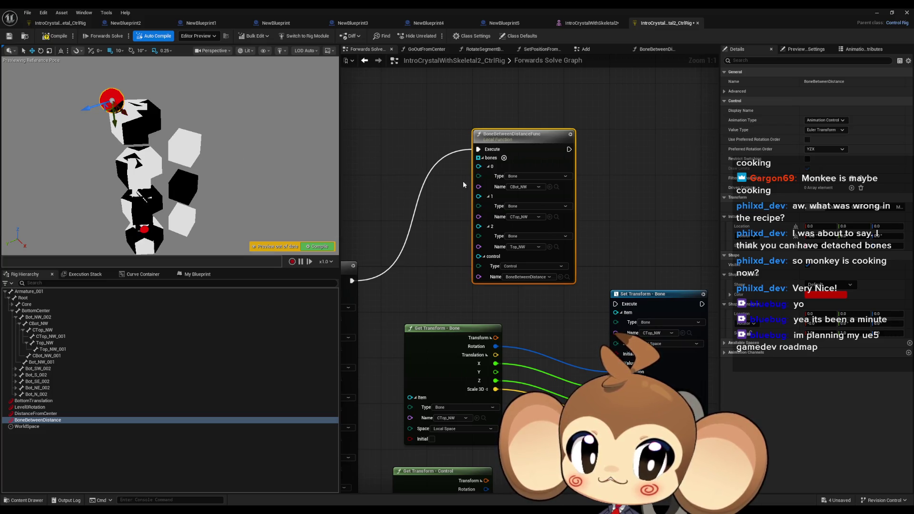
{"action": "left_click_drag", "start_coordinate": [525, 156], "coordinate": [635, 119]}
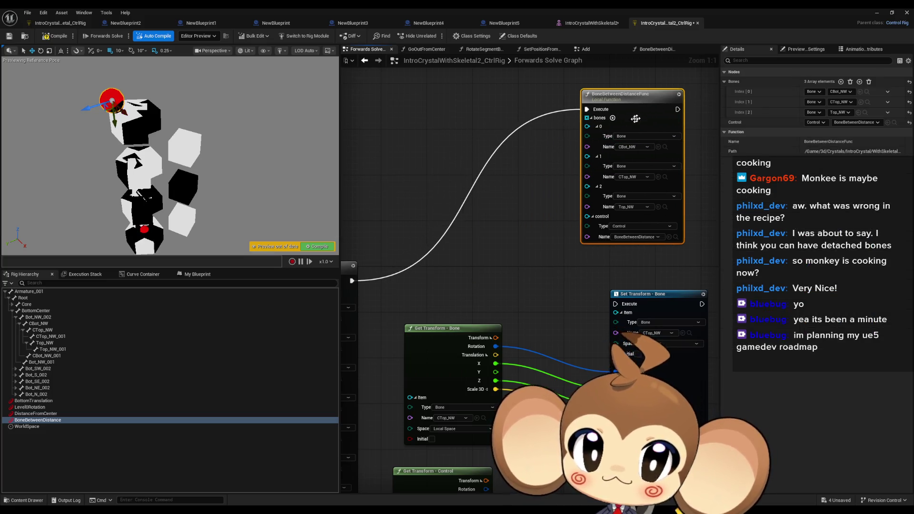
Discard a pasted copy and place a new BoneBetweenDistanceFunc node in the graph.
{"action": "key", "text": "ctrl+v"}
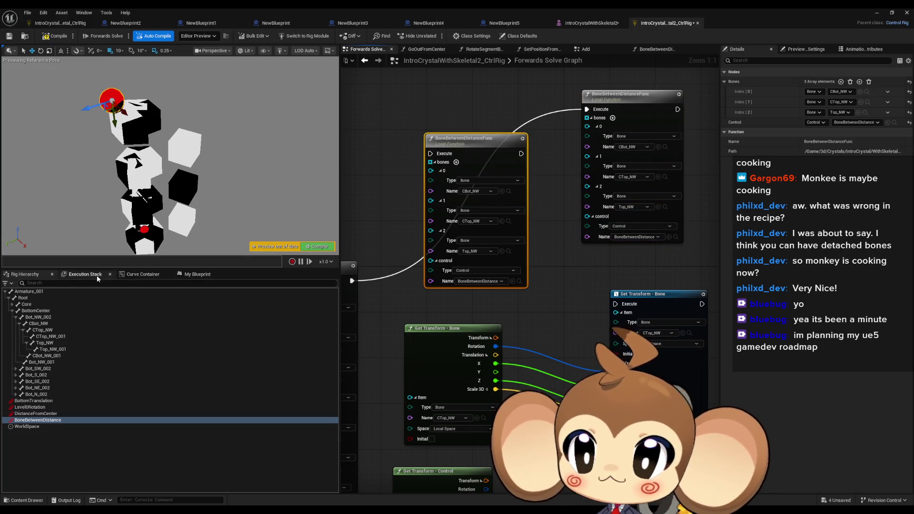
{"action": "key", "text": "Delete"}
{"action": "left_click", "coordinate": [194, 275]}
{"action": "left_click_drag", "start_coordinate": [43, 369], "coordinate": [452, 124]}
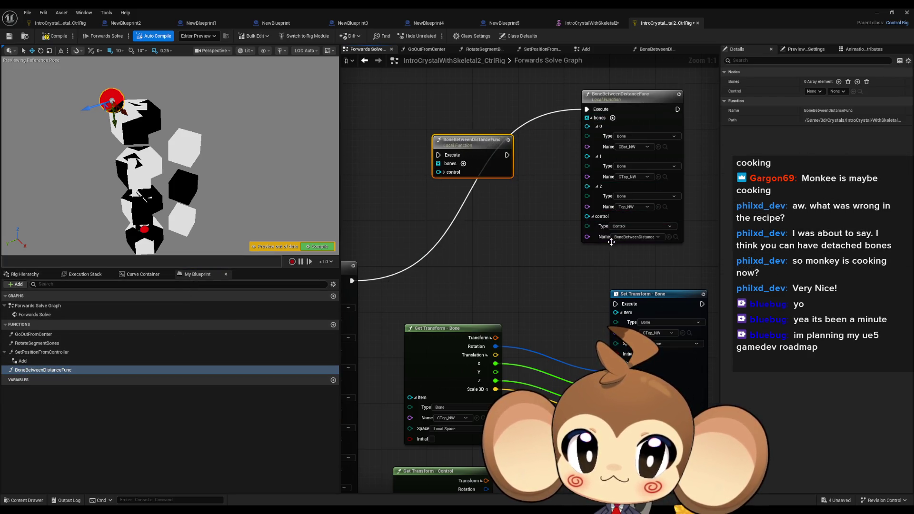
Set the new node's control to BoneBetweenDistance and bone to Top_NW, and wire its execution.
{"action": "left_click", "coordinate": [444, 173]}
{"action": "left_click", "coordinate": [505, 192]}
{"action": "mouse_move", "coordinate": [471, 164]}
{"action": "left_mouse_down"}
{"action": "mouse_move", "coordinate": [465, 186]}
{"action": "mouse_move", "coordinate": [464, 179]}
{"action": "left_mouse_up"}
{"action": "left_click", "coordinate": [458, 186]}
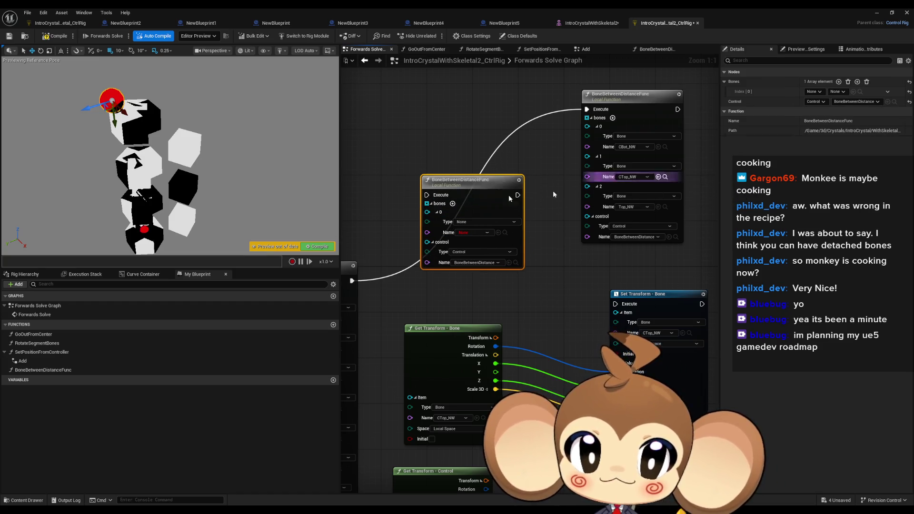
{"action": "left_click", "coordinate": [24, 274]}
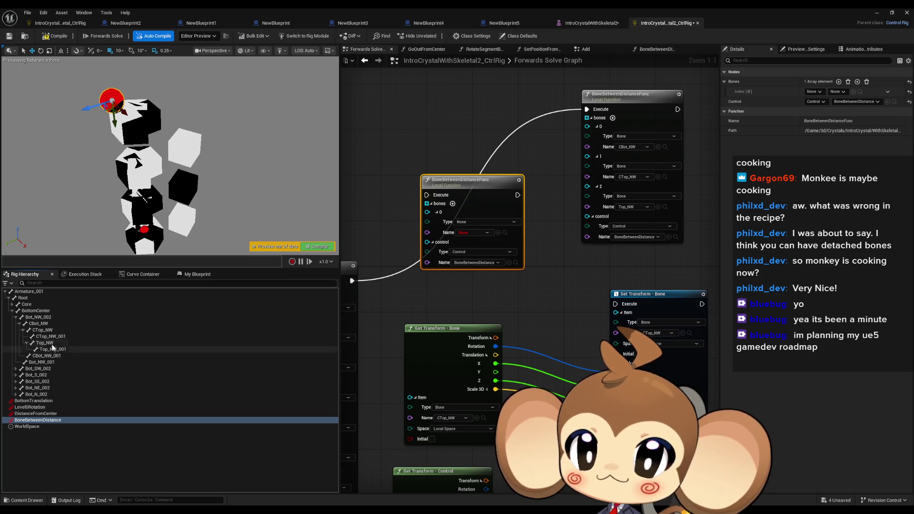
{"action": "left_click", "coordinate": [51, 345]}
{"action": "left_click_drag", "start_coordinate": [333, 278], "coordinate": [469, 232]}
{"action": "left_click_drag", "start_coordinate": [393, 248], "coordinate": [426, 195]}
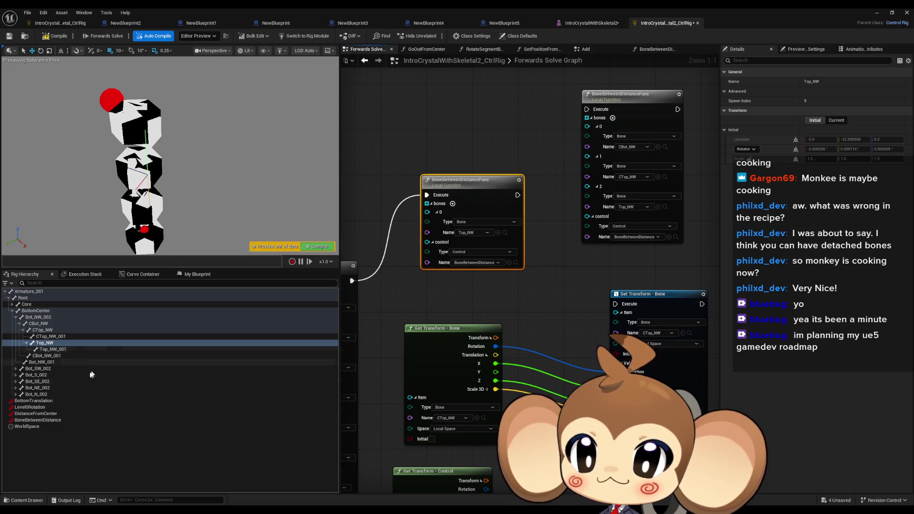
Test by moving the BoneBetweenDistance control, then duplicate the Top_NW function node.
{"action": "left_click", "coordinate": [40, 419]}
{"action": "mouse_move", "coordinate": [122, 112]}
{"action": "left_mouse_down"}
{"action": "mouse_move", "coordinate": [125, 119]}
{"action": "mouse_move", "coordinate": [115, 87]}
{"action": "mouse_move", "coordinate": [127, 116]}
{"action": "mouse_move", "coordinate": [123, 108]}
{"action": "left_mouse_up"}
{"action": "left_click_drag", "start_coordinate": [484, 190], "coordinate": [475, 89]}
{"action": "key", "text": "ctrl+d"}
{"action": "mouse_move", "coordinate": [352, 280]}
{"action": "left_mouse_down"}
{"action": "mouse_move", "coordinate": [430, 229]}
{"action": "mouse_move", "coordinate": [468, 219]}
{"action": "left_mouse_up"}
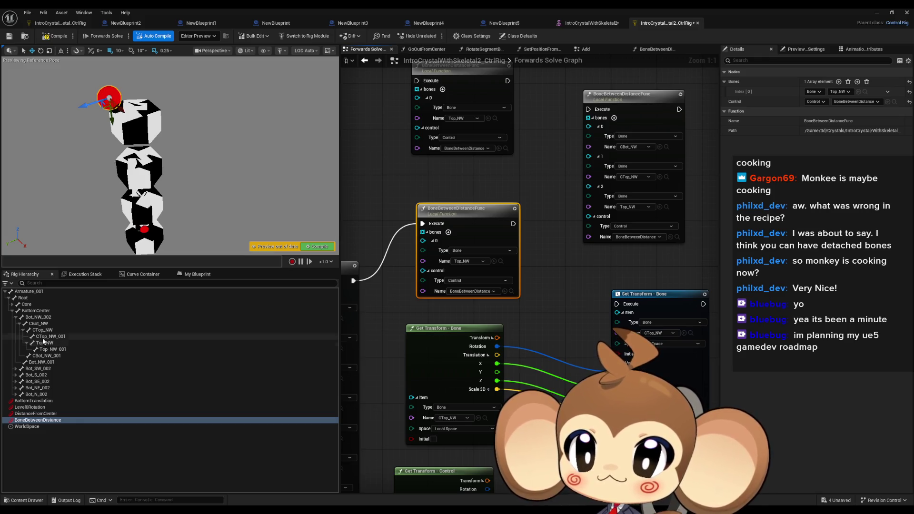
Route execution into the lower function node and set its bone to CBot_NW.
{"action": "mouse_move", "coordinate": [44, 333]}
{"action": "left_mouse_down"}
{"action": "mouse_move", "coordinate": [431, 252]}
{"action": "mouse_move", "coordinate": [438, 260]}
{"action": "mouse_move", "coordinate": [490, 262]}
{"action": "mouse_move", "coordinate": [476, 261]}
{"action": "left_mouse_up"}
{"action": "key", "text": "ctrl+z"}
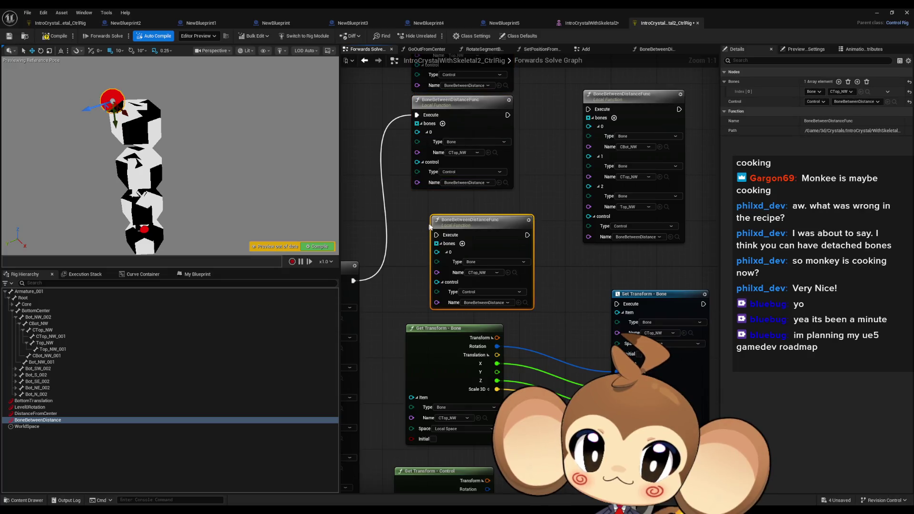
{"action": "left_click_drag", "start_coordinate": [422, 223], "coordinate": [354, 281]}
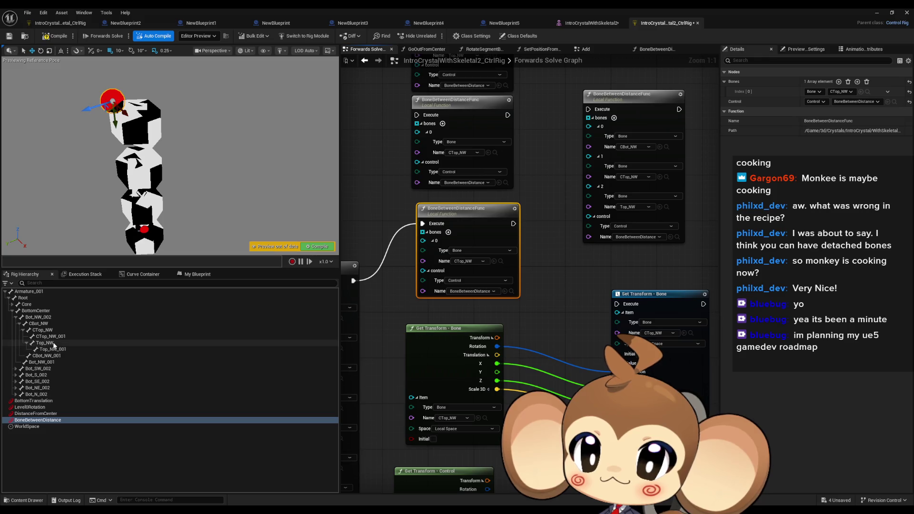
{"action": "left_click", "coordinate": [43, 324]}
{"action": "left_click", "coordinate": [494, 261]}
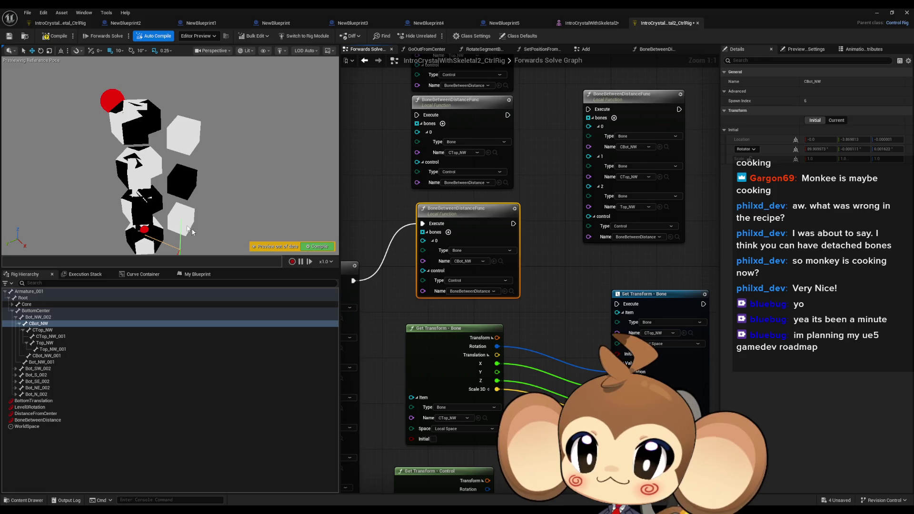
Move the BoneBetweenDistance control and inspect CTop_NW, CBot_NW and CTop_NW_001 for gaps.
{"action": "left_click", "coordinate": [42, 420]}
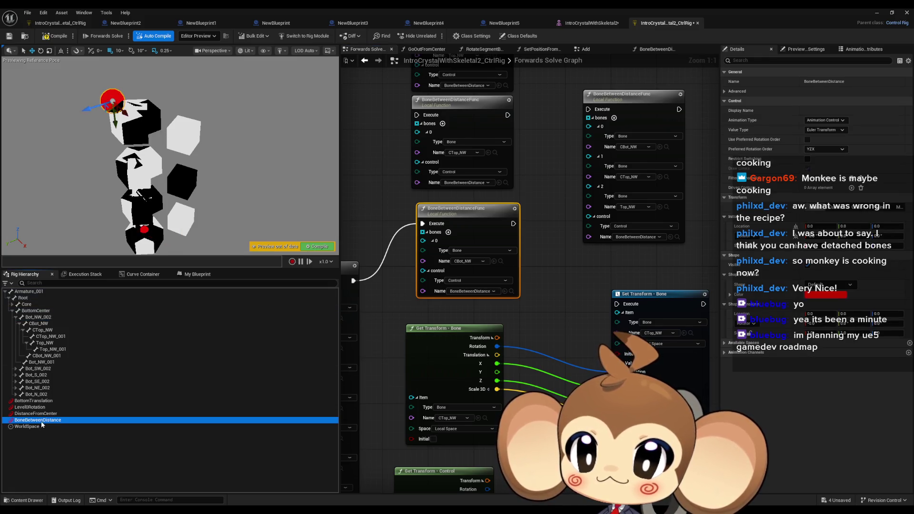
{"action": "mouse_move", "coordinate": [113, 101]}
{"action": "left_mouse_down"}
{"action": "mouse_move", "coordinate": [120, 112]}
{"action": "mouse_move", "coordinate": [107, 99]}
{"action": "left_mouse_up"}
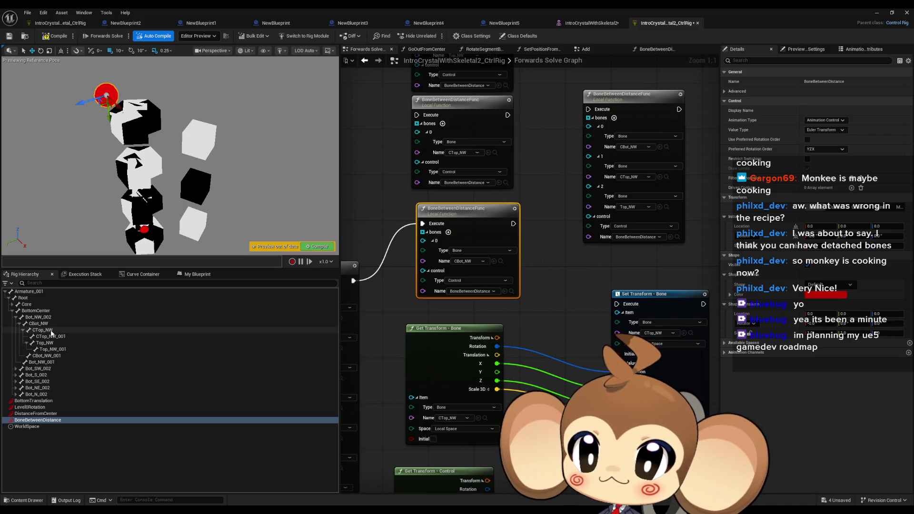
{"action": "left_click", "coordinate": [59, 331]}
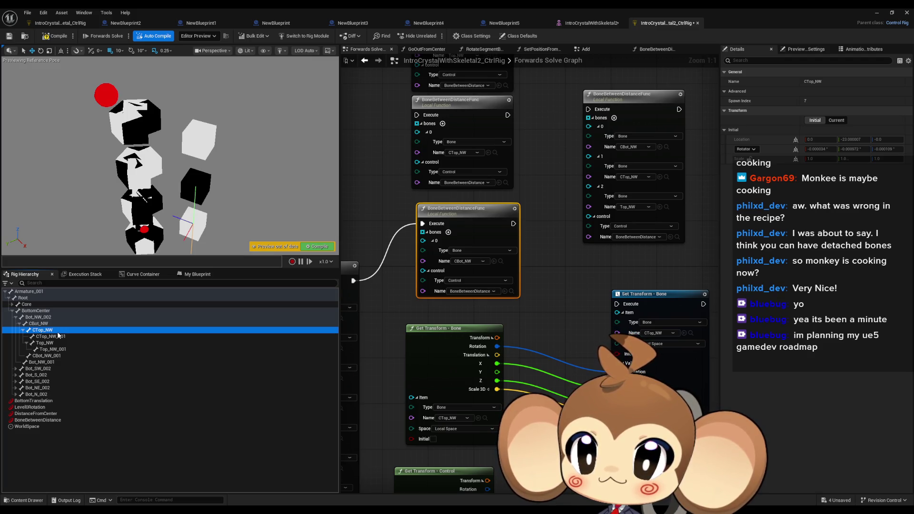
{"action": "left_click", "coordinate": [55, 325]}
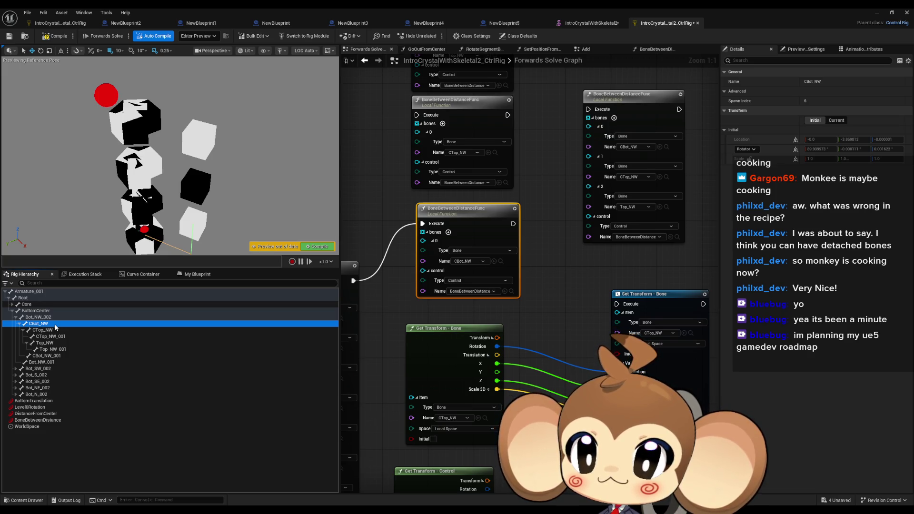
{"action": "left_click", "coordinate": [57, 331]}
{"action": "left_click", "coordinate": [57, 336]}
{"action": "left_click", "coordinate": [56, 331]}
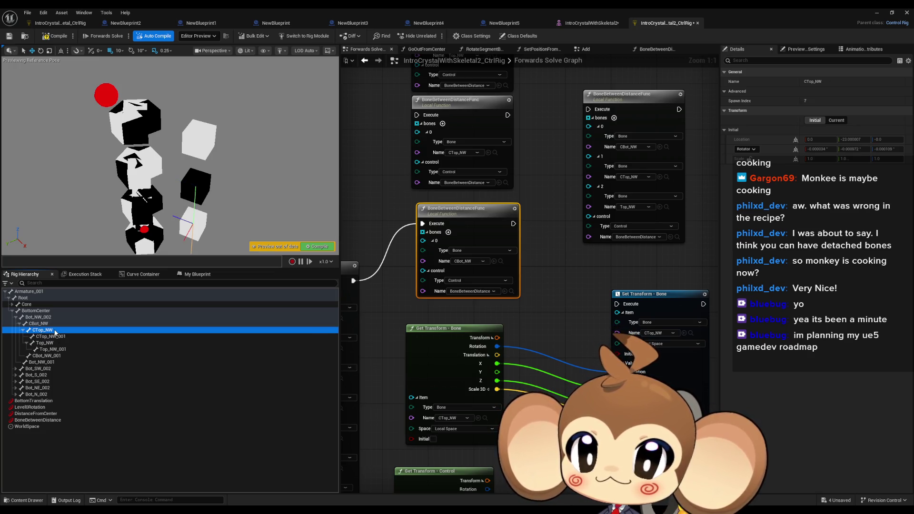
{"action": "mouse_move", "coordinate": [164, 221]}
{"action": "left_mouse_down"}
{"action": "mouse_move", "coordinate": [123, 202]}
{"action": "mouse_move", "coordinate": [220, 158]}
{"action": "left_mouse_up"}
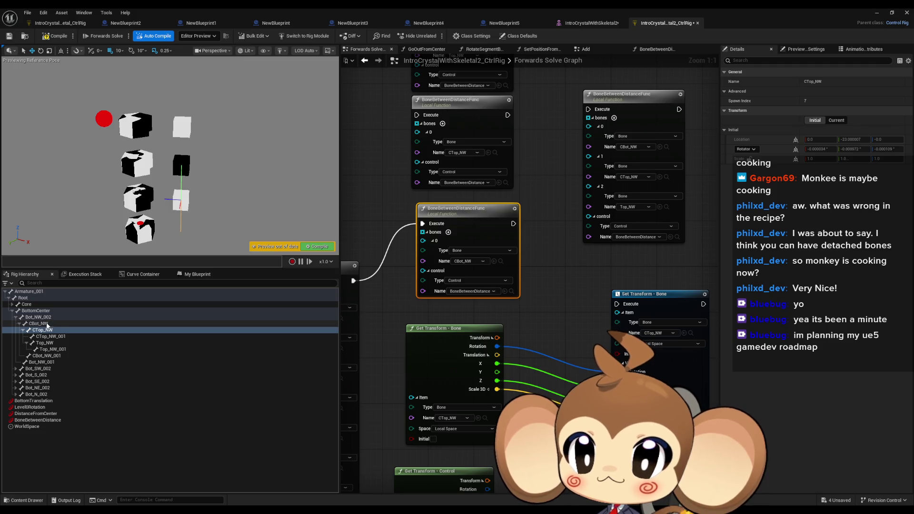
{"action": "left_click", "coordinate": [48, 325]}
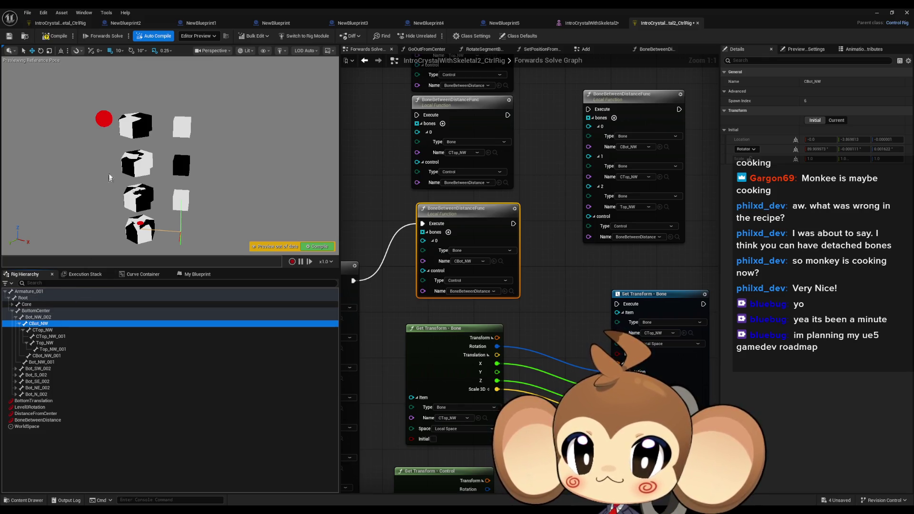
{"action": "left_click", "coordinate": [104, 119]}
{"action": "mouse_move", "coordinate": [123, 124]}
{"action": "left_mouse_down"}
{"action": "mouse_move", "coordinate": [153, 145]}
{"action": "mouse_move", "coordinate": [135, 146]}
{"action": "left_mouse_up"}
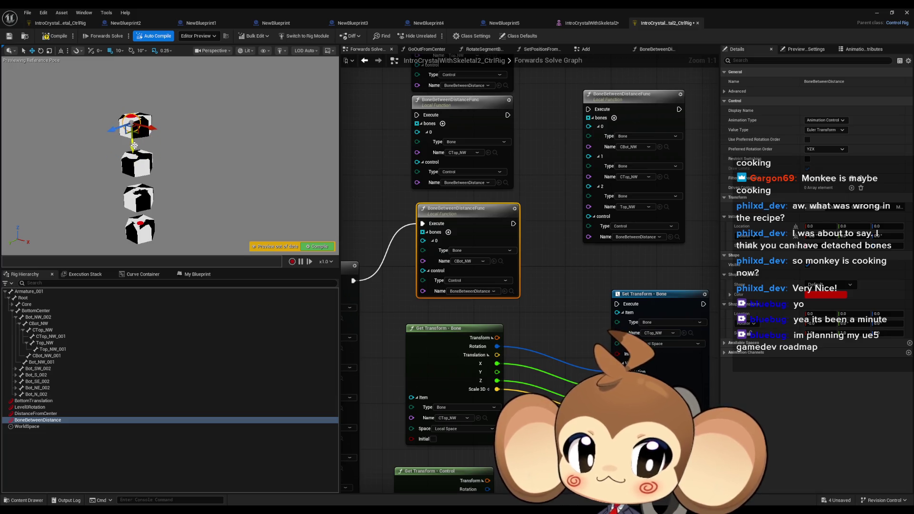
Set the Set Transform - Bone node to CBot_NW and route execution directly into it.
{"action": "left_click", "coordinate": [466, 257]}
{"action": "scroll", "coordinate": [467, 280], "scroll_direction": "down", "scroll_amount": 2}
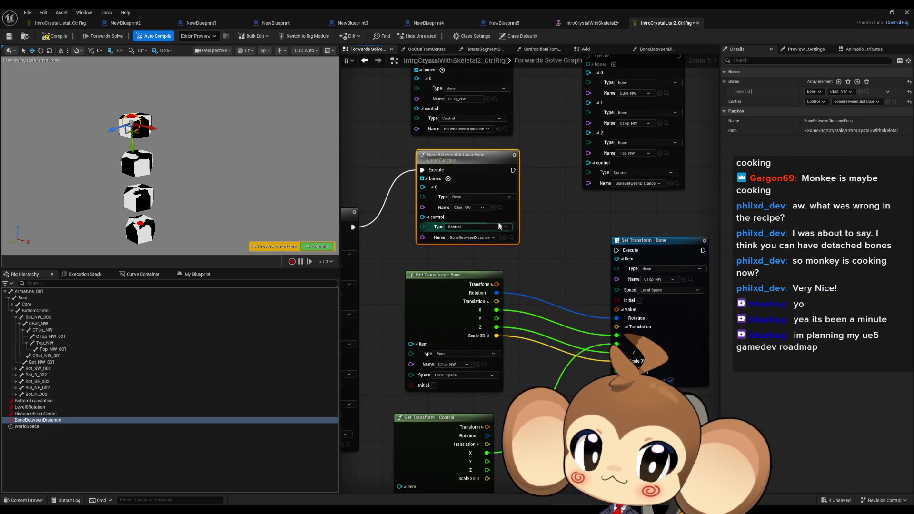
{"action": "left_click", "coordinate": [500, 207]}
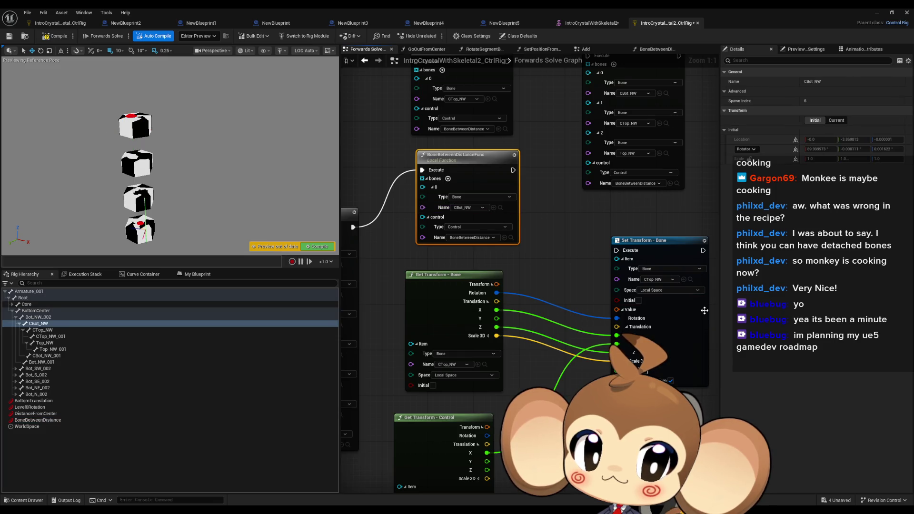
{"action": "left_click", "coordinate": [684, 280]}
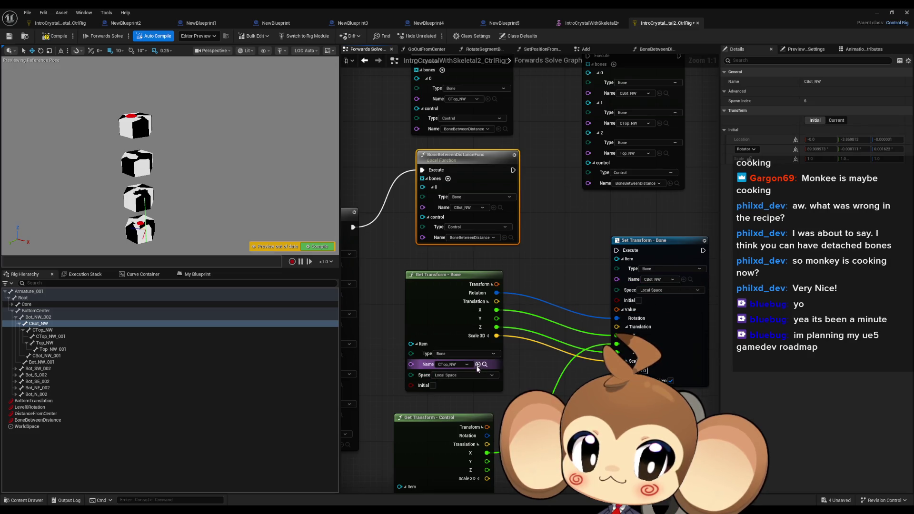
{"action": "mouse_move", "coordinate": [616, 247]}
{"action": "left_mouse_down"}
{"action": "mouse_move", "coordinate": [495, 248]}
{"action": "mouse_move", "coordinate": [352, 227]}
{"action": "left_mouse_up"}
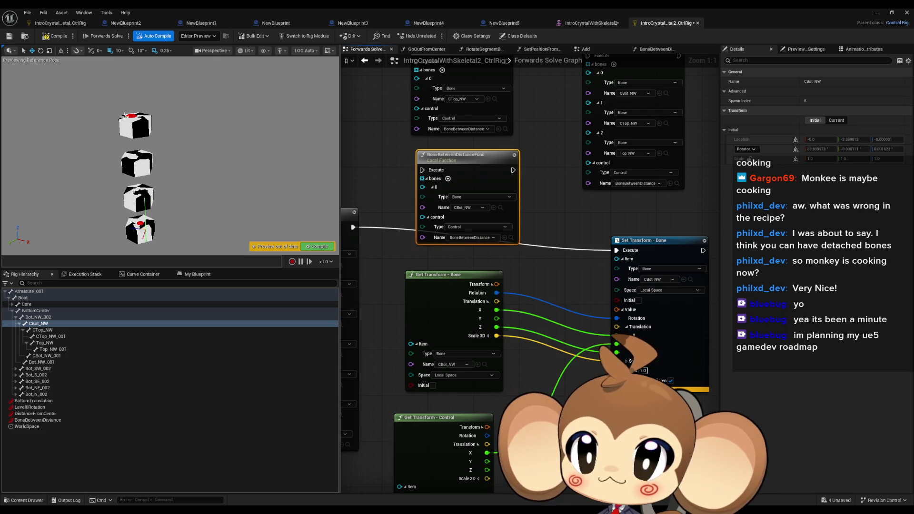
Wire the control's X translation into the Set Transform - Bone node and test it.
{"action": "left_click_drag", "start_coordinate": [131, 116], "coordinate": [125, 119]}
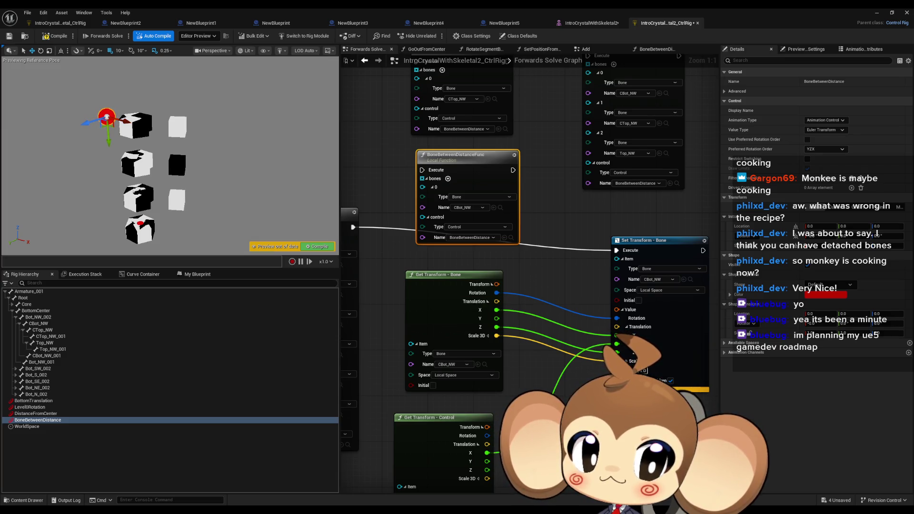
{"action": "left_click_drag", "start_coordinate": [484, 455], "coordinate": [547, 428]}
{"action": "mouse_move", "coordinate": [619, 354]}
{"action": "left_mouse_down"}
{"action": "mouse_move", "coordinate": [495, 329]}
{"action": "mouse_move", "coordinate": [495, 318]}
{"action": "left_mouse_up"}
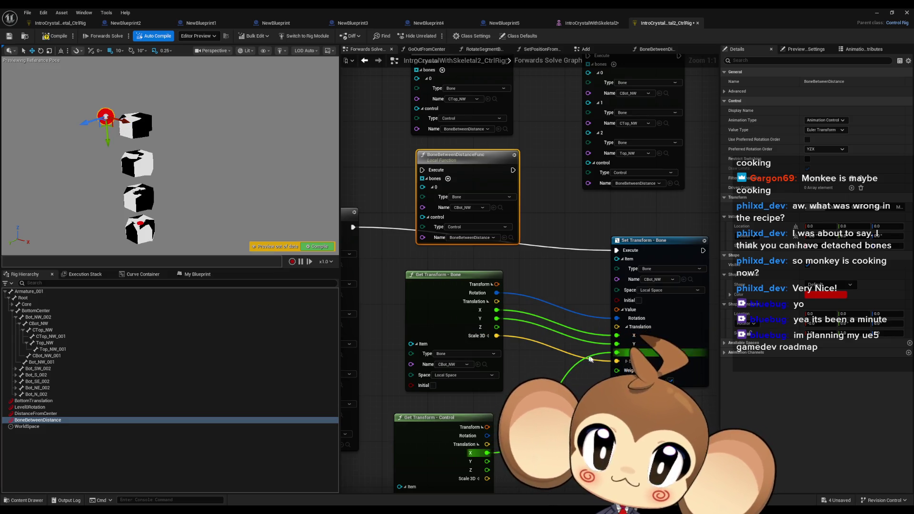
{"action": "left_click_drag", "start_coordinate": [618, 333], "coordinate": [630, 370]}
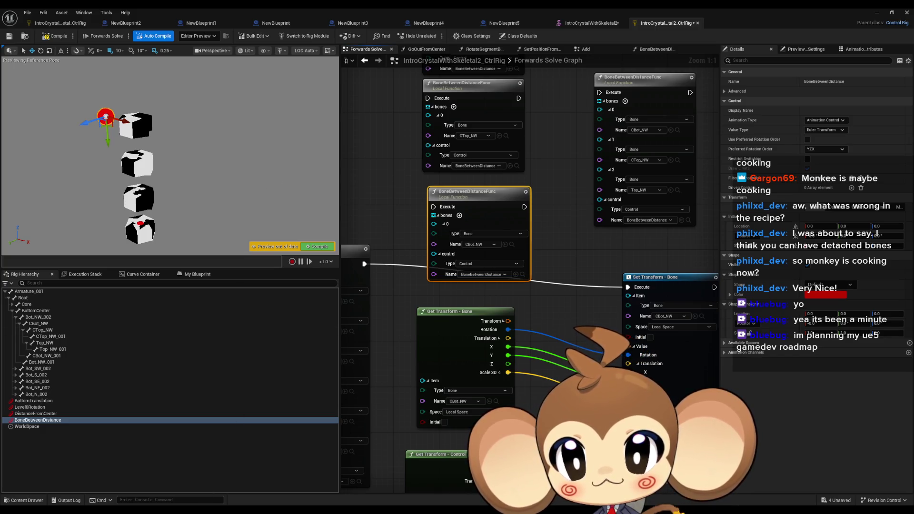
{"action": "mouse_move", "coordinate": [201, 511]}
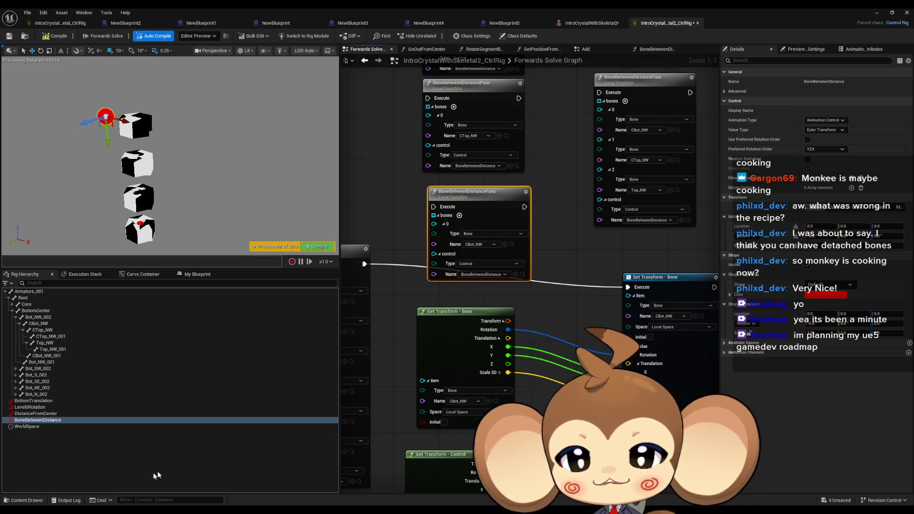
In Blender, enter Edit Mode on the crystal armature and select CBot_NW.
{"action": "key", "text": "alt+Tab"}
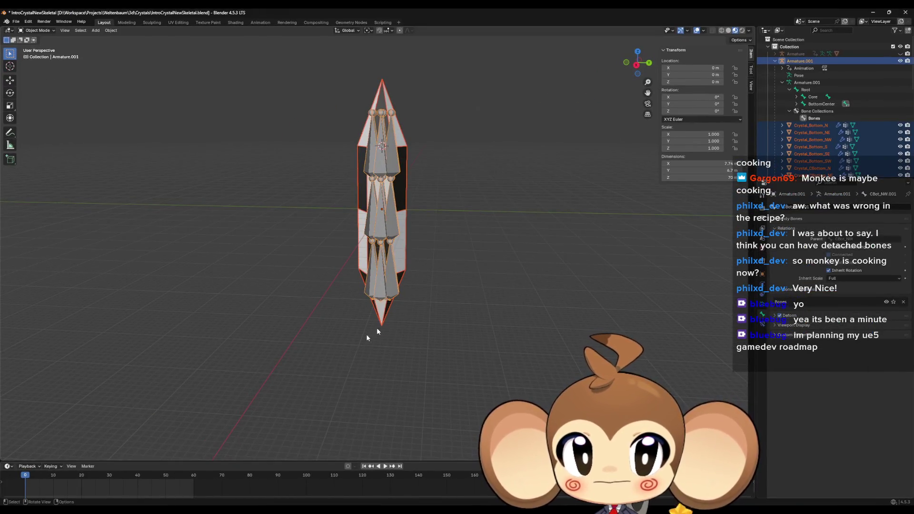
{"action": "key", "text": "Tab"}
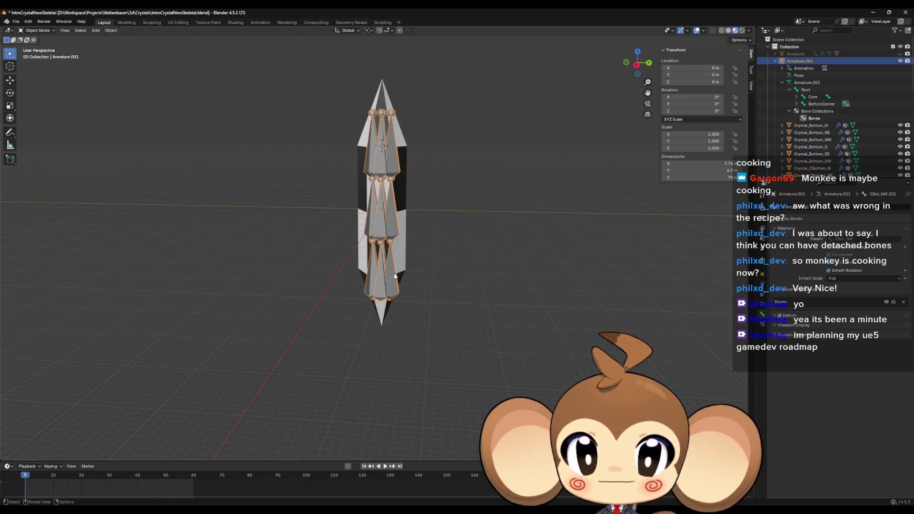
{"action": "left_click", "coordinate": [391, 268]}
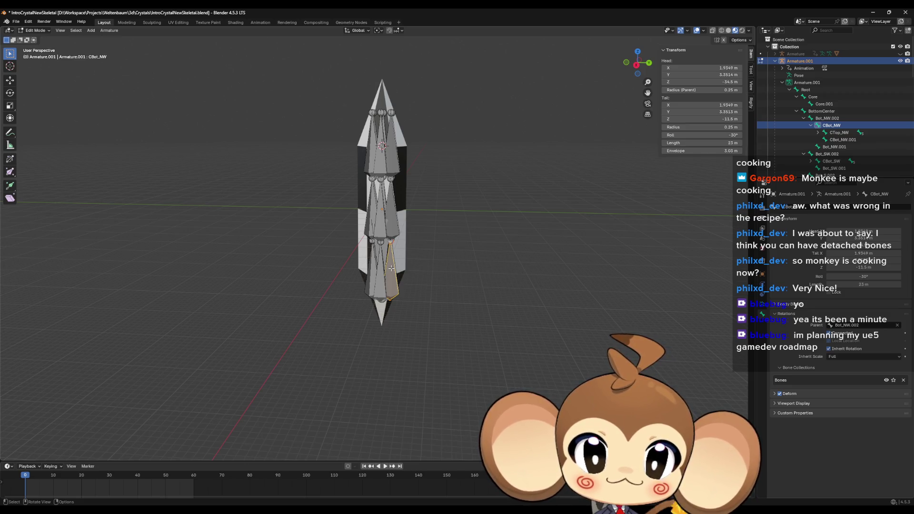
{"action": "mouse_move", "coordinate": [391, 268]}
{"action": "left_mouse_down"}
{"action": "mouse_move", "coordinate": [415, 273]}
{"action": "mouse_move", "coordinate": [394, 257]}
{"action": "left_mouse_up"}
{"action": "scroll", "coordinate": [394, 257], "scroll_direction": "up", "scroll_amount": 8}
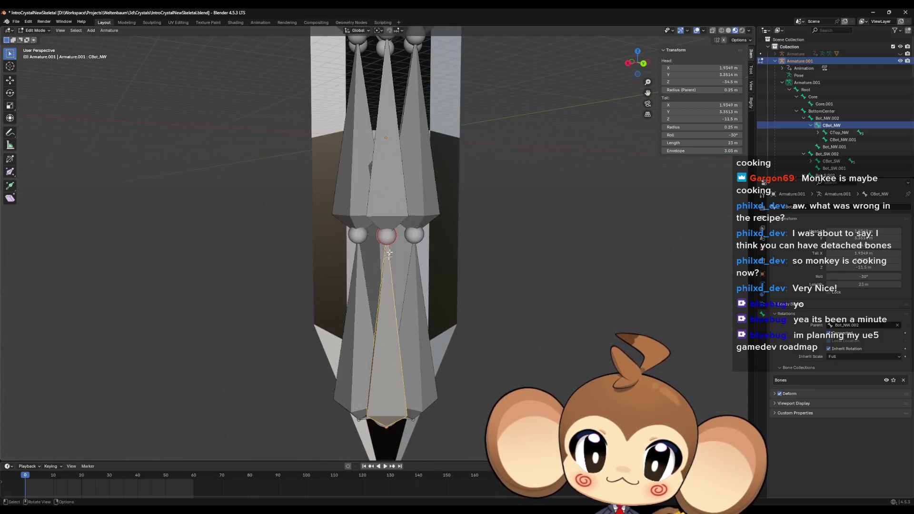
Compare the CTop_NW and CBot_NW bones by toggling between them.
{"action": "left_click", "coordinate": [388, 193]}
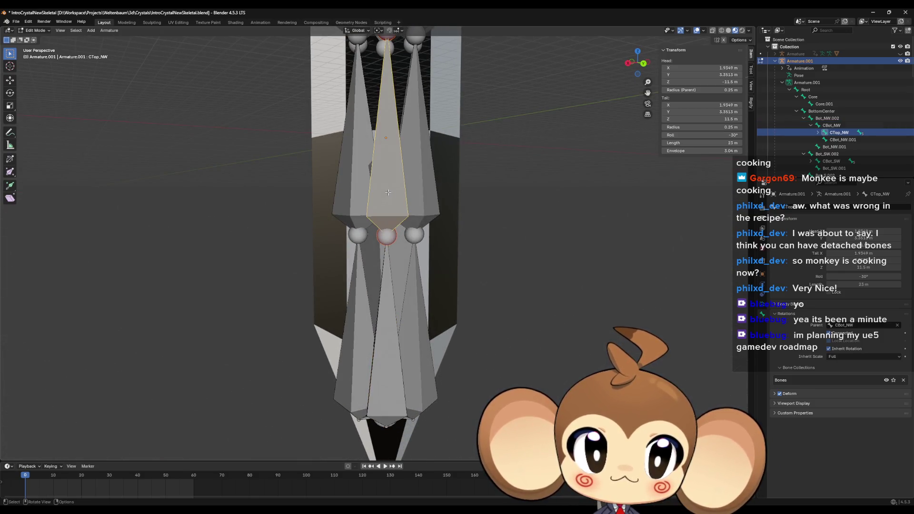
{"action": "left_click", "coordinate": [387, 315]}
{"action": "left_click", "coordinate": [388, 200]}
{"action": "left_click", "coordinate": [390, 298]}
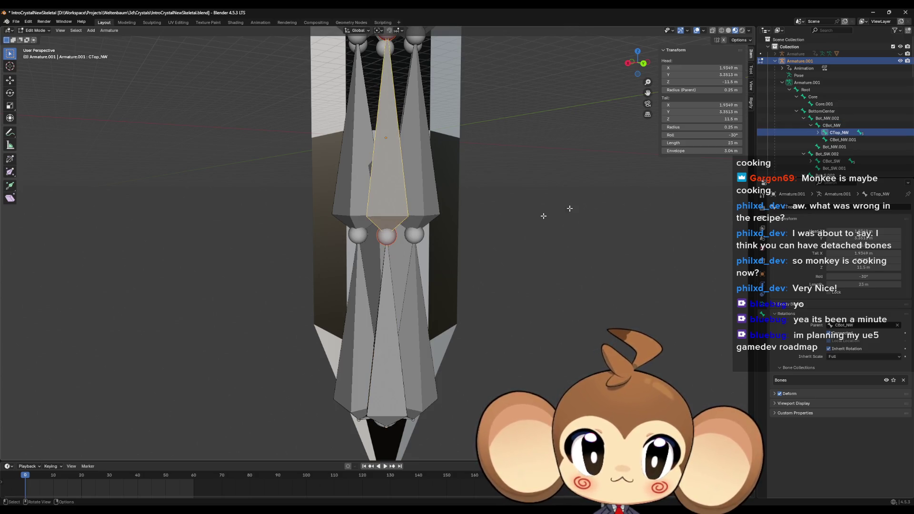
{"action": "left_click", "coordinate": [391, 265]}
{"action": "left_click", "coordinate": [387, 198]}
{"action": "left_click", "coordinate": [389, 295]}
{"action": "left_click", "coordinate": [388, 198]}
Select Bot_NW.002, view the crystal side-on, then return to Unreal Engine.
{"action": "mouse_move", "coordinate": [387, 198]}
{"action": "left_mouse_down"}
{"action": "mouse_move", "coordinate": [460, 307]}
{"action": "mouse_move", "coordinate": [458, 231]}
{"action": "mouse_move", "coordinate": [447, 330]}
{"action": "left_mouse_up"}
{"action": "left_click", "coordinate": [417, 339]}
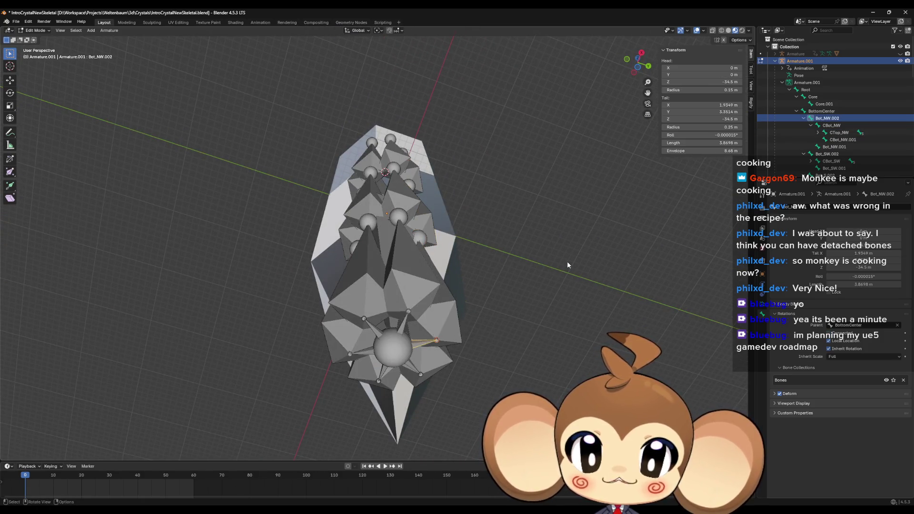
{"action": "mouse_move", "coordinate": [561, 264]}
{"action": "left_mouse_down"}
{"action": "mouse_move", "coordinate": [538, 275]}
{"action": "mouse_move", "coordinate": [544, 335]}
{"action": "mouse_move", "coordinate": [472, 283]}
{"action": "left_mouse_up"}
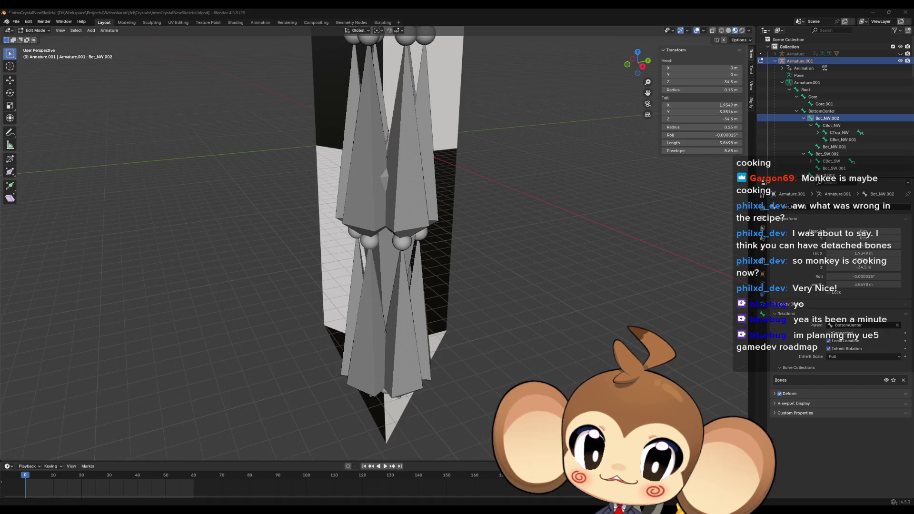
{"action": "left_click", "coordinate": [428, 490]}
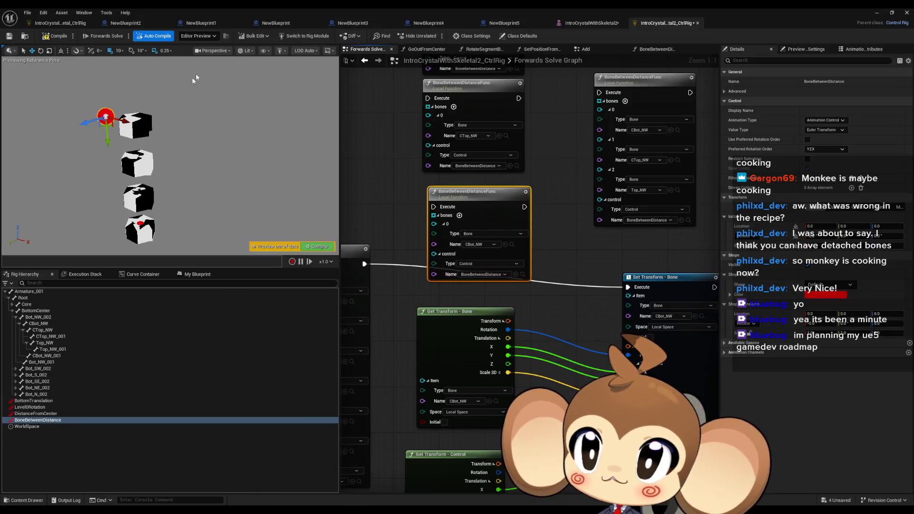
Open the IntroCrystalWithSkeletal2 skeleton tab to view the full bone tree.
{"action": "left_click", "coordinate": [595, 22]}
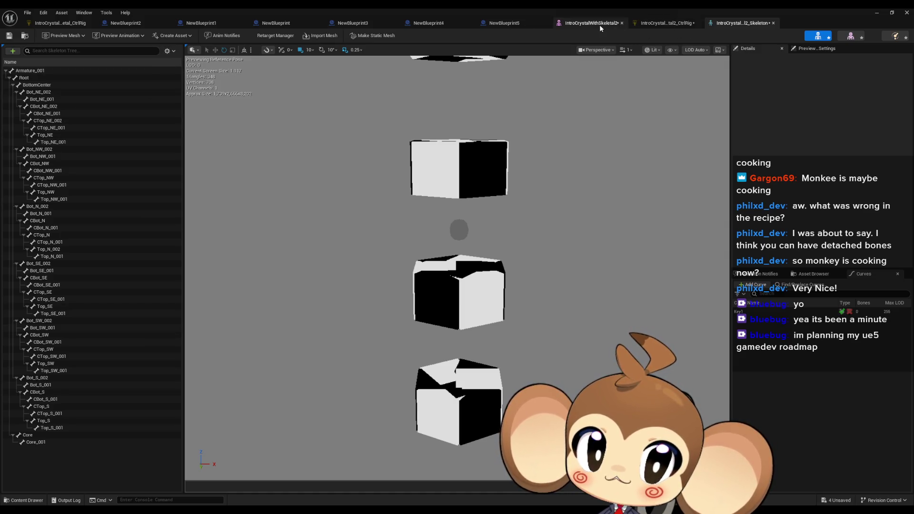
{"action": "left_click", "coordinate": [665, 24]}
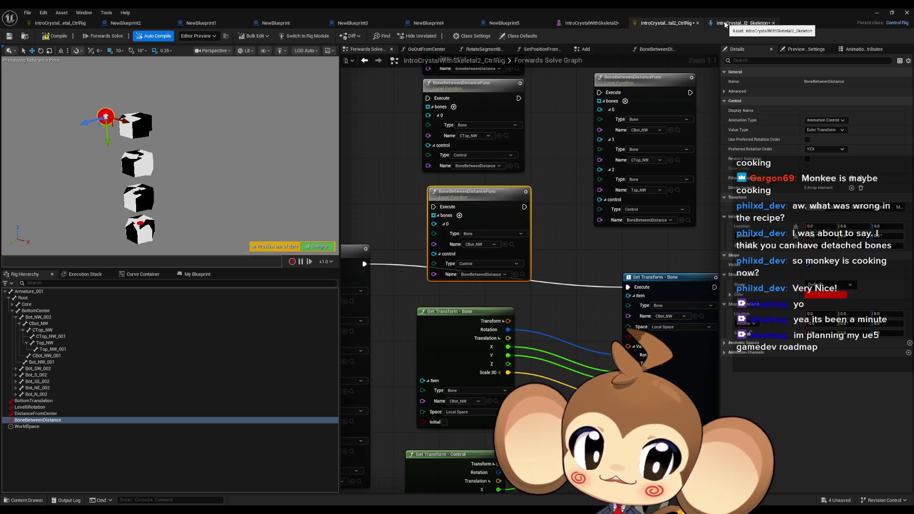
{"action": "left_click", "coordinate": [725, 24]}
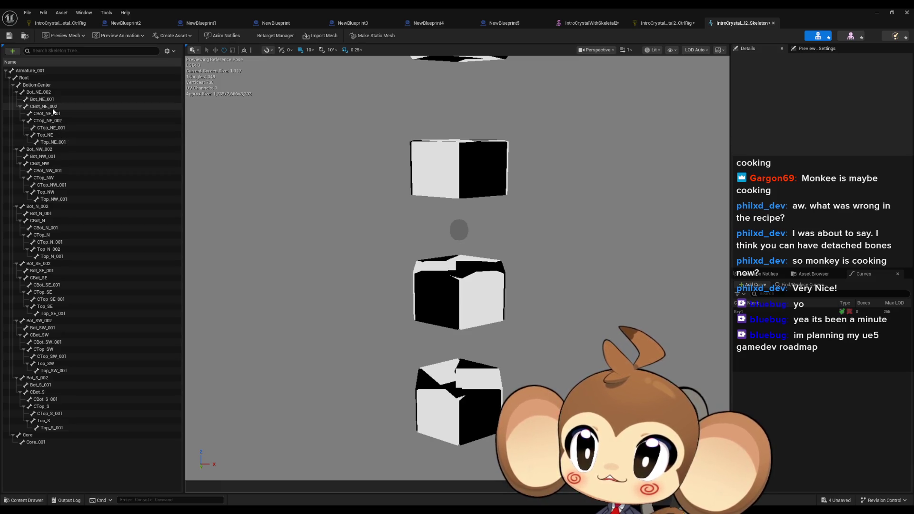
{"action": "left_click", "coordinate": [58, 171]}
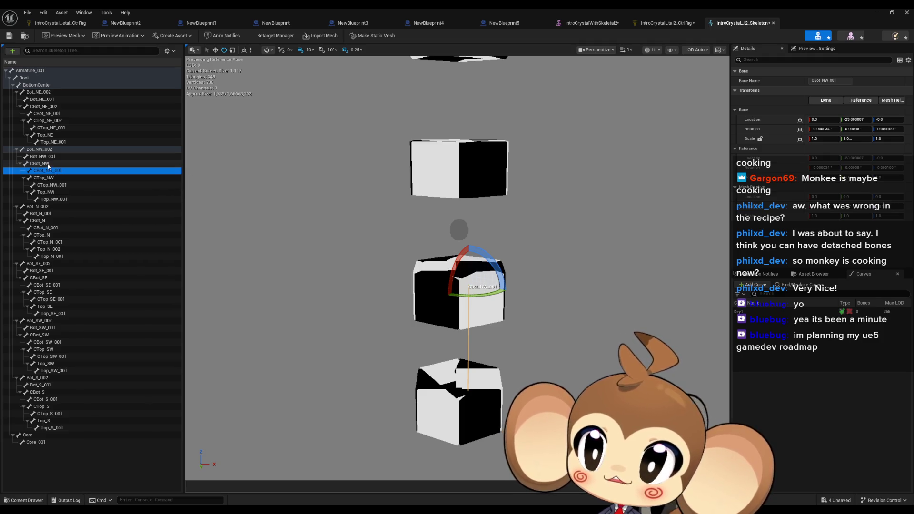
{"action": "left_click", "coordinate": [47, 164]}
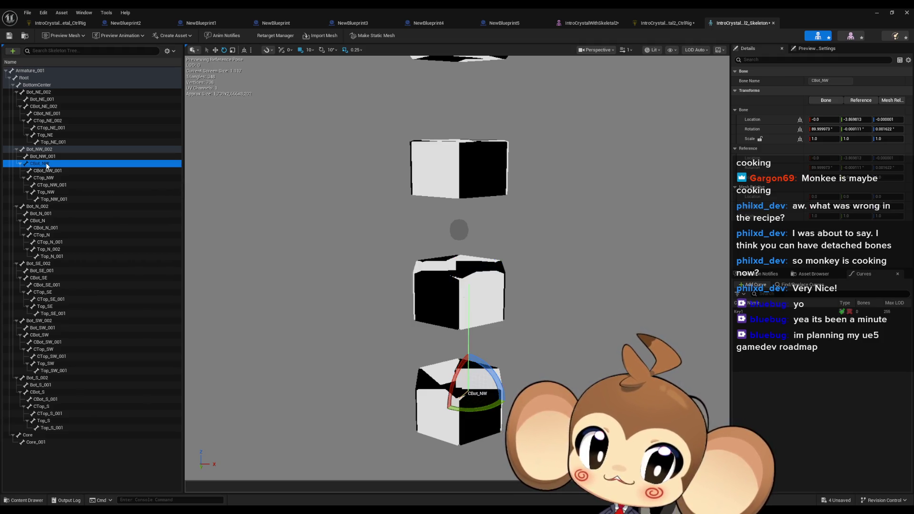
{"action": "left_click", "coordinate": [51, 171]}
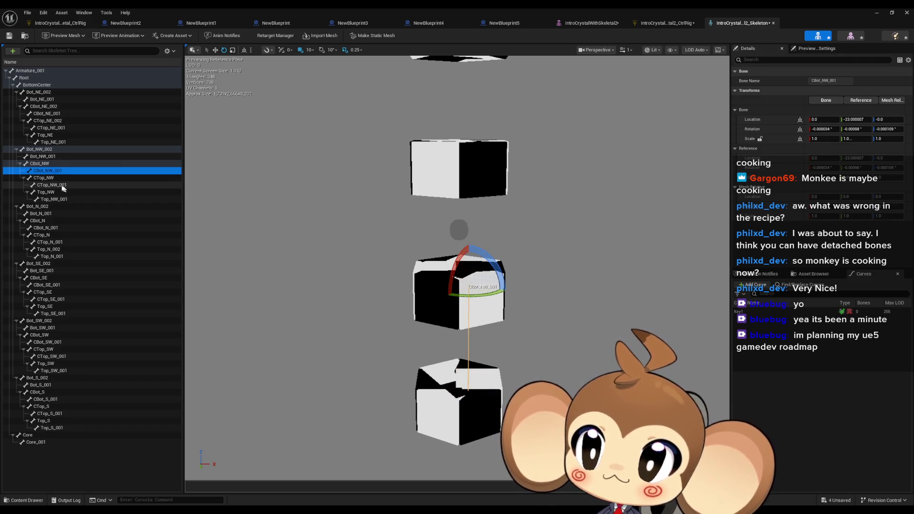
{"action": "left_click", "coordinate": [27, 164]}
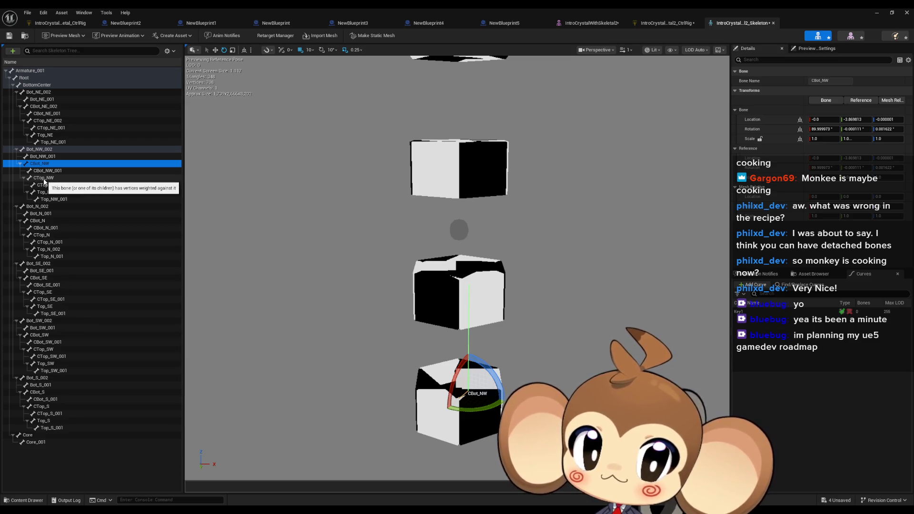
{"action": "left_click", "coordinate": [43, 180]}
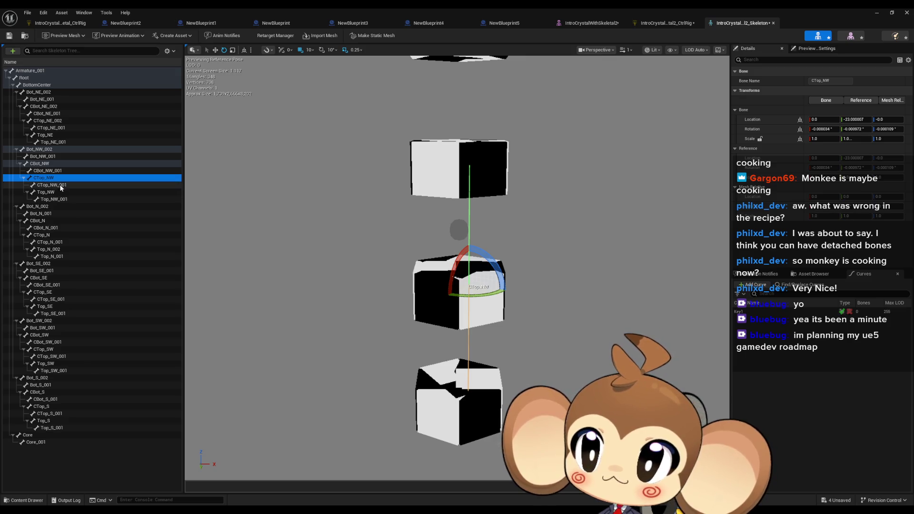
{"action": "left_click", "coordinate": [50, 192]}
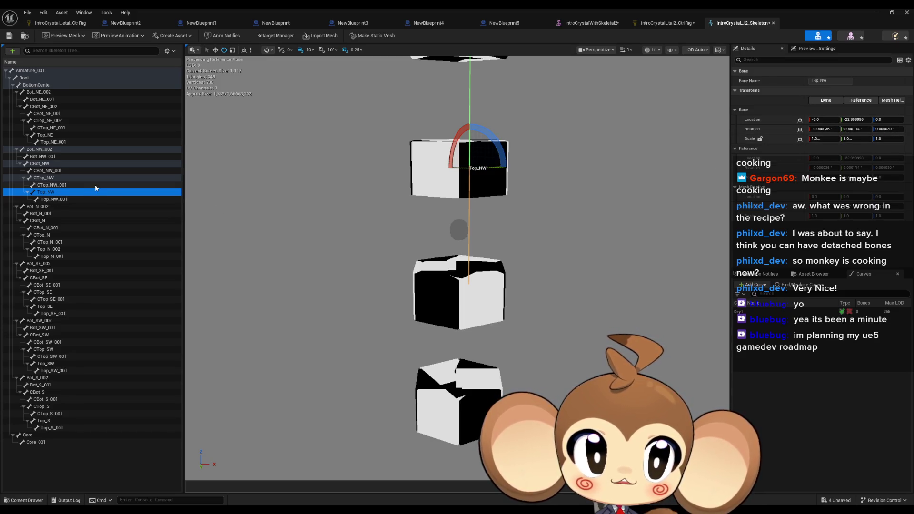
{"action": "left_click", "coordinate": [49, 180]}
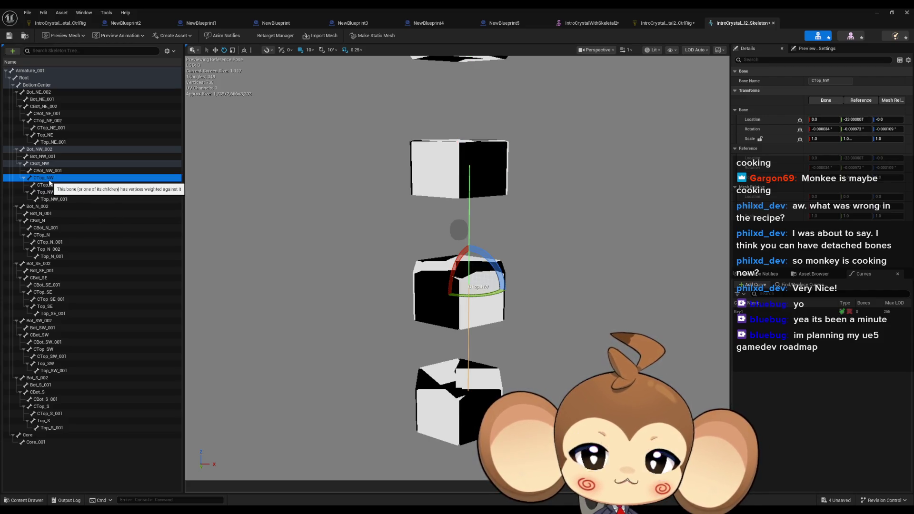
{"action": "left_click", "coordinate": [43, 165]}
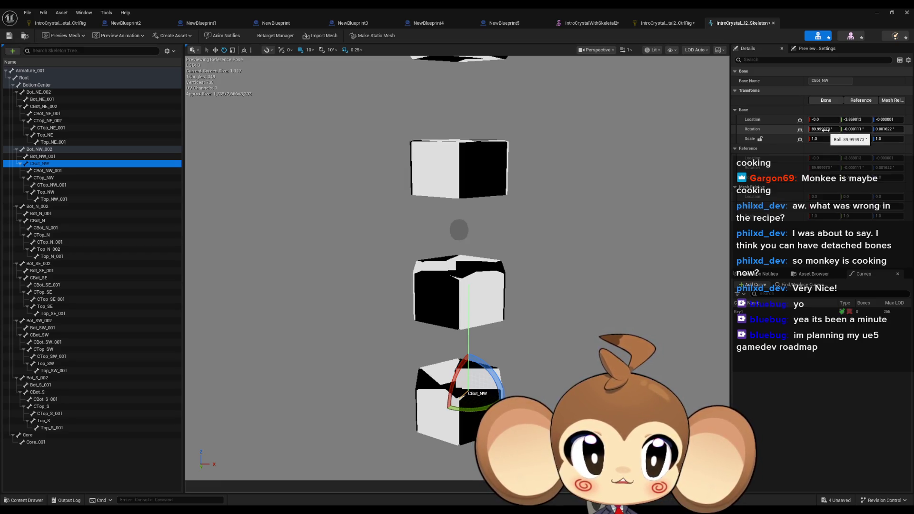
{"action": "left_click", "coordinate": [823, 129]}
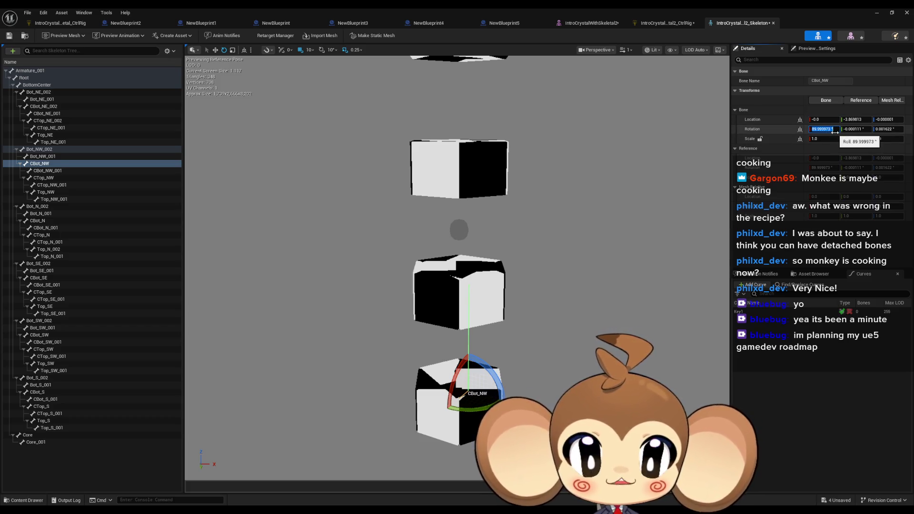
{"action": "type", "text": "0"}
{"action": "type", "text": "."}
{"action": "key", "text": "Return"}
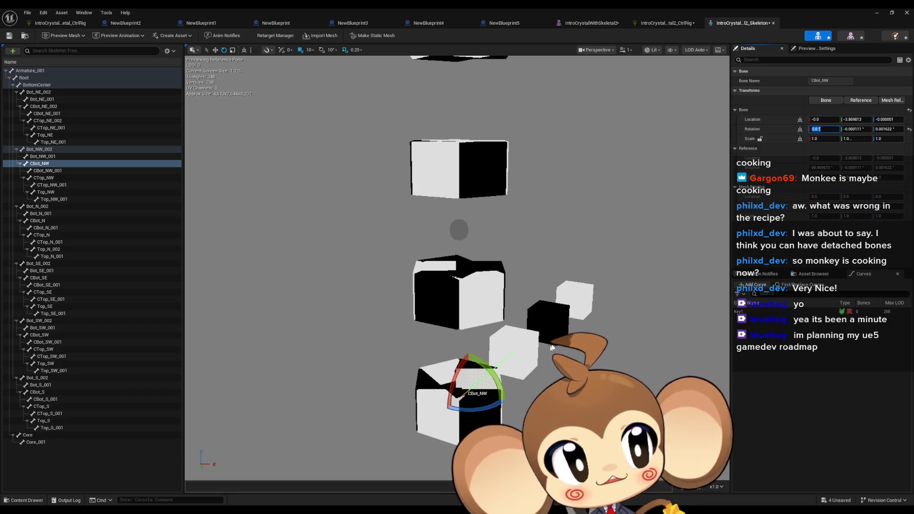
{"action": "type", "text": "0"}
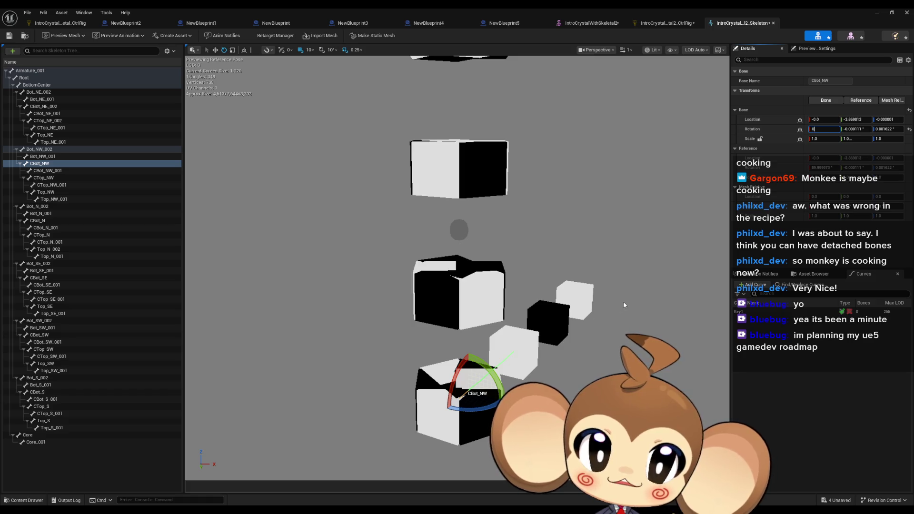
{"action": "left_click", "coordinate": [624, 301]}
{"action": "key", "text": "ctrl+z"}
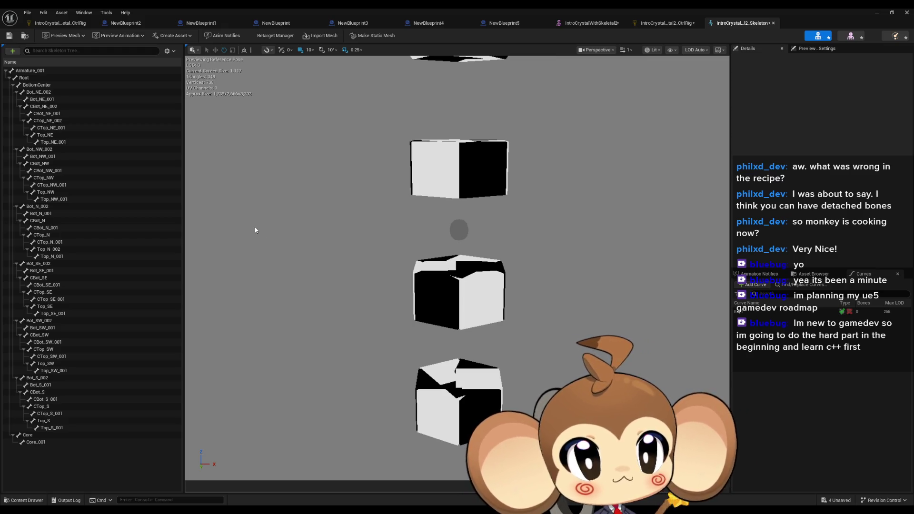
{"action": "left_click", "coordinate": [653, 23]}
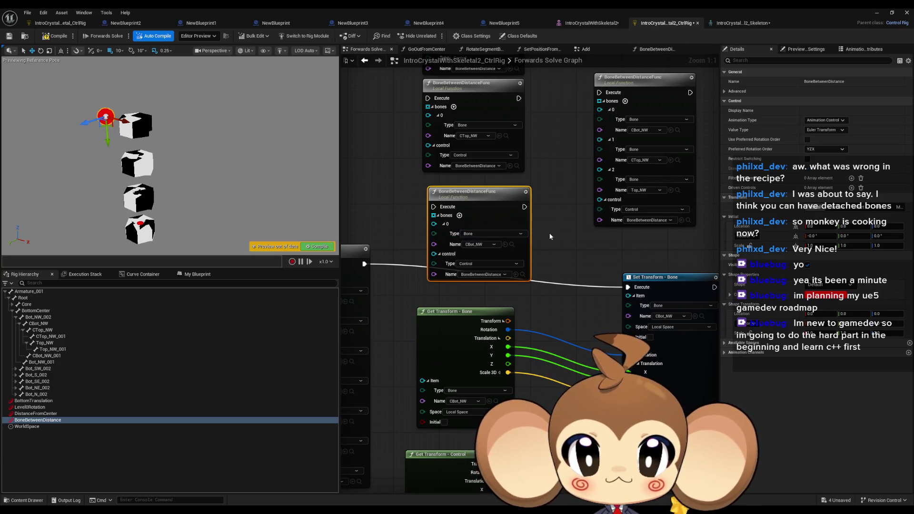
Select the three Get/Set Transform nodes and duplicate them beside the originals.
{"action": "scroll", "coordinate": [552, 265], "scroll_direction": "up", "scroll_amount": 2}
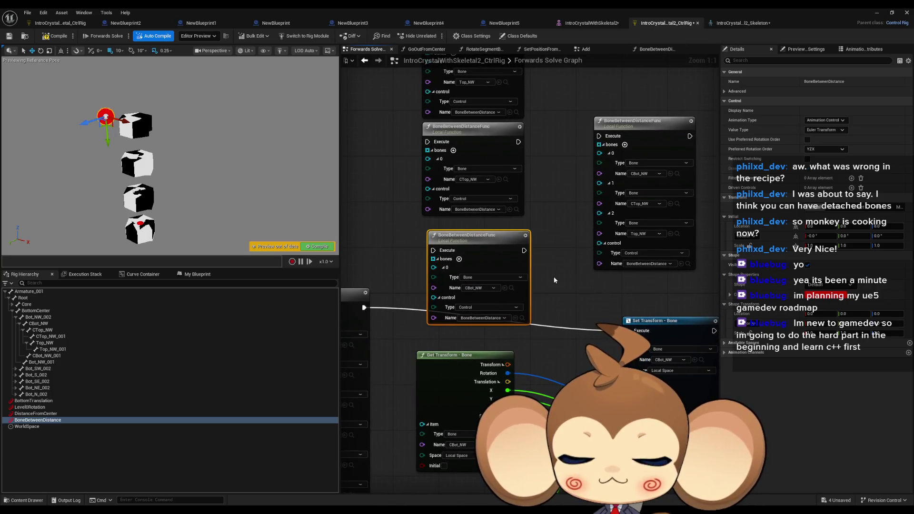
{"action": "scroll", "coordinate": [556, 275], "scroll_direction": "down", "scroll_amount": 2}
{"action": "left_click_drag", "start_coordinate": [544, 281], "coordinate": [550, 247]}
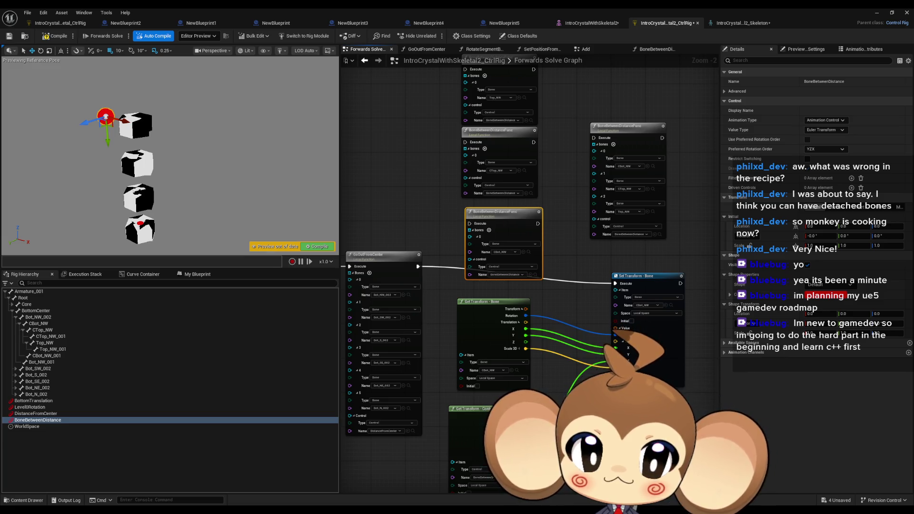
{"action": "left_click_drag", "start_coordinate": [595, 396], "coordinate": [535, 334]}
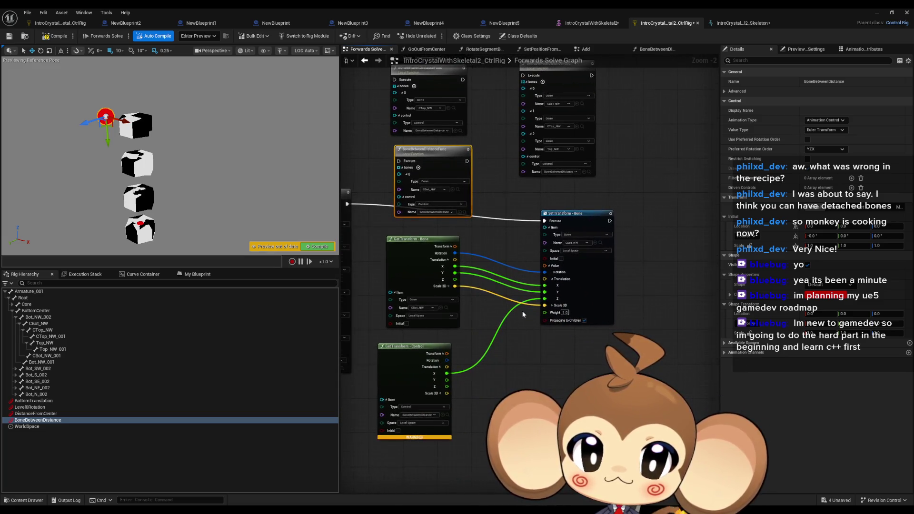
{"action": "scroll", "coordinate": [535, 335], "scroll_direction": "down", "scroll_amount": 1}
{"action": "mouse_move", "coordinate": [393, 233]}
{"action": "left_mouse_down"}
{"action": "mouse_move", "coordinate": [547, 309]}
{"action": "mouse_move", "coordinate": [604, 366]}
{"action": "mouse_move", "coordinate": [494, 358]}
{"action": "left_mouse_up"}
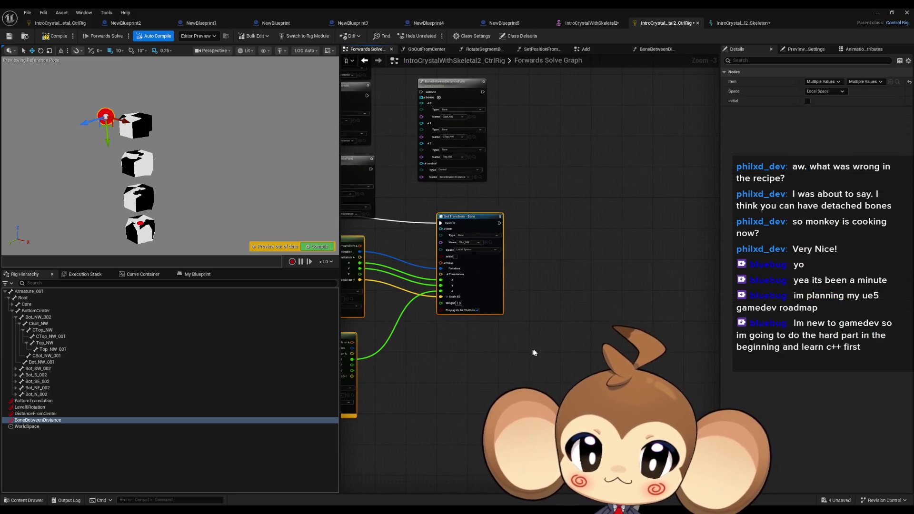
{"action": "key", "text": "ctrl+d"}
{"action": "left_click_drag", "start_coordinate": [609, 379], "coordinate": [575, 369]}
Connect the copies' Z translation and chain the new Set Transform after the previous one.
{"action": "scroll", "coordinate": [575, 368], "scroll_direction": "up", "scroll_amount": 2}
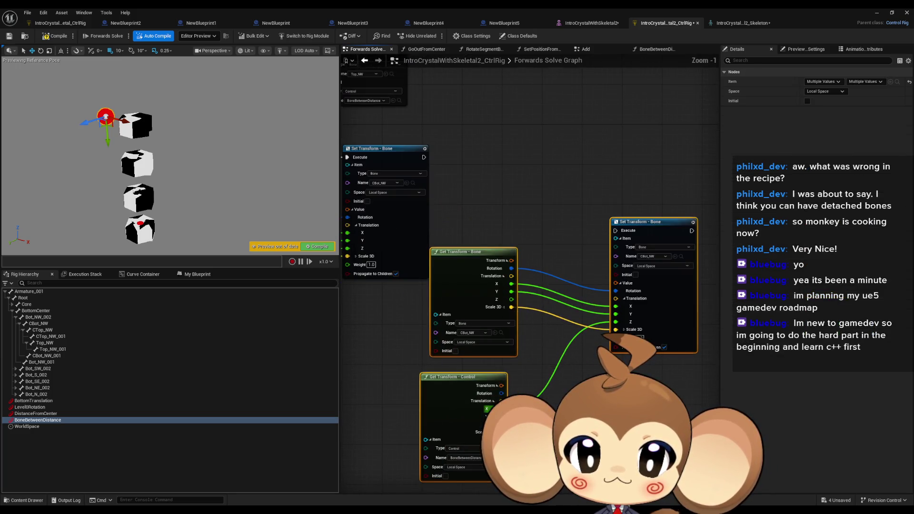
{"action": "mouse_move", "coordinate": [616, 321]}
{"action": "left_mouse_down"}
{"action": "mouse_move", "coordinate": [595, 343]}
{"action": "mouse_move", "coordinate": [513, 305]}
{"action": "left_mouse_up"}
{"action": "scroll", "coordinate": [587, 356], "scroll_direction": "down", "scroll_amount": 2}
{"action": "key", "text": "ctrl+v"}
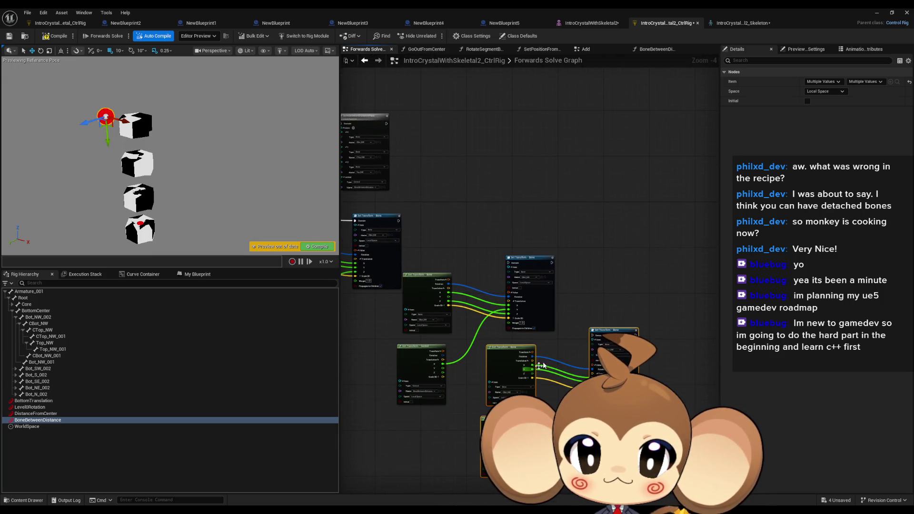
{"action": "mouse_move", "coordinate": [595, 341]}
{"action": "left_mouse_down"}
{"action": "mouse_move", "coordinate": [552, 263]}
{"action": "mouse_move", "coordinate": [479, 260]}
{"action": "mouse_move", "coordinate": [398, 221]}
{"action": "left_mouse_up"}
{"action": "scroll", "coordinate": [545, 282], "scroll_direction": "up", "scroll_amount": 3}
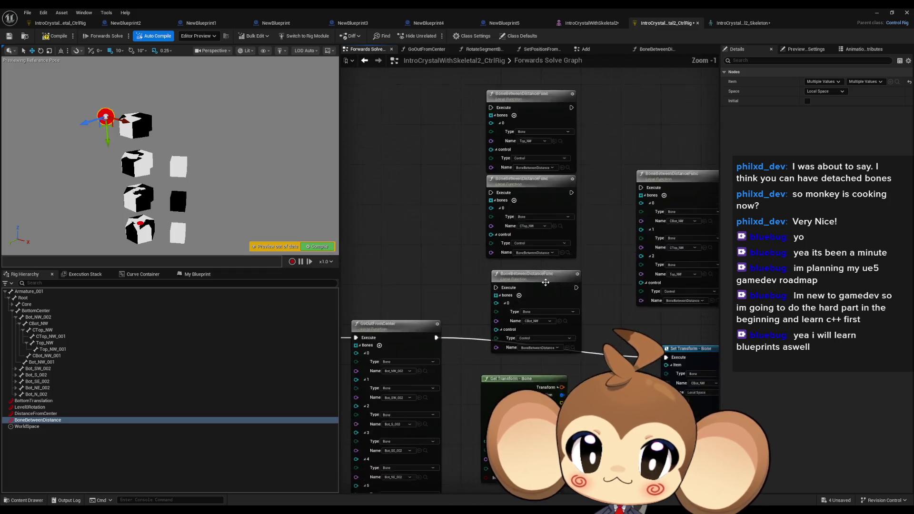
{"action": "scroll", "coordinate": [545, 282], "scroll_direction": "up", "scroll_amount": 1}
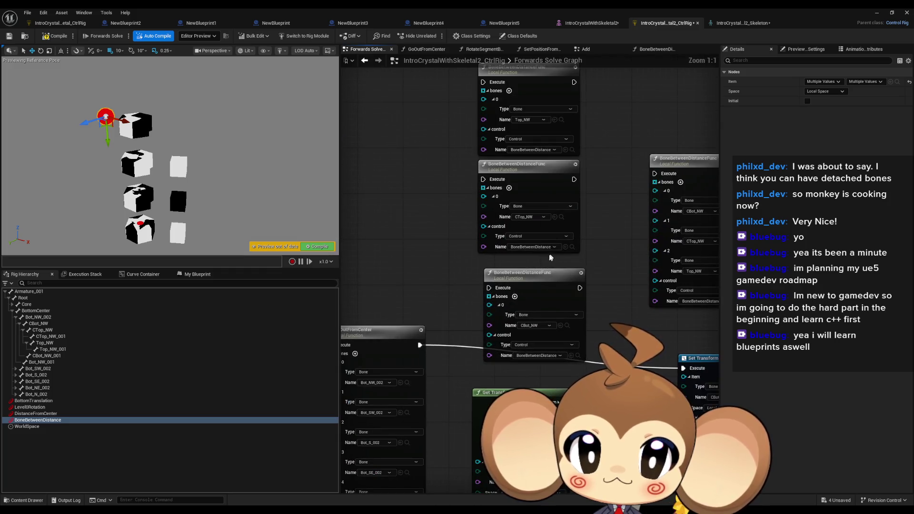
{"action": "left_click", "coordinate": [561, 217]}
{"action": "scroll", "coordinate": [524, 266], "scroll_direction": "down", "scroll_amount": 2}
{"action": "scroll", "coordinate": [489, 284], "scroll_direction": "up", "scroll_amount": 2}
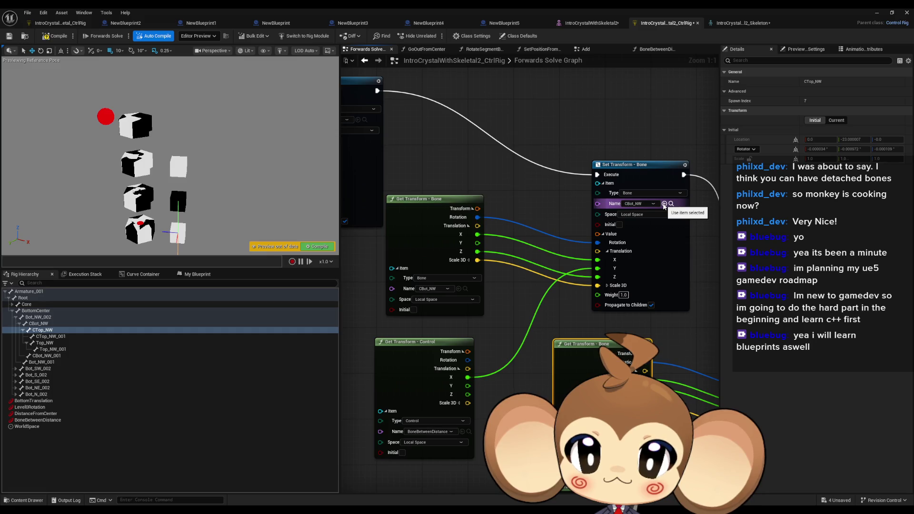
Retarget the copied Set and Get Transform nodes to CTop_NW and test with the control.
{"action": "left_click", "coordinate": [664, 204]}
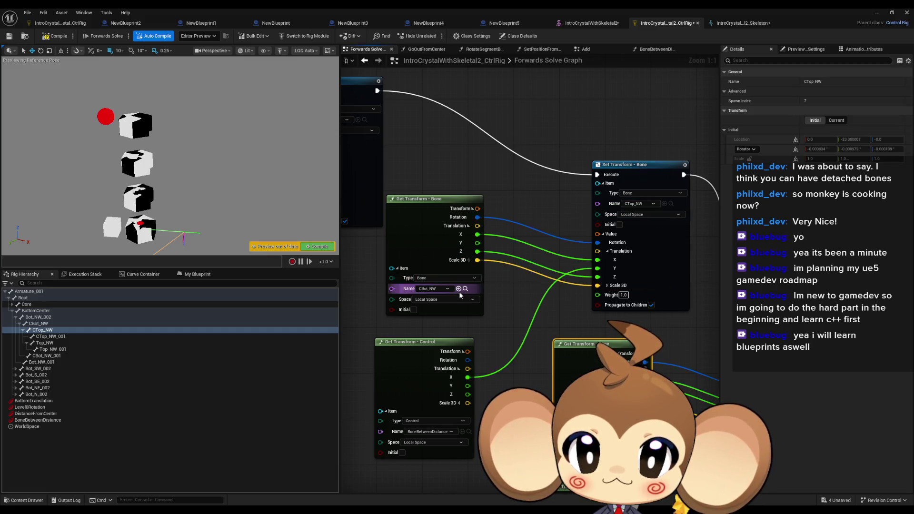
{"action": "scroll", "coordinate": [459, 295], "scroll_direction": "down", "scroll_amount": 3}
{"action": "scroll", "coordinate": [481, 197], "scroll_direction": "up", "scroll_amount": 2}
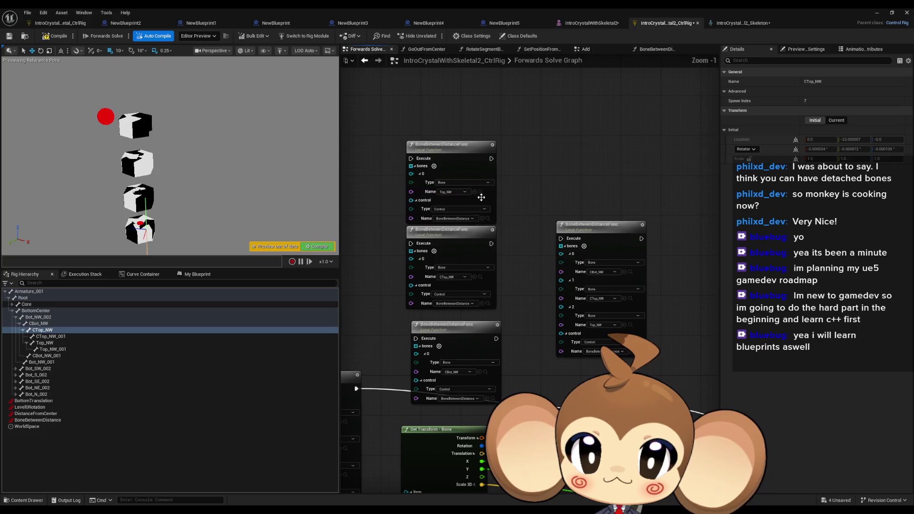
{"action": "scroll", "coordinate": [481, 200], "scroll_direction": "down", "scroll_amount": 3}
{"action": "scroll", "coordinate": [530, 298], "scroll_direction": "up", "scroll_amount": 4}
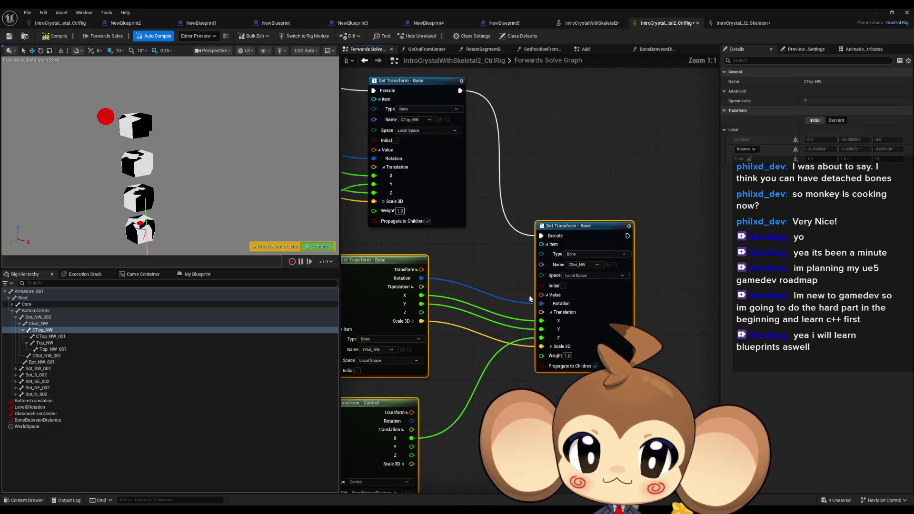
{"action": "left_click", "coordinate": [609, 266]}
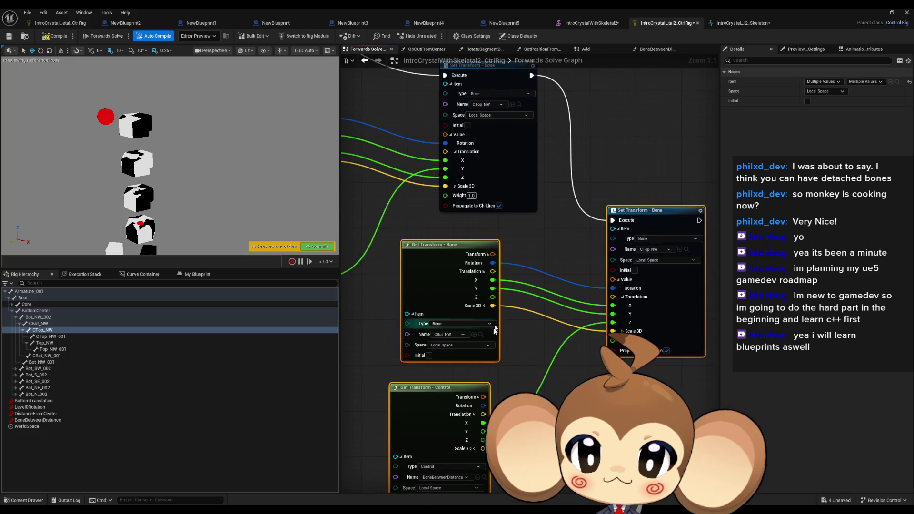
{"action": "left_click", "coordinate": [474, 335]}
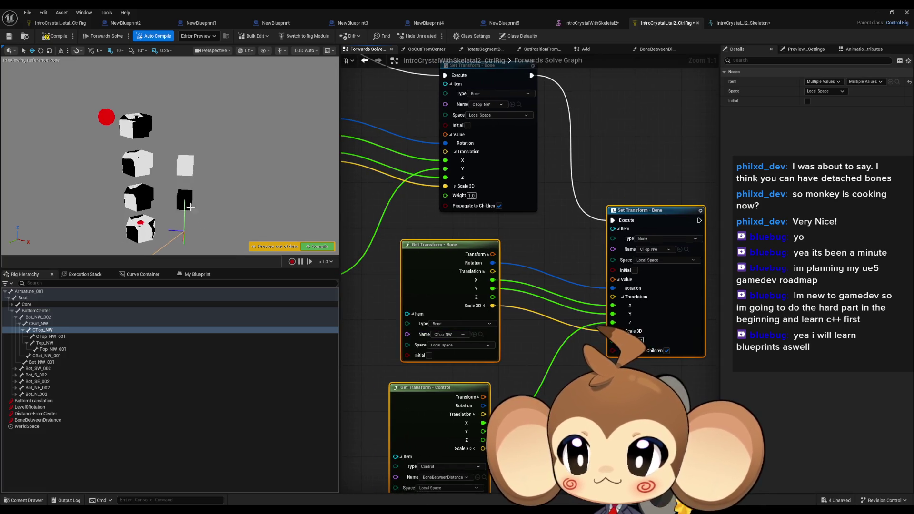
{"action": "left_click", "coordinate": [115, 117]}
{"action": "left_click_drag", "start_coordinate": [120, 117], "coordinate": [152, 137]}
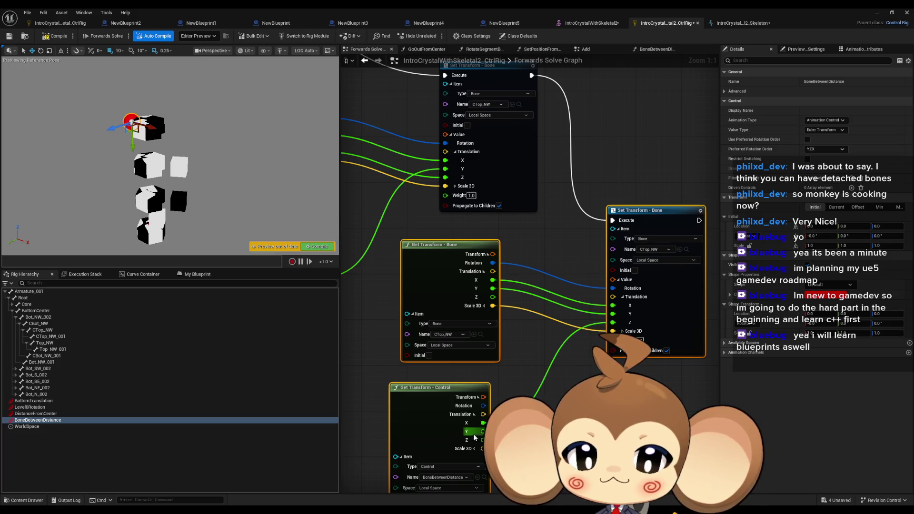
Connect the Z translation into the new Set Transform - Bone node.
{"action": "left_click_drag", "start_coordinate": [612, 323], "coordinate": [493, 297]}
{"action": "scroll", "coordinate": [475, 309], "scroll_direction": "down", "scroll_amount": 4}
{"action": "scroll", "coordinate": [462, 341], "scroll_direction": "up", "scroll_amount": 3}
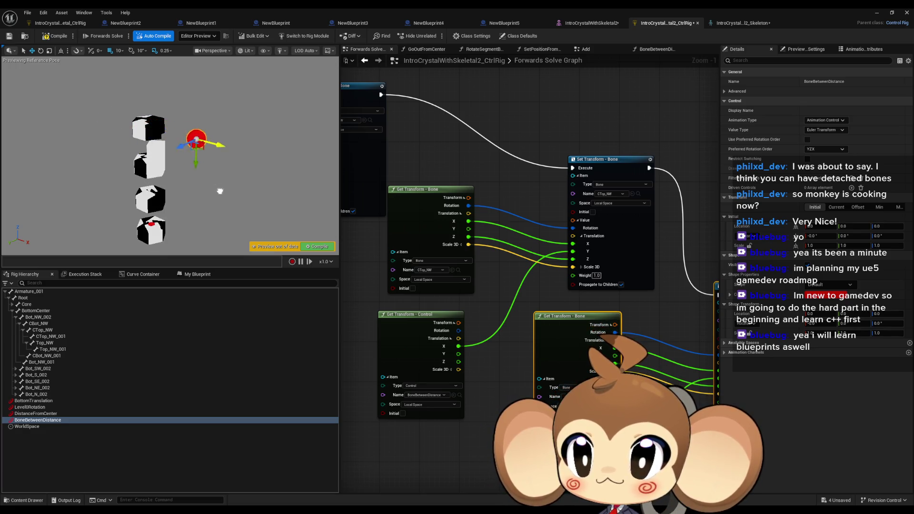
{"action": "scroll", "coordinate": [461, 285], "scroll_direction": "down", "scroll_amount": 3}
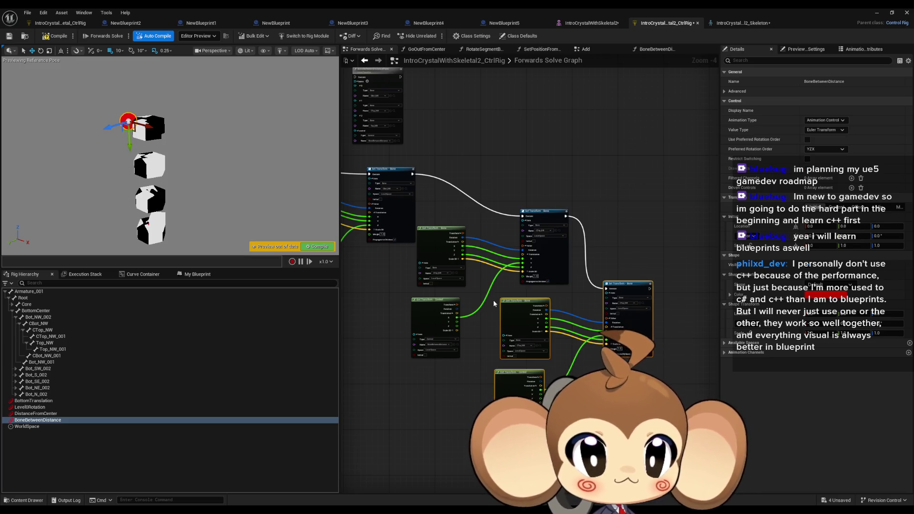
{"action": "scroll", "coordinate": [565, 356], "scroll_direction": "up", "scroll_amount": 2}
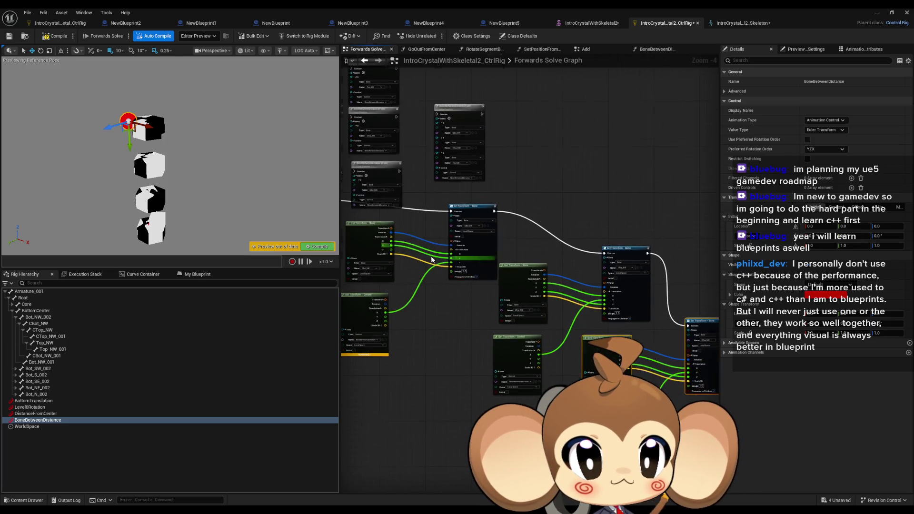
{"action": "scroll", "coordinate": [565, 356], "scroll_direction": "down", "scroll_amount": 1}
{"action": "mouse_move", "coordinate": [566, 355]}
{"action": "left_mouse_down"}
{"action": "mouse_move", "coordinate": [524, 300]}
{"action": "mouse_move", "coordinate": [595, 307]}
{"action": "mouse_move", "coordinate": [623, 361]}
{"action": "mouse_move", "coordinate": [404, 266]}
{"action": "mouse_move", "coordinate": [342, 251]}
{"action": "mouse_move", "coordinate": [346, 245]}
{"action": "left_mouse_up"}
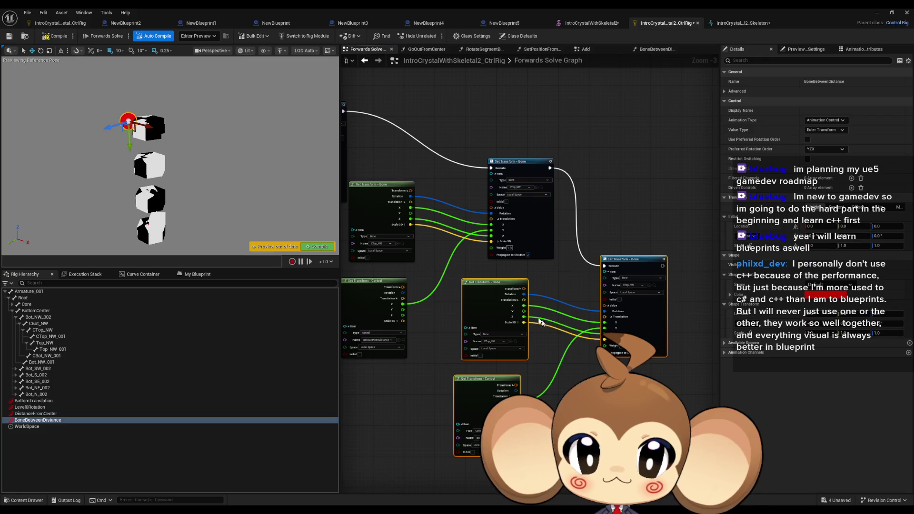
{"action": "scroll", "coordinate": [575, 327], "scroll_direction": "down", "scroll_amount": 1}
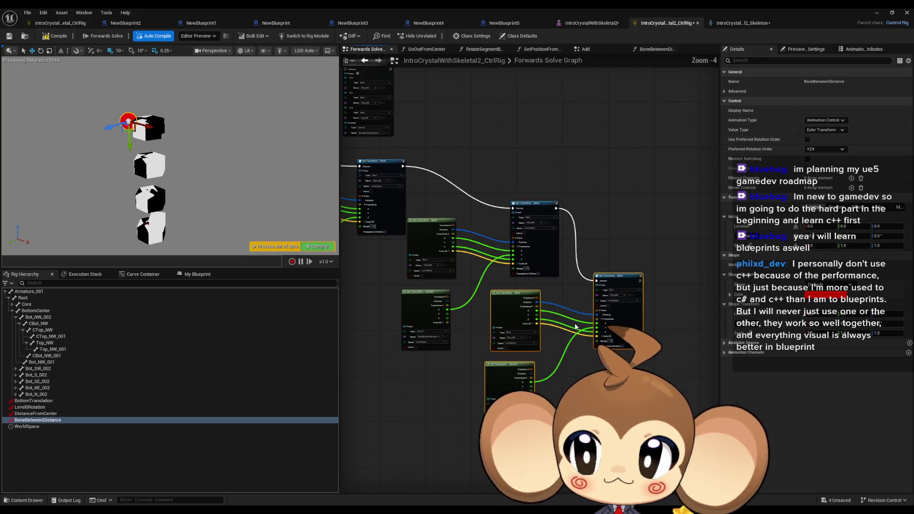
{"action": "scroll", "coordinate": [575, 327], "scroll_direction": "up", "scroll_amount": 2}
{"action": "left_click_drag", "start_coordinate": [456, 208], "coordinate": [600, 325]}
{"action": "scroll", "coordinate": [594, 314], "scroll_direction": "up", "scroll_amount": 2}
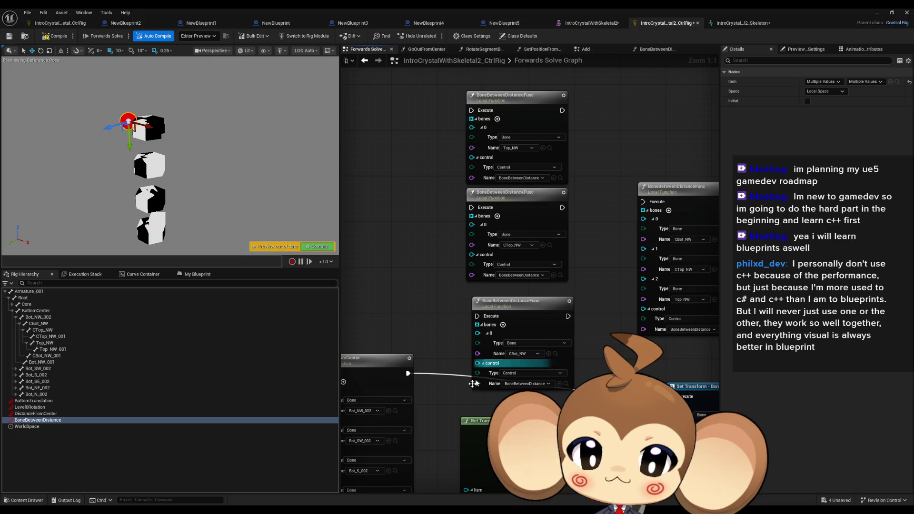
Chain execution from GoOutFromCenter through the Top_NW and CTop_NW functions, undoing the looping wire.
{"action": "mouse_move", "coordinate": [407, 373]}
{"action": "left_mouse_down"}
{"action": "mouse_move", "coordinate": [464, 108]}
{"action": "mouse_move", "coordinate": [472, 110]}
{"action": "left_mouse_up"}
{"action": "mouse_move", "coordinate": [562, 110]}
{"action": "left_mouse_down"}
{"action": "mouse_move", "coordinate": [495, 217]}
{"action": "mouse_move", "coordinate": [482, 211]}
{"action": "left_mouse_up"}
{"action": "mouse_move", "coordinate": [560, 207]}
{"action": "left_mouse_down"}
{"action": "mouse_move", "coordinate": [619, 343]}
{"action": "mouse_move", "coordinate": [671, 395]}
{"action": "left_mouse_up"}
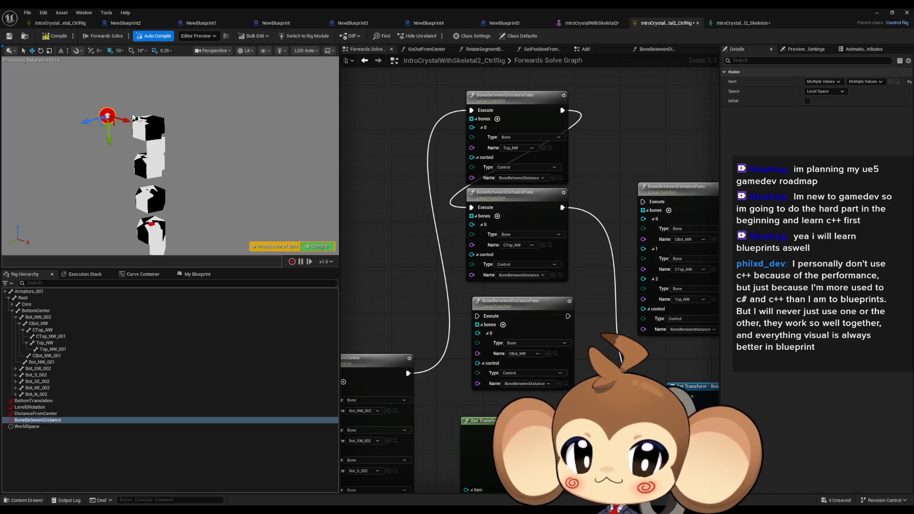
{"action": "key", "text": "ctrl+z"}
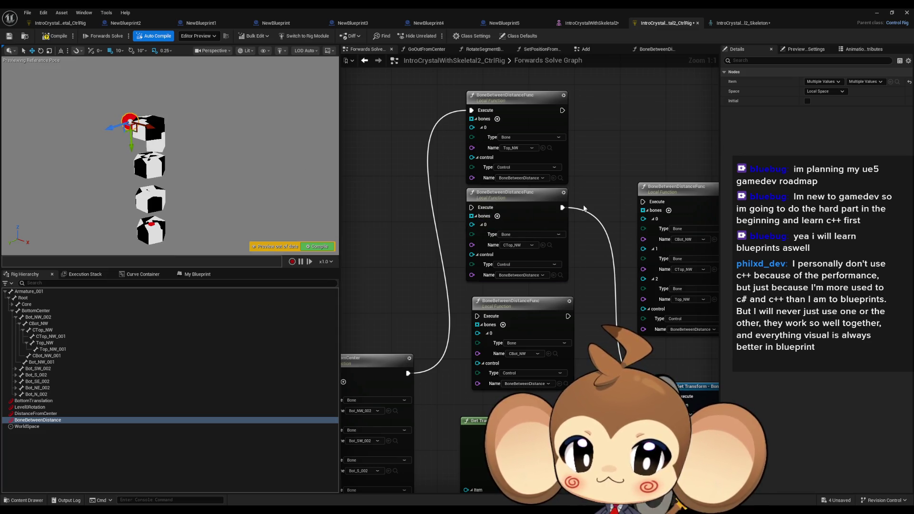
Run CTop_NW then Top_NW functions after GoOutFromCenter and test with the control.
{"action": "left_click_drag", "start_coordinate": [476, 208], "coordinate": [408, 373]}
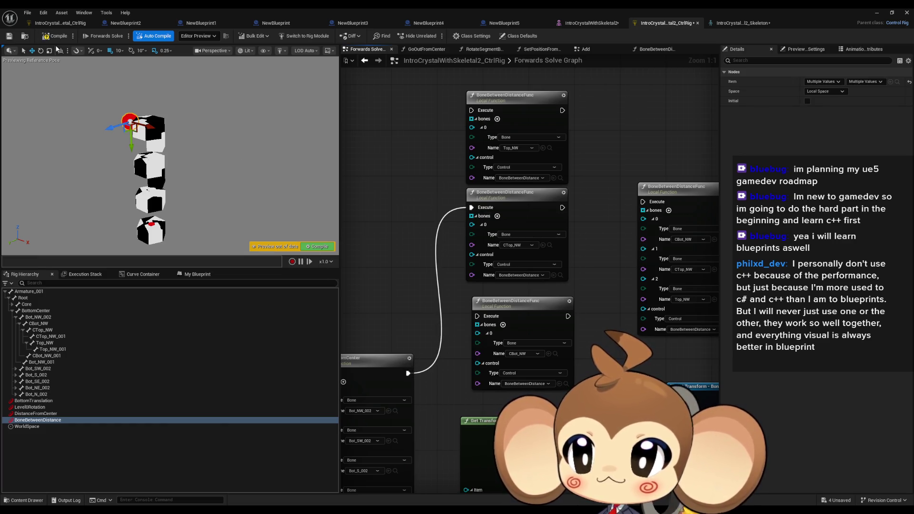
{"action": "left_click", "coordinate": [472, 208], "text": "alt"}
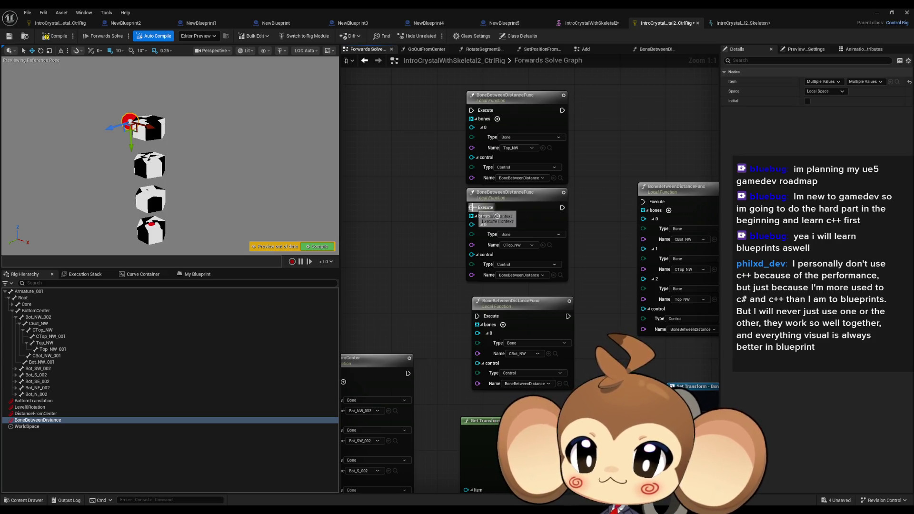
{"action": "mouse_move", "coordinate": [408, 373]}
{"action": "left_mouse_down"}
{"action": "mouse_move", "coordinate": [452, 383]}
{"action": "mouse_move", "coordinate": [471, 207]}
{"action": "left_mouse_up"}
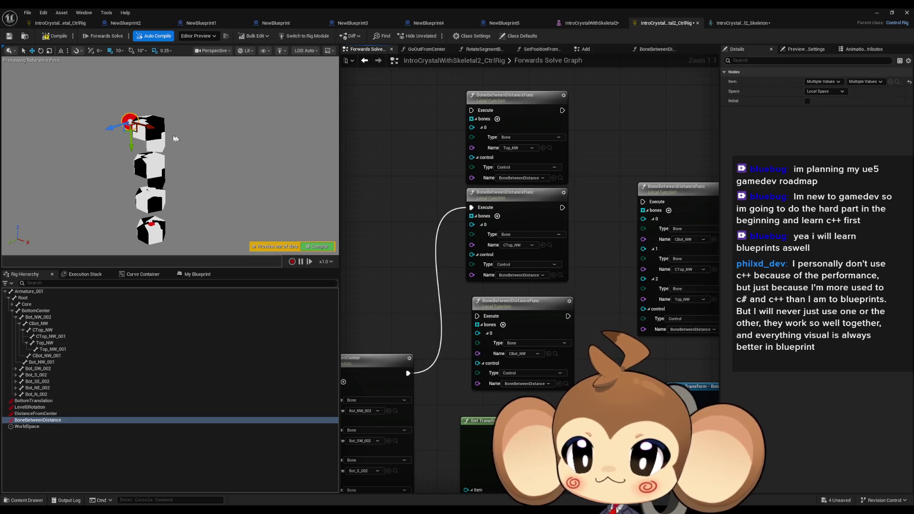
{"action": "mouse_move", "coordinate": [149, 127]}
{"action": "left_mouse_down"}
{"action": "mouse_move", "coordinate": [107, 112]}
{"action": "mouse_move", "coordinate": [139, 121]}
{"action": "mouse_move", "coordinate": [98, 121]}
{"action": "mouse_move", "coordinate": [125, 119]}
{"action": "left_mouse_up"}
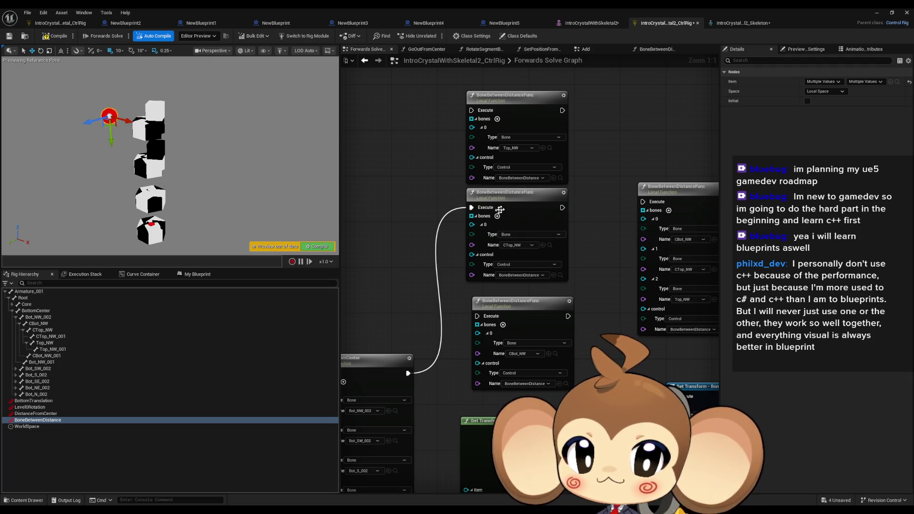
{"action": "left_click_drag", "start_coordinate": [562, 207], "coordinate": [471, 110]}
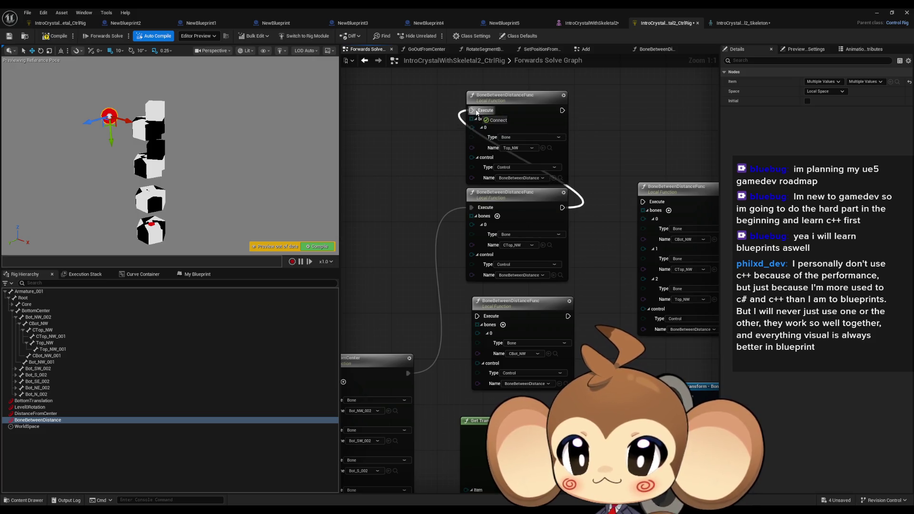
{"action": "mouse_move", "coordinate": [134, 123]}
{"action": "left_mouse_down"}
{"action": "mouse_move", "coordinate": [118, 122]}
{"action": "mouse_move", "coordinate": [166, 143]}
{"action": "mouse_move", "coordinate": [117, 133]}
{"action": "mouse_move", "coordinate": [153, 142]}
{"action": "left_mouse_up"}
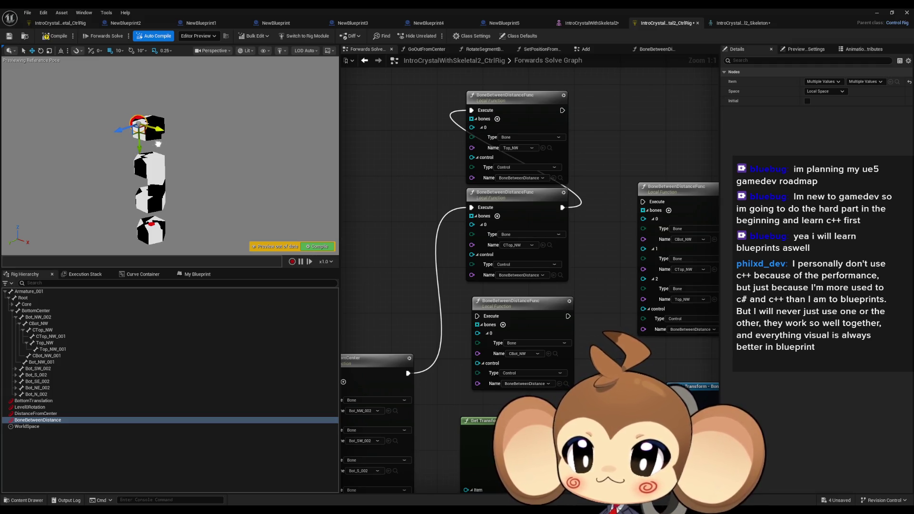
{"action": "left_click_drag", "start_coordinate": [158, 144], "coordinate": [139, 135]}
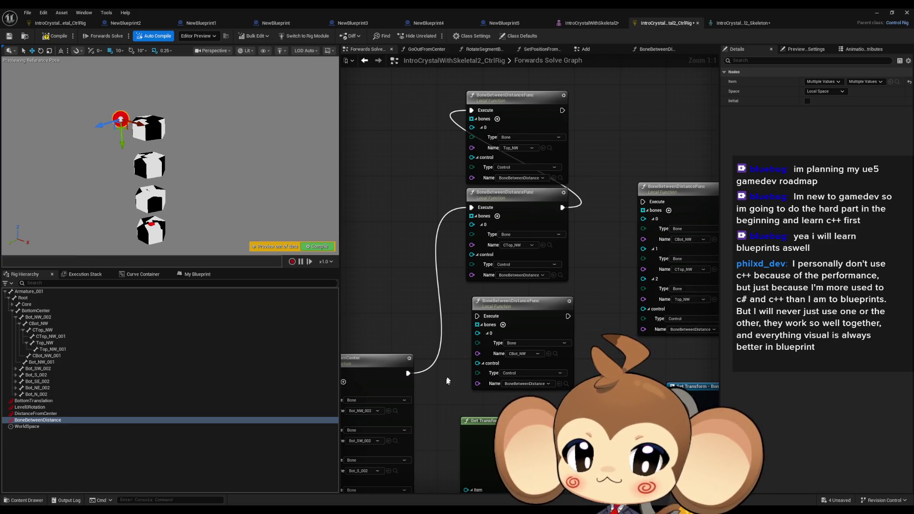
{"action": "mouse_move", "coordinate": [408, 372]}
{"action": "left_mouse_down"}
{"action": "mouse_move", "coordinate": [676, 397]}
{"action": "mouse_move", "coordinate": [549, 295]}
{"action": "left_mouse_up"}
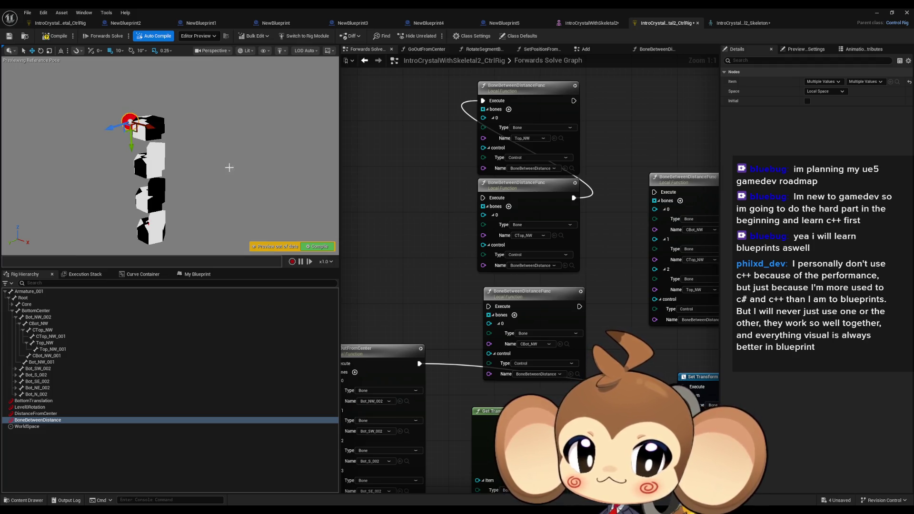
Rewire execution from the function nodes into Set Transform - Bone, testing with the control.
{"action": "left_click_drag", "start_coordinate": [567, 268], "coordinate": [541, 263]}
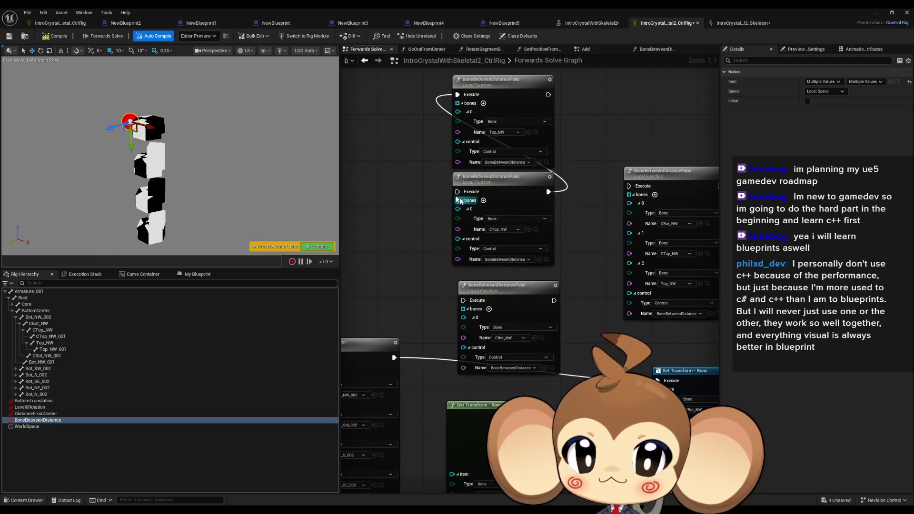
{"action": "mouse_move", "coordinate": [548, 94]}
{"action": "left_mouse_down"}
{"action": "mouse_move", "coordinate": [583, 228]}
{"action": "mouse_move", "coordinate": [666, 381]}
{"action": "left_mouse_up"}
{"action": "mouse_move", "coordinate": [457, 191]}
{"action": "left_mouse_down"}
{"action": "mouse_move", "coordinate": [401, 361]}
{"action": "mouse_move", "coordinate": [395, 358]}
{"action": "left_mouse_up"}
{"action": "mouse_move", "coordinate": [148, 128]}
{"action": "left_mouse_down"}
{"action": "mouse_move", "coordinate": [110, 116]}
{"action": "mouse_move", "coordinate": [85, 95]}
{"action": "mouse_move", "coordinate": [137, 125]}
{"action": "mouse_move", "coordinate": [101, 113]}
{"action": "mouse_move", "coordinate": [152, 127]}
{"action": "mouse_move", "coordinate": [87, 106]}
{"action": "mouse_move", "coordinate": [132, 119]}
{"action": "left_mouse_up"}
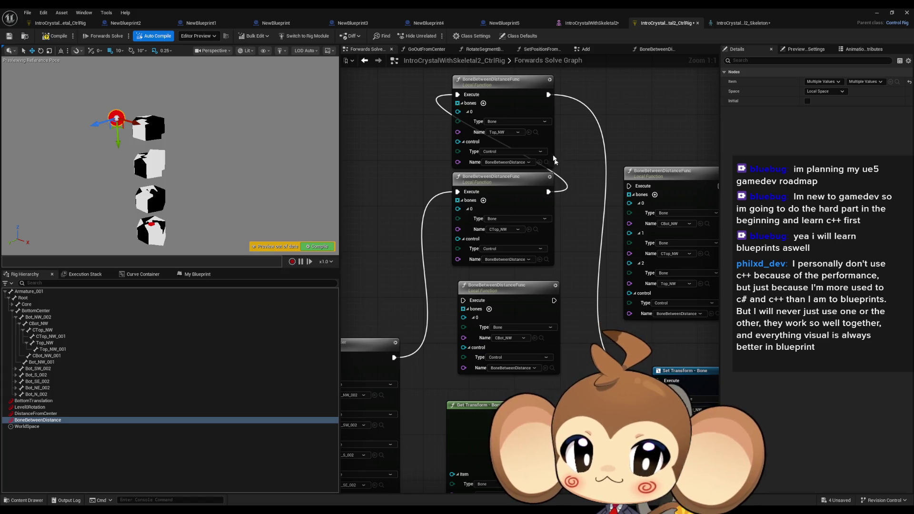
{"action": "left_click_drag", "start_coordinate": [545, 92], "coordinate": [303, 195]}
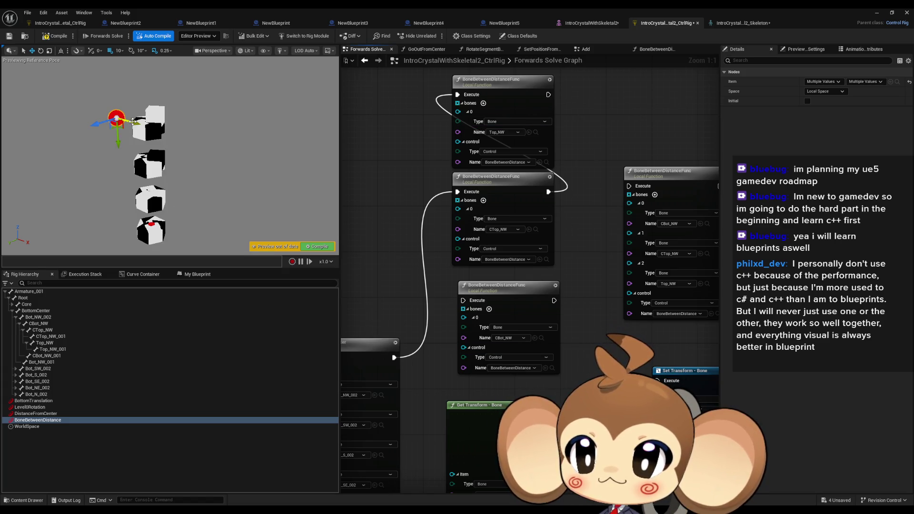
{"action": "mouse_move", "coordinate": [136, 123]}
{"action": "left_mouse_down"}
{"action": "mouse_move", "coordinate": [107, 118]}
{"action": "mouse_move", "coordinate": [137, 122]}
{"action": "left_mouse_up"}
{"action": "left_click_drag", "start_coordinate": [394, 358], "coordinate": [664, 381]}
{"action": "mouse_move", "coordinate": [117, 119]}
{"action": "left_mouse_down"}
{"action": "mouse_move", "coordinate": [176, 148]}
{"action": "mouse_move", "coordinate": [102, 114]}
{"action": "left_mouse_up"}
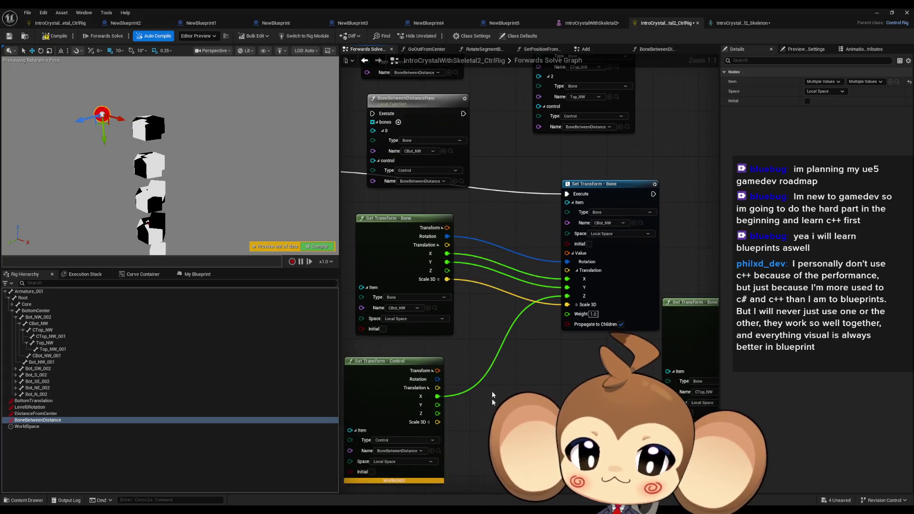
Add a Multiply node on the control's X, feed its Result into CBot_NW's Z, and edit B.
{"action": "mouse_move", "coordinate": [436, 395]}
{"action": "left_mouse_down"}
{"action": "mouse_move", "coordinate": [471, 369]}
{"action": "mouse_move", "coordinate": [503, 360]}
{"action": "left_mouse_up"}
{"action": "type", "text": "multiply"}
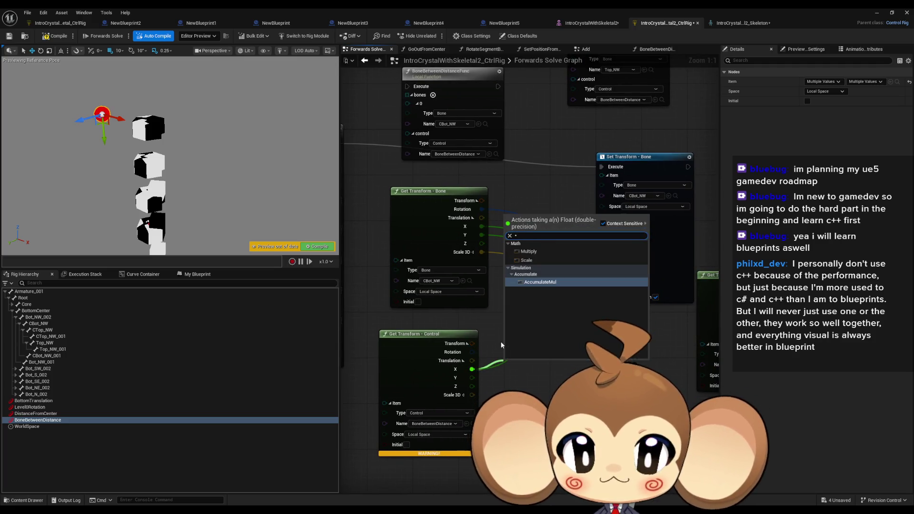
{"action": "key", "text": "Return"}
{"action": "left_click_drag", "start_coordinate": [541, 374], "coordinate": [541, 372]}
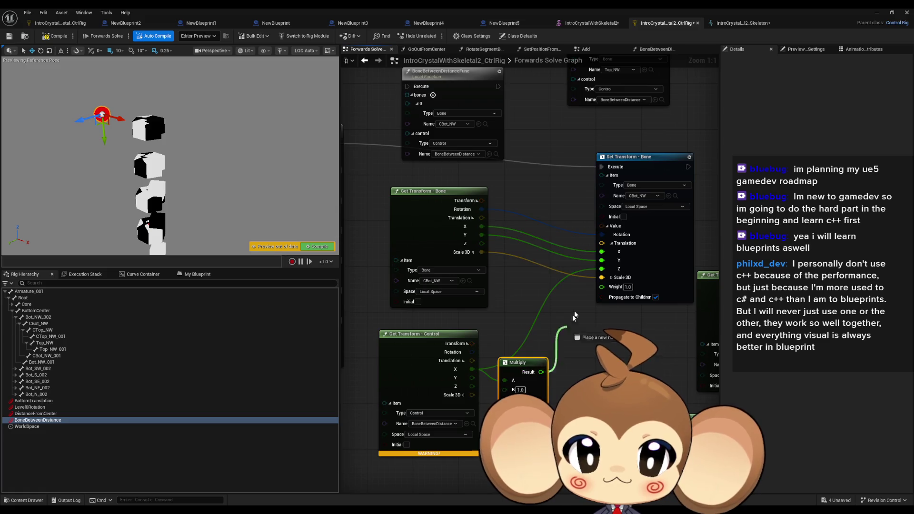
{"action": "left_click", "coordinate": [521, 389]}
Route execution into the CTop_NW function node and test by dragging the control.
{"action": "left_click_drag", "start_coordinate": [472, 159], "coordinate": [528, 358]}
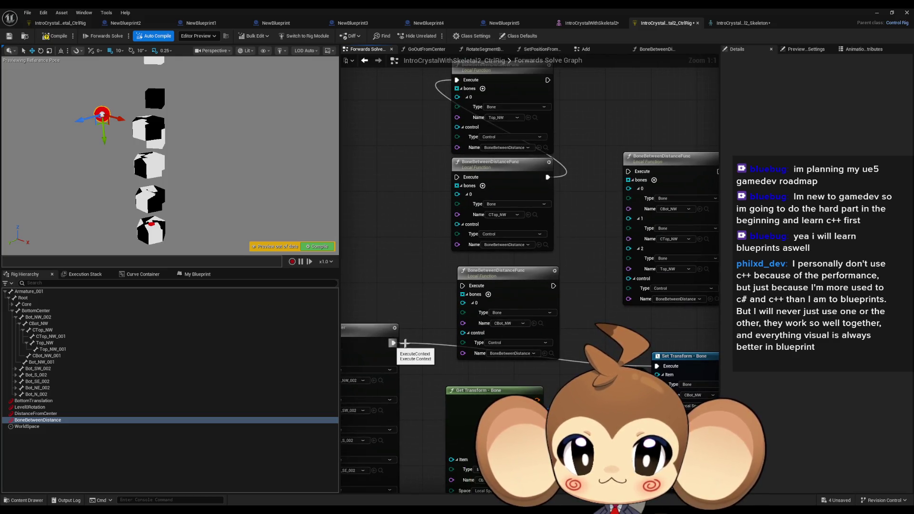
{"action": "mouse_move", "coordinate": [547, 80]}
{"action": "left_mouse_down"}
{"action": "mouse_move", "coordinate": [669, 374]}
{"action": "mouse_move", "coordinate": [658, 366]}
{"action": "left_mouse_up"}
{"action": "mouse_move", "coordinate": [392, 344]}
{"action": "left_mouse_down"}
{"action": "mouse_move", "coordinate": [426, 173]}
{"action": "mouse_move", "coordinate": [457, 177]}
{"action": "left_mouse_up"}
{"action": "mouse_move", "coordinate": [119, 119]}
{"action": "left_mouse_down"}
{"action": "mouse_move", "coordinate": [110, 122]}
{"action": "mouse_move", "coordinate": [141, 123]}
{"action": "mouse_move", "coordinate": [167, 147]}
{"action": "mouse_move", "coordinate": [137, 134]}
{"action": "left_mouse_up"}
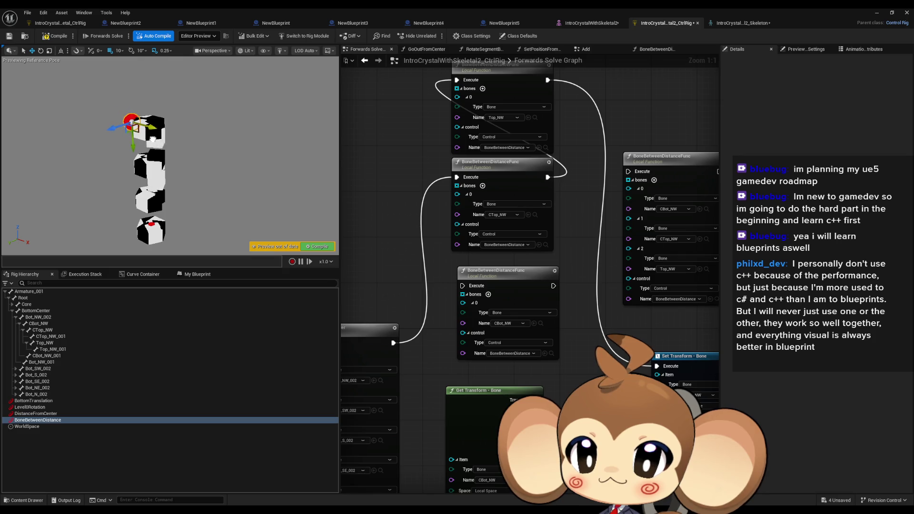
{"action": "mouse_move", "coordinate": [167, 144]}
{"action": "left_mouse_down"}
{"action": "mouse_move", "coordinate": [194, 151]}
{"action": "mouse_move", "coordinate": [122, 136]}
{"action": "mouse_move", "coordinate": [135, 135]}
{"action": "left_mouse_up"}
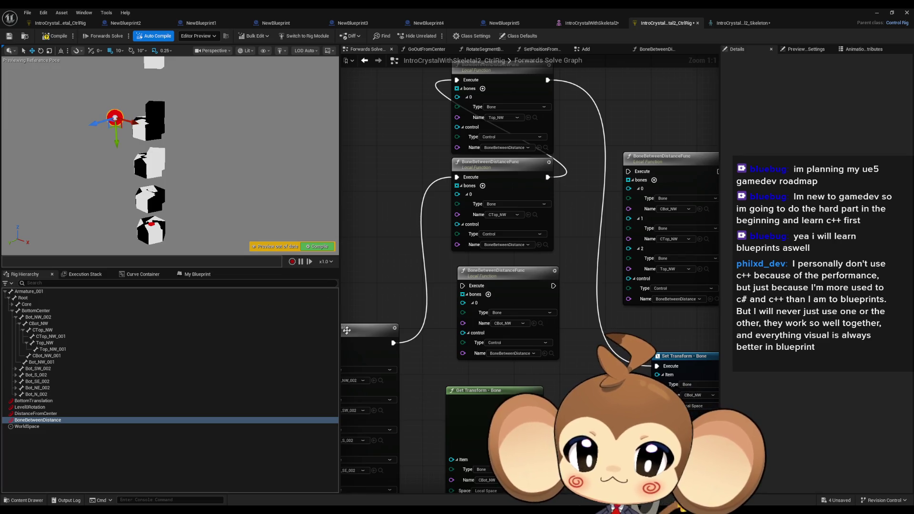
Route execution into CBot_NW's Set Transform and test it by dragging the control gizmo.
{"action": "left_click_drag", "start_coordinate": [393, 342], "coordinate": [656, 366]}
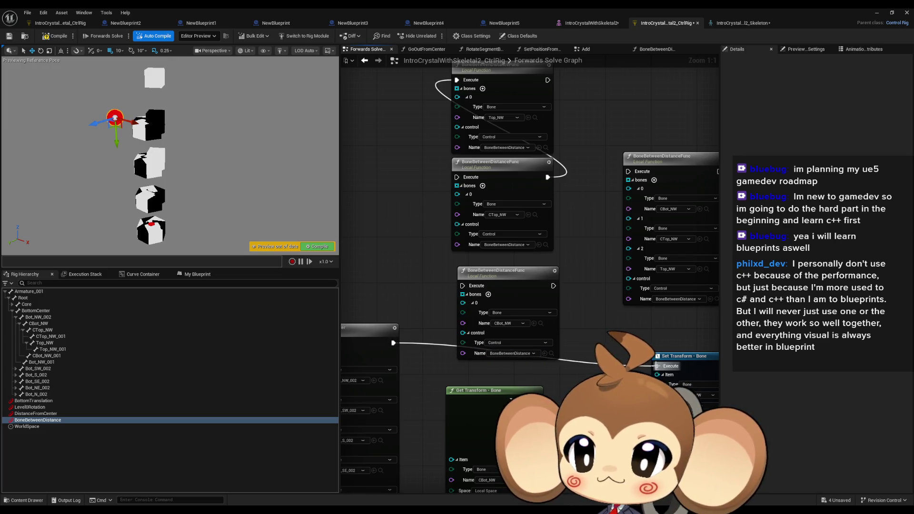
{"action": "mouse_move", "coordinate": [98, 110]}
{"action": "left_mouse_down"}
{"action": "mouse_move", "coordinate": [138, 145]}
{"action": "mouse_move", "coordinate": [188, 148]}
{"action": "mouse_move", "coordinate": [224, 188]}
{"action": "mouse_move", "coordinate": [141, 59]}
{"action": "mouse_move", "coordinate": [176, 53]}
{"action": "mouse_move", "coordinate": [167, 56]}
{"action": "mouse_move", "coordinate": [172, 76]}
{"action": "left_mouse_up"}
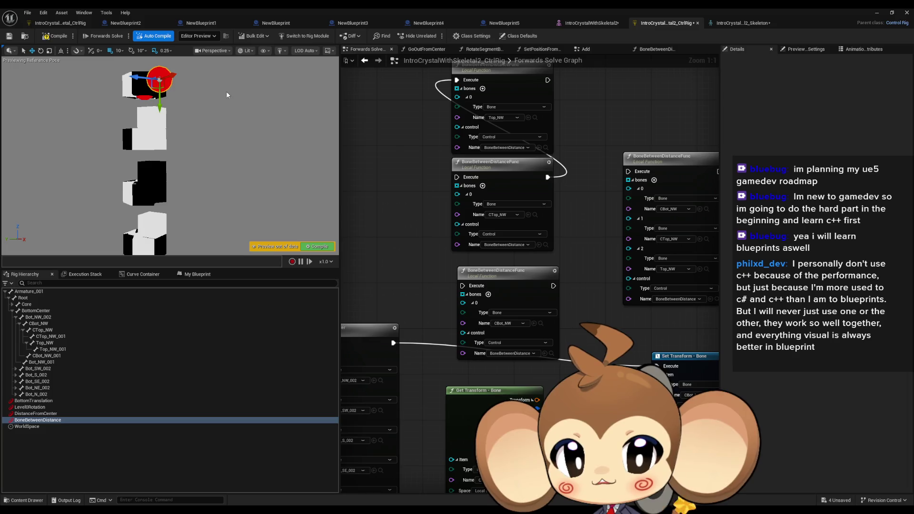
{"action": "mouse_move", "coordinate": [568, 329]}
{"action": "left_mouse_down"}
{"action": "mouse_move", "coordinate": [495, 271]}
{"action": "mouse_move", "coordinate": [427, 267]}
{"action": "mouse_move", "coordinate": [522, 224]}
{"action": "mouse_move", "coordinate": [521, 190]}
{"action": "left_mouse_up"}
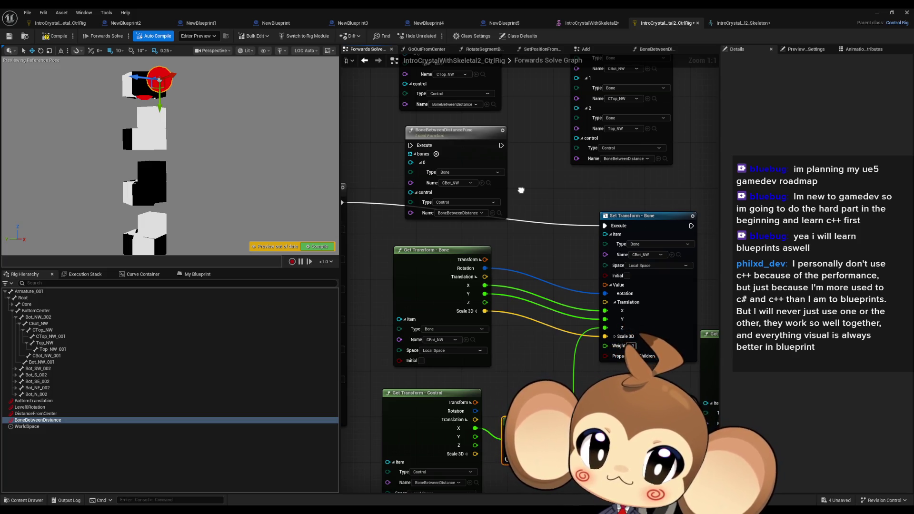
{"action": "left_click_drag", "start_coordinate": [521, 190], "coordinate": [458, 176]}
{"action": "scroll", "coordinate": [495, 265], "scroll_direction": "down", "scroll_amount": 3}
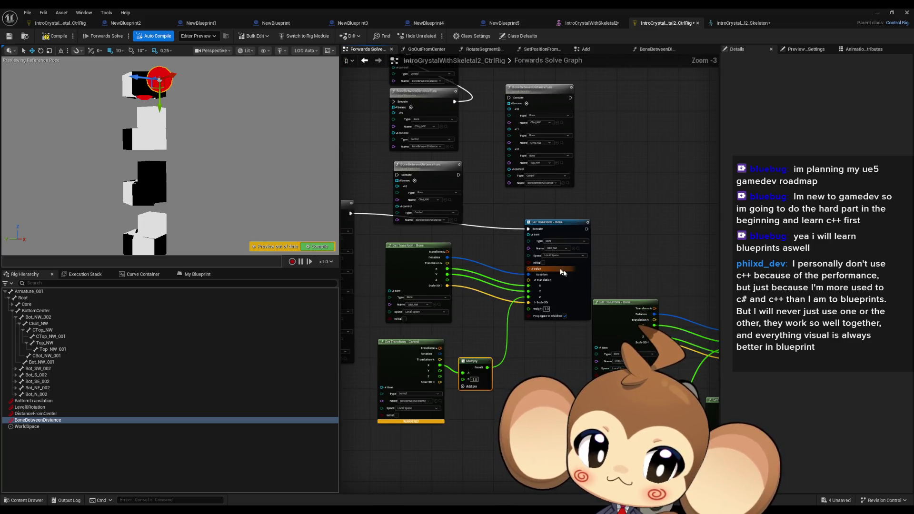
{"action": "left_click_drag", "start_coordinate": [771, 309], "coordinate": [642, 298]}
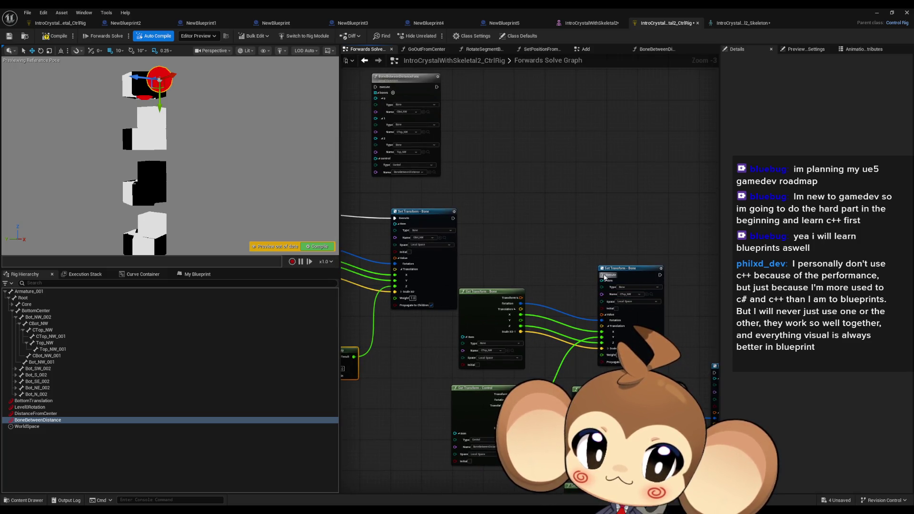
Chain CBot_NW's Set Transform into CTop_NW's Set Transform, verify both bones move, then switch to Blender.
{"action": "left_click_drag", "start_coordinate": [604, 275], "coordinate": [453, 219]}
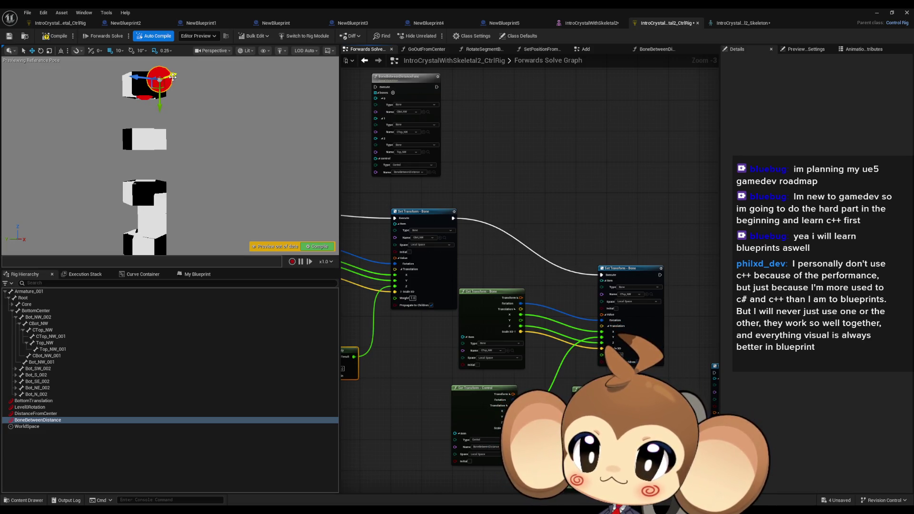
{"action": "mouse_move", "coordinate": [172, 76]}
{"action": "left_mouse_down"}
{"action": "mouse_move", "coordinate": [130, 74]}
{"action": "mouse_move", "coordinate": [159, 69]}
{"action": "left_mouse_up"}
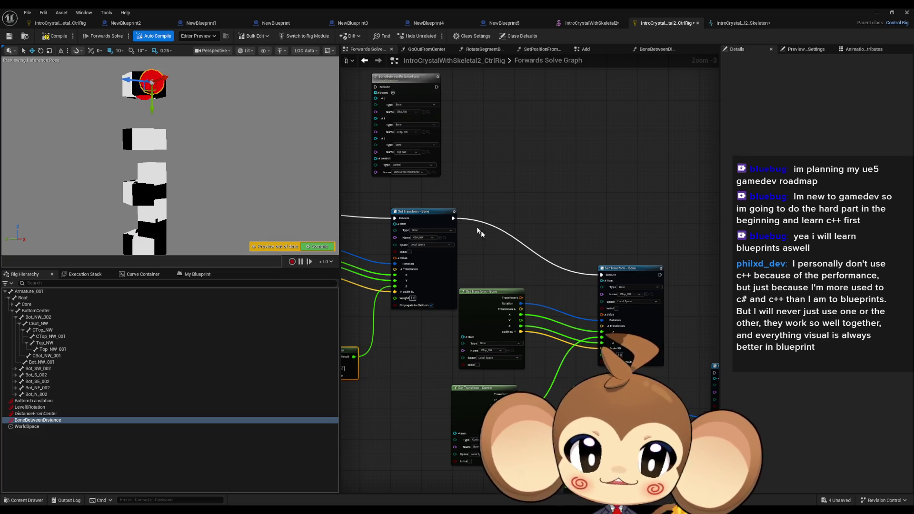
{"action": "scroll", "coordinate": [478, 231], "scroll_direction": "up", "scroll_amount": 2}
{"action": "scroll", "coordinate": [585, 262], "scroll_direction": "up", "scroll_amount": 2}
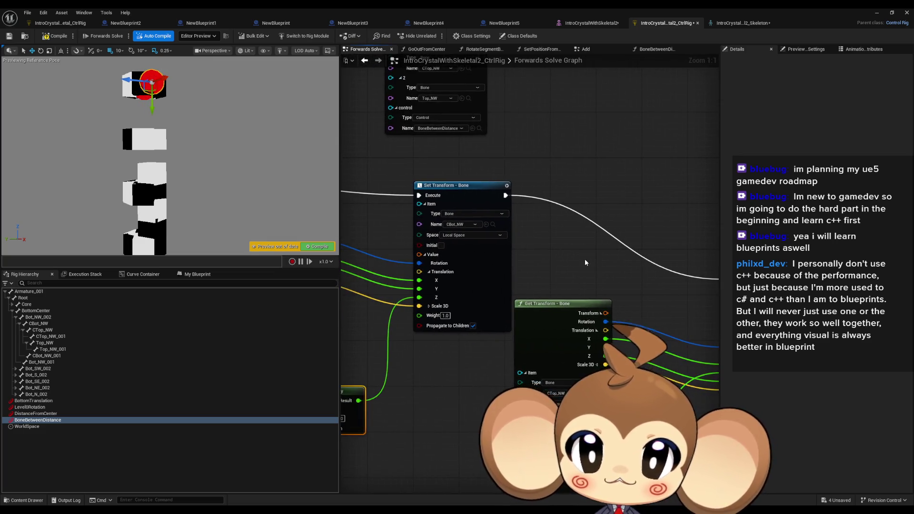
{"action": "mouse_move", "coordinate": [629, 263]}
{"action": "left_mouse_down"}
{"action": "mouse_move", "coordinate": [428, 234]}
{"action": "mouse_move", "coordinate": [656, 248]}
{"action": "left_mouse_up"}
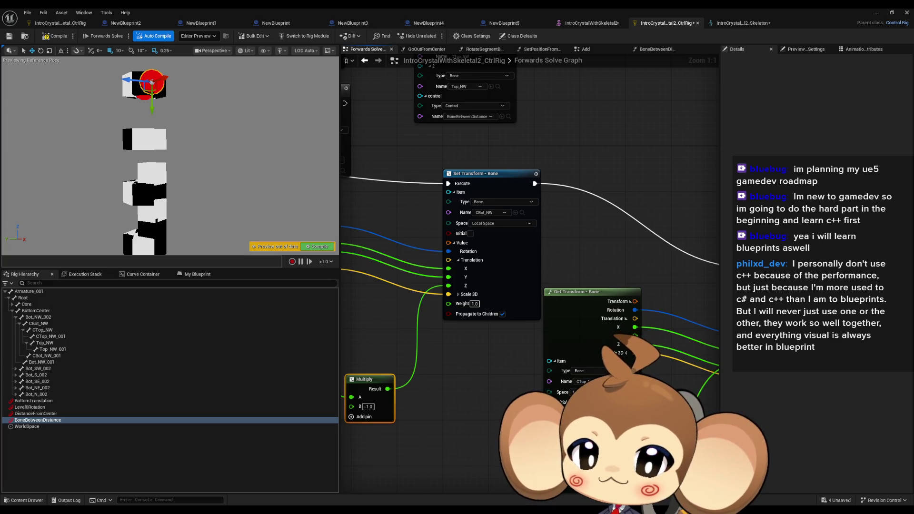
{"action": "key", "text": "alt+Tab"}
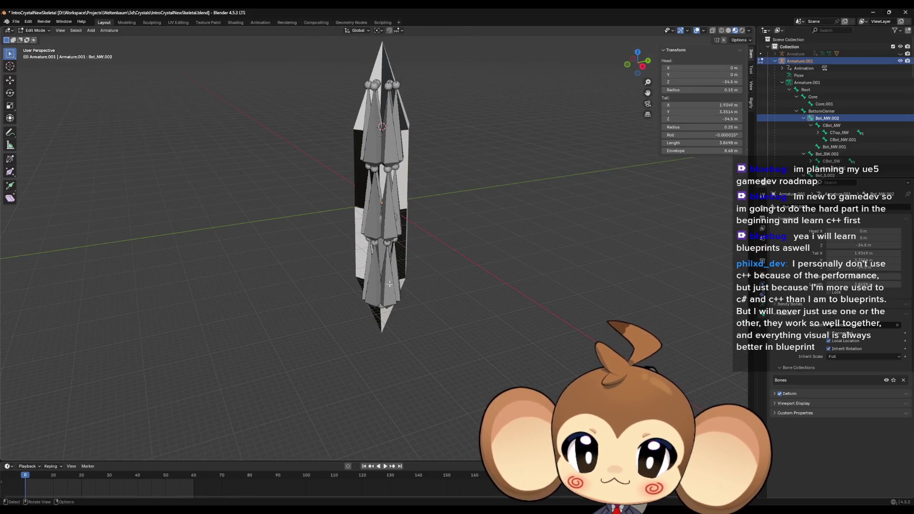
{"action": "left_click", "coordinate": [389, 284]}
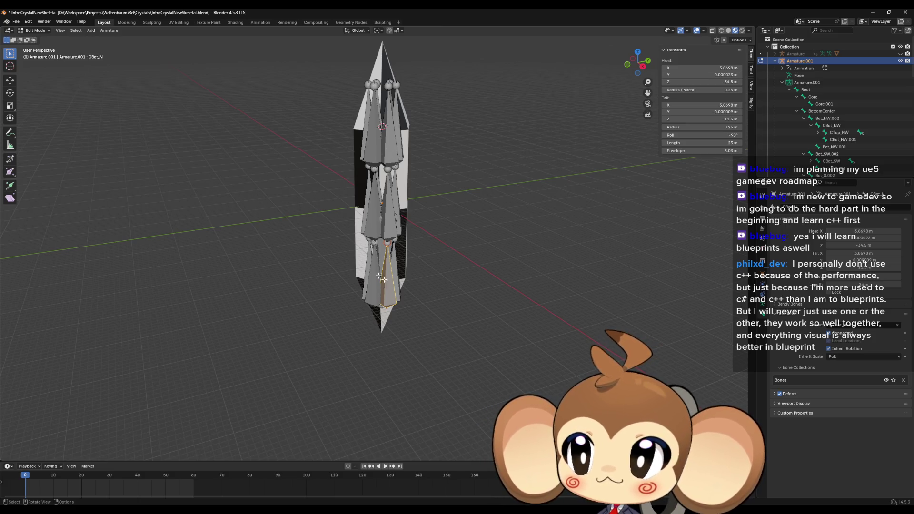
{"action": "left_click", "coordinate": [388, 222]}
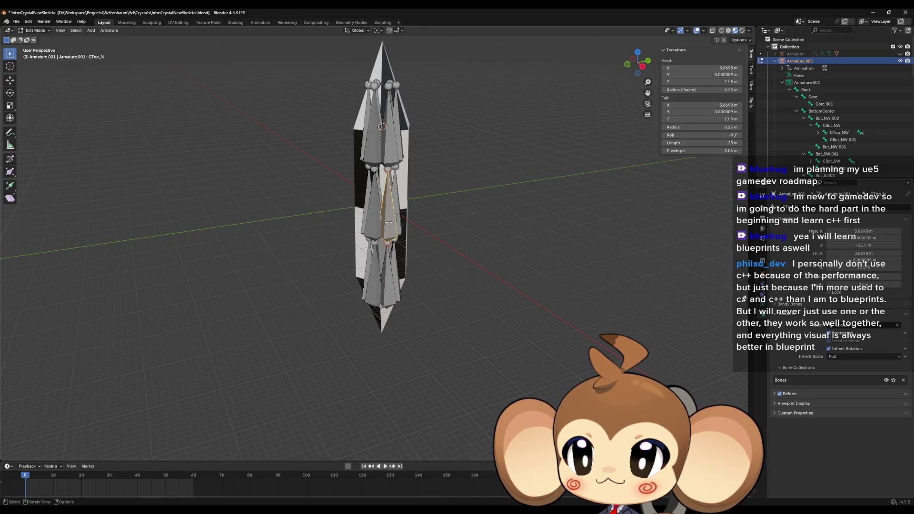
{"action": "left_click", "coordinate": [389, 147]}
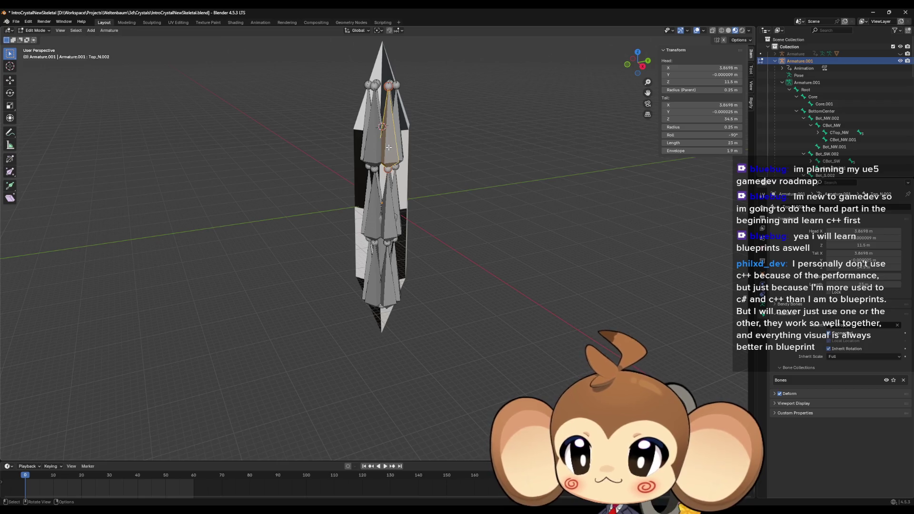
{"action": "mouse_move", "coordinate": [438, 188]}
{"action": "left_mouse_down"}
{"action": "mouse_move", "coordinate": [388, 295]}
{"action": "mouse_move", "coordinate": [371, 293]}
{"action": "left_mouse_up"}
{"action": "left_click", "coordinate": [388, 295]}
{"action": "left_click", "coordinate": [395, 298]}
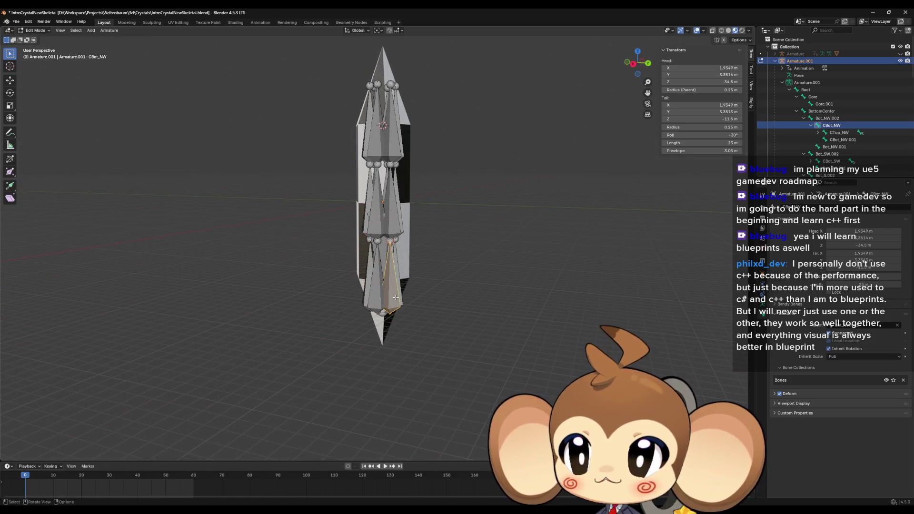
{"action": "left_click", "coordinate": [388, 219]}
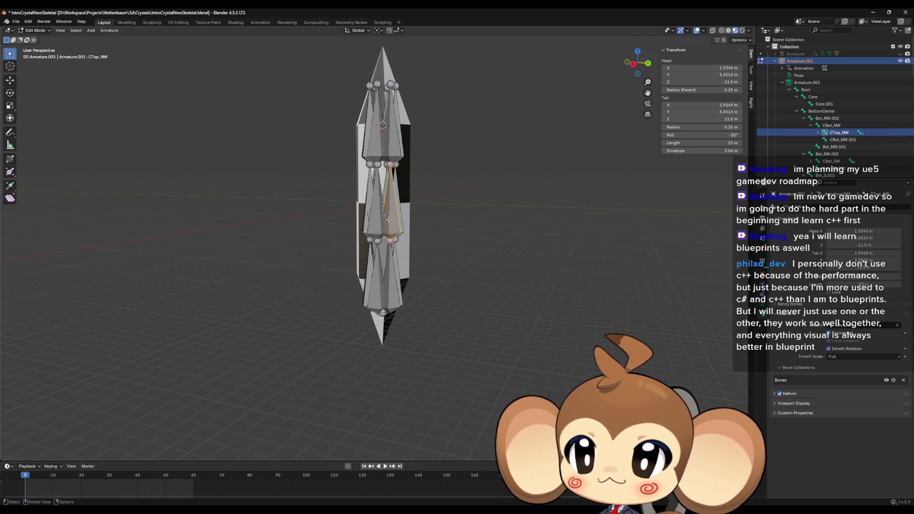
{"action": "left_click", "coordinate": [395, 145]}
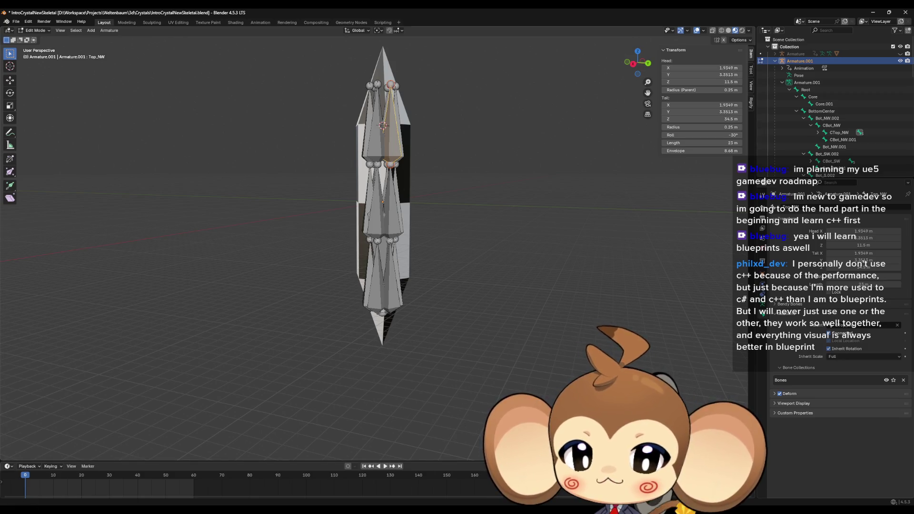
{"action": "mouse_move", "coordinate": [357, 510]}
{"action": "left_click", "coordinate": [423, 478]}
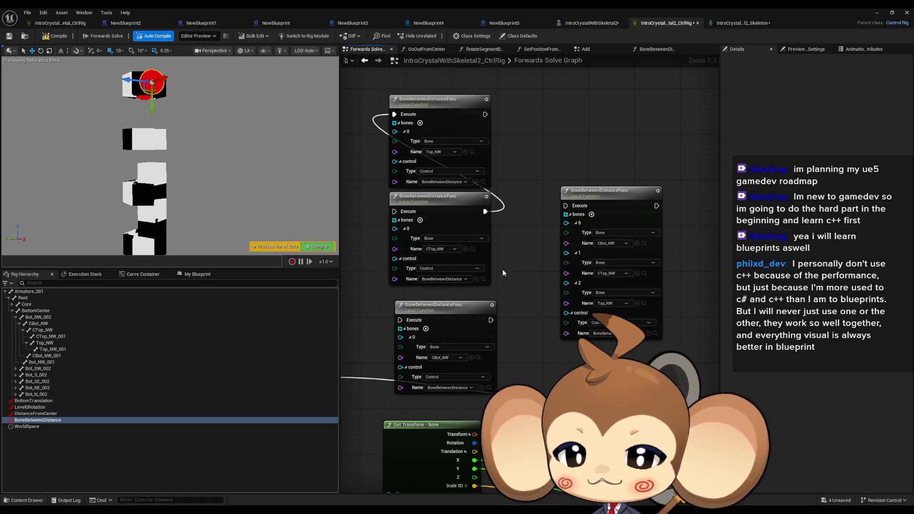
{"action": "scroll", "coordinate": [501, 269], "scroll_direction": "down", "scroll_amount": 2}
{"action": "left_click_drag", "start_coordinate": [515, 311], "coordinate": [528, 264]}
{"action": "left_click_drag", "start_coordinate": [528, 305], "coordinate": [501, 272]}
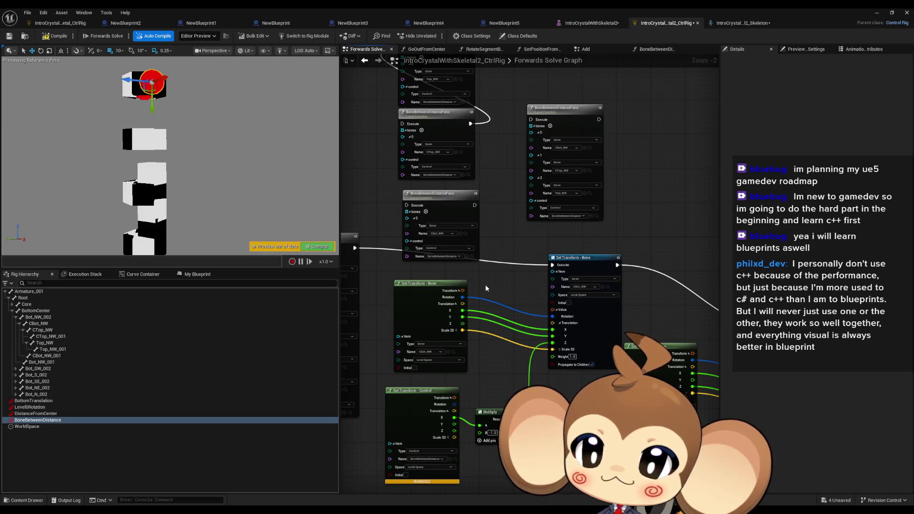
{"action": "mouse_move", "coordinate": [485, 285]}
{"action": "left_mouse_down"}
{"action": "mouse_move", "coordinate": [511, 292]}
{"action": "mouse_move", "coordinate": [345, 271]}
{"action": "mouse_move", "coordinate": [408, 271]}
{"action": "left_mouse_up"}
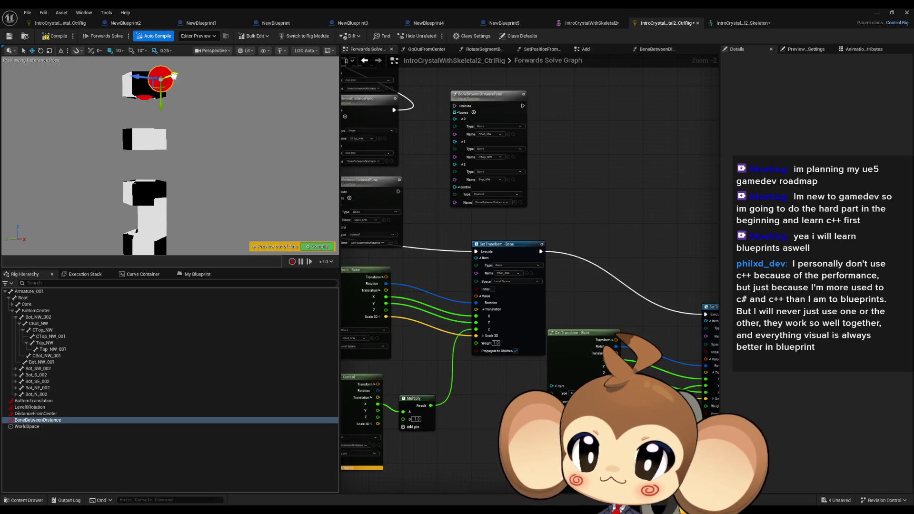
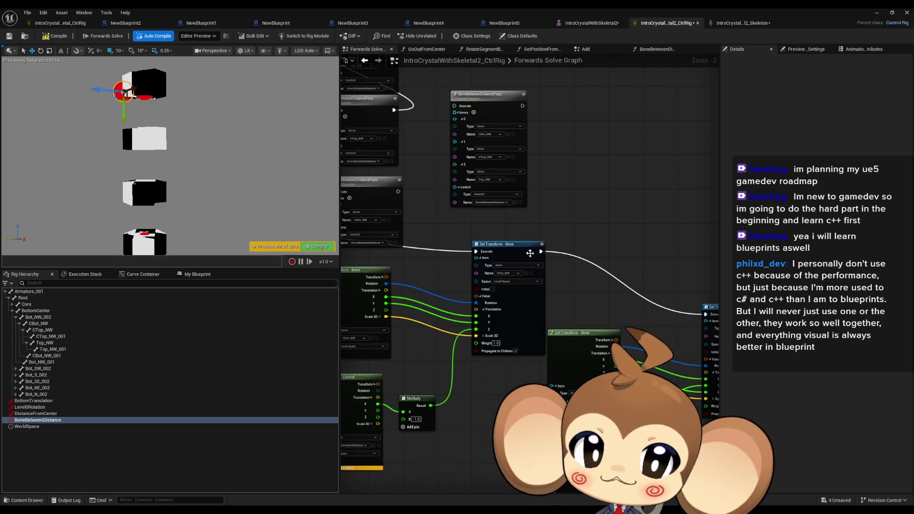
Reroute Set Transform's execution into BoneBetweenDistanceFunc and test the control's cube spreading.
{"action": "mouse_move", "coordinate": [540, 251]}
{"action": "left_mouse_down"}
{"action": "mouse_move", "coordinate": [533, 266]}
{"action": "mouse_move", "coordinate": [352, 243]}
{"action": "mouse_move", "coordinate": [139, 84]}
{"action": "left_mouse_up"}
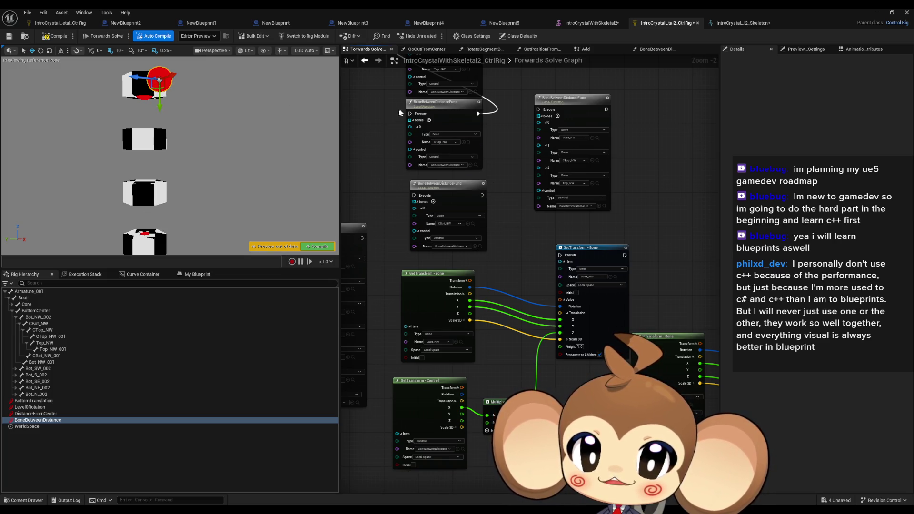
{"action": "left_click_drag", "start_coordinate": [409, 114], "coordinate": [362, 238]}
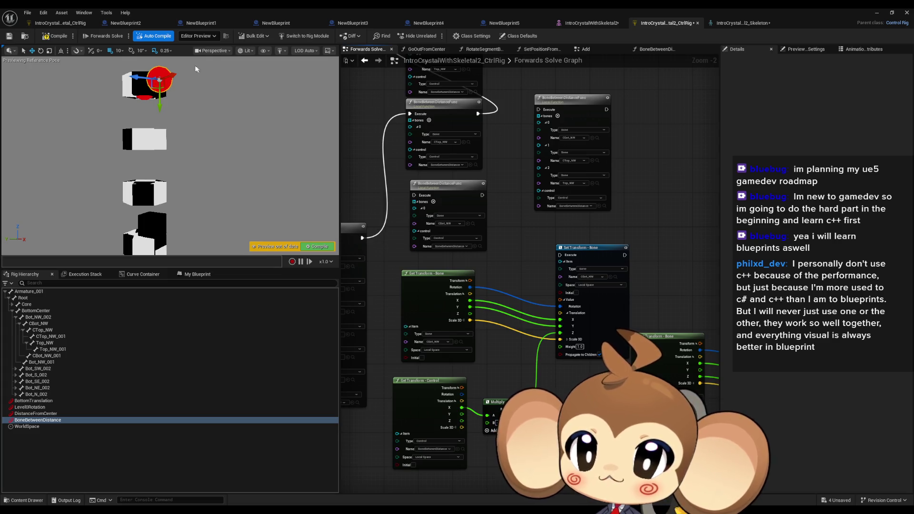
{"action": "mouse_move", "coordinate": [169, 75]}
{"action": "left_mouse_down"}
{"action": "mouse_move", "coordinate": [114, 87]}
{"action": "mouse_move", "coordinate": [140, 85]}
{"action": "mouse_move", "coordinate": [146, 75]}
{"action": "left_mouse_up"}
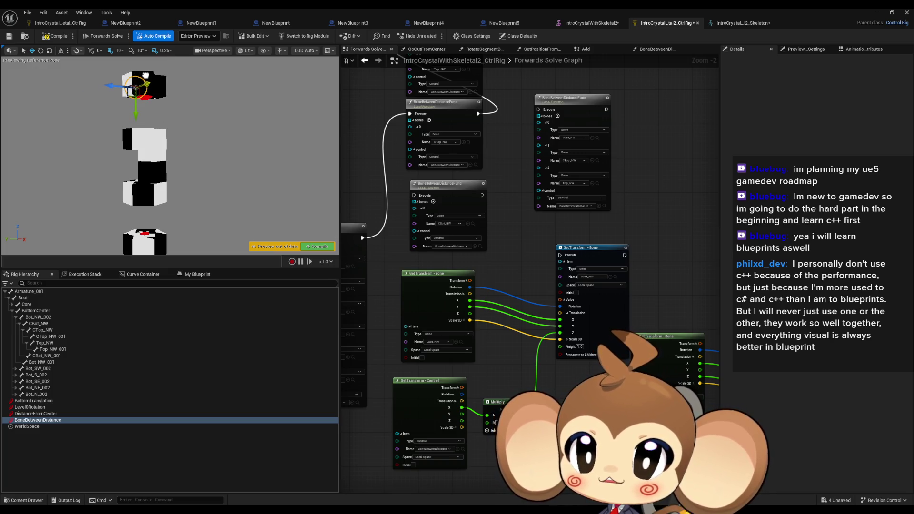
{"action": "mouse_move", "coordinate": [210, 108]}
{"action": "left_mouse_down"}
{"action": "mouse_move", "coordinate": [205, 84]}
{"action": "mouse_move", "coordinate": [222, 82]}
{"action": "mouse_move", "coordinate": [207, 110]}
{"action": "left_mouse_up"}
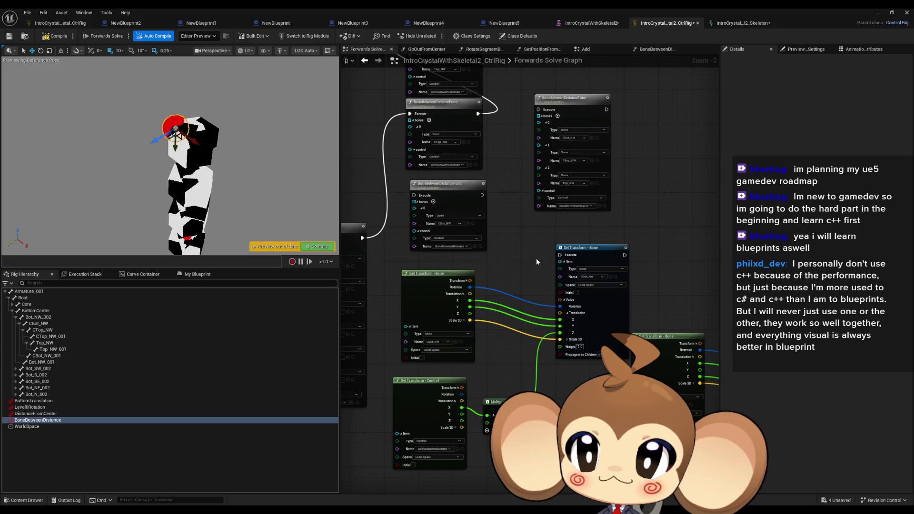
Wire the control's X into Multiply A and GoOutFromCenter's execution into Set Transform - Bone.
{"action": "left_click_drag", "start_coordinate": [511, 357], "coordinate": [484, 311]}
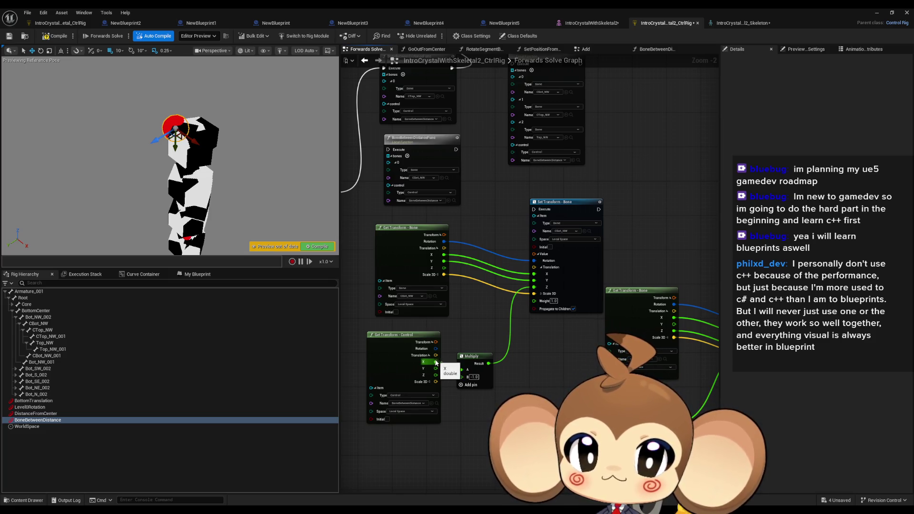
{"action": "left_click_drag", "start_coordinate": [434, 365], "coordinate": [460, 370]}
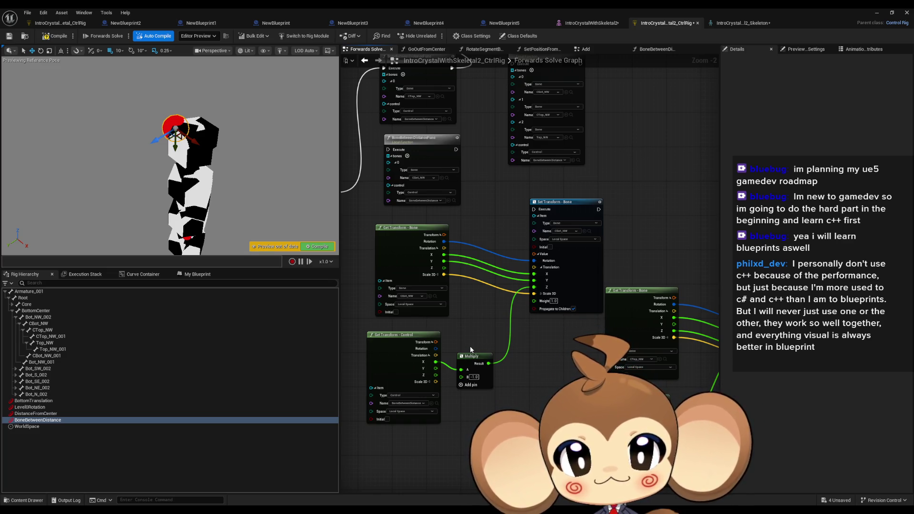
{"action": "mouse_move", "coordinate": [533, 209]}
{"action": "left_mouse_down"}
{"action": "mouse_move", "coordinate": [398, 210]}
{"action": "mouse_move", "coordinate": [415, 192]}
{"action": "left_mouse_up"}
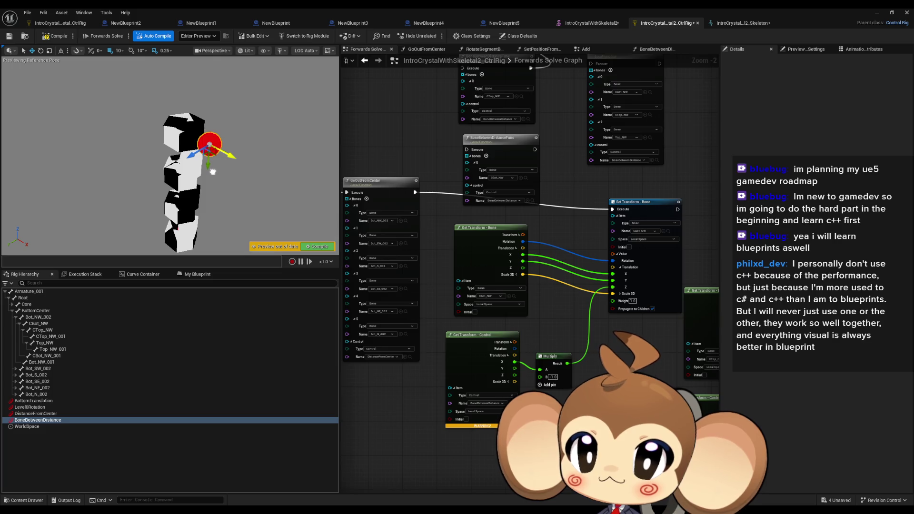
Test the BoneBetweenDistance control along X, then route GoOutFromCenter's execution into BoneBetweenDistanceFunc.
{"action": "left_click", "coordinate": [209, 144]}
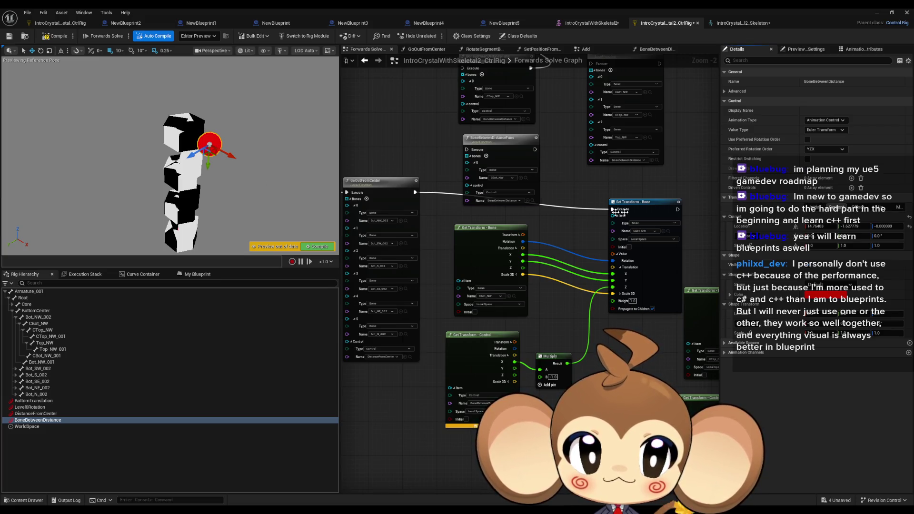
{"action": "mouse_move", "coordinate": [235, 152]}
{"action": "left_mouse_down"}
{"action": "mouse_move", "coordinate": [223, 123]}
{"action": "mouse_move", "coordinate": [197, 107]}
{"action": "left_mouse_up"}
{"action": "mouse_move", "coordinate": [415, 192]}
{"action": "left_mouse_down"}
{"action": "mouse_move", "coordinate": [455, 78]}
{"action": "mouse_move", "coordinate": [463, 100]}
{"action": "left_mouse_up"}
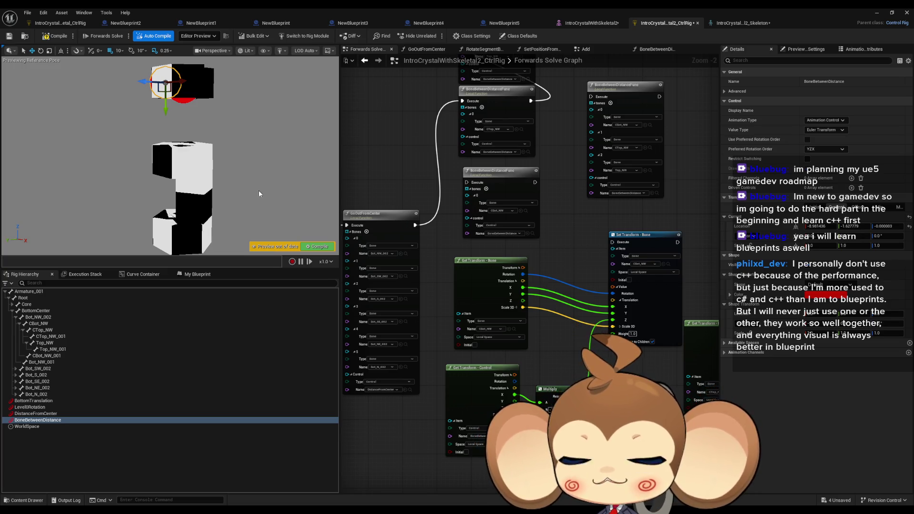
{"action": "scroll", "coordinate": [525, 359], "scroll_direction": "down", "scroll_amount": 3}
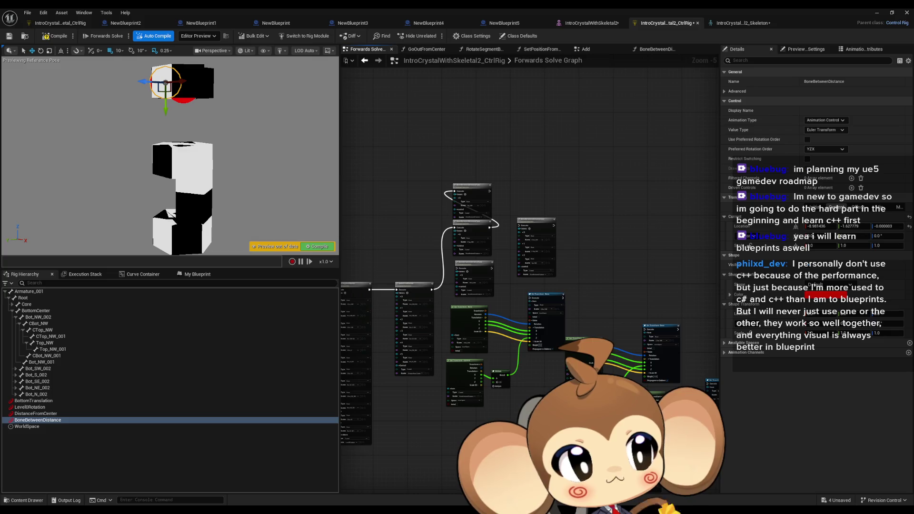
{"action": "left_click_drag", "start_coordinate": [429, 163], "coordinate": [444, 192]}
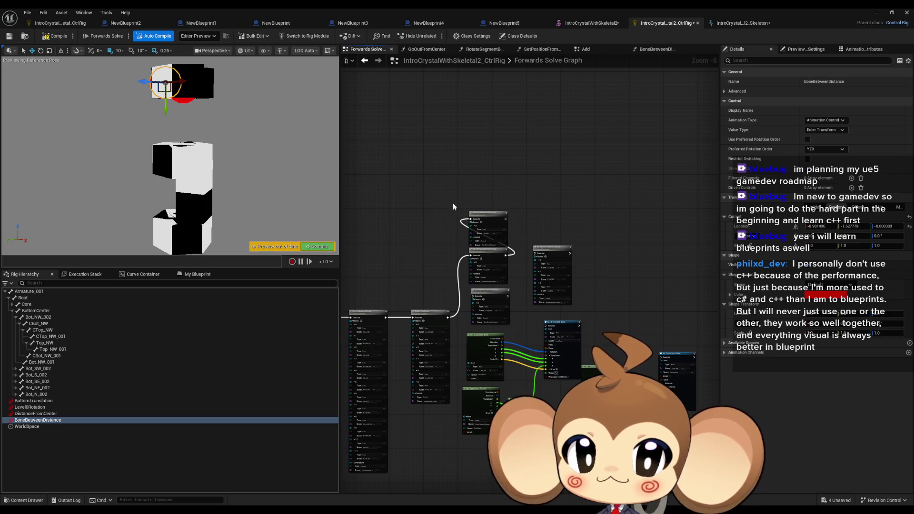
{"action": "scroll", "coordinate": [501, 232], "scroll_direction": "up", "scroll_amount": 3}
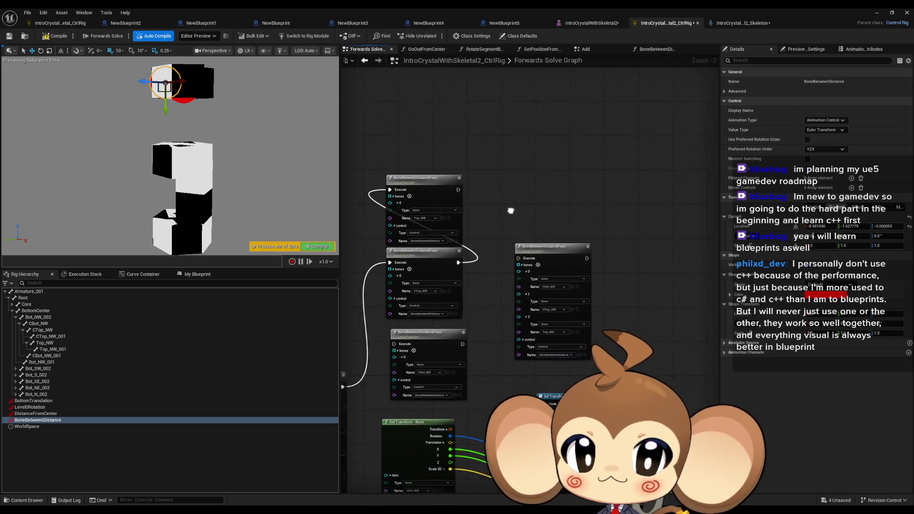
{"action": "left_click_drag", "start_coordinate": [510, 211], "coordinate": [518, 206]}
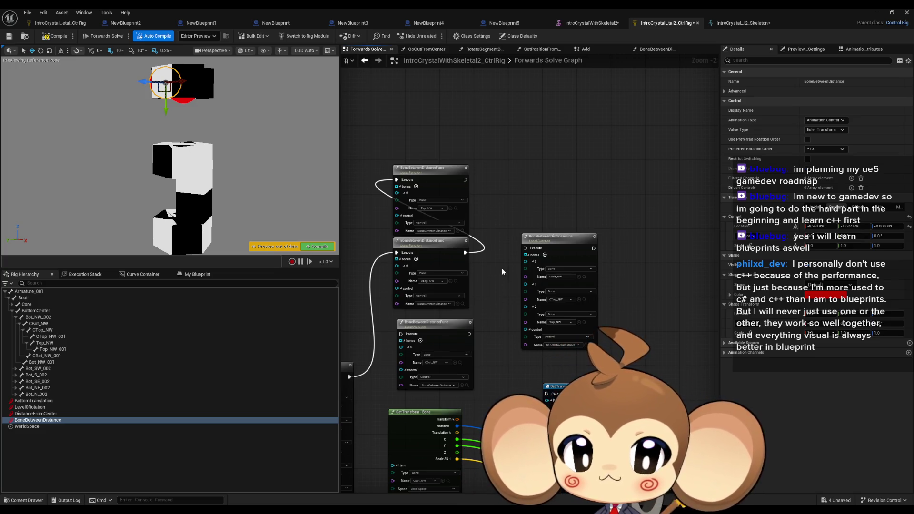
{"action": "scroll", "coordinate": [509, 275], "scroll_direction": "up", "scroll_amount": 2}
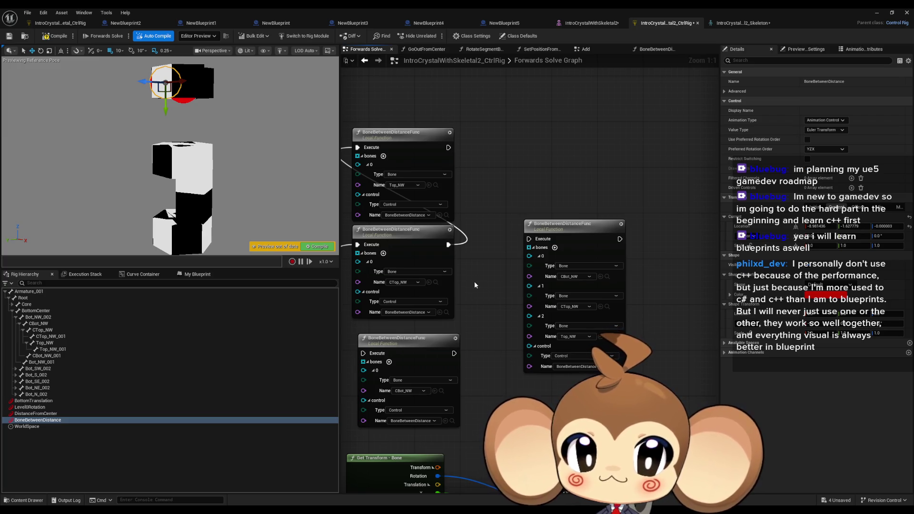
{"action": "scroll", "coordinate": [493, 278], "scroll_direction": "down", "scroll_amount": 4}
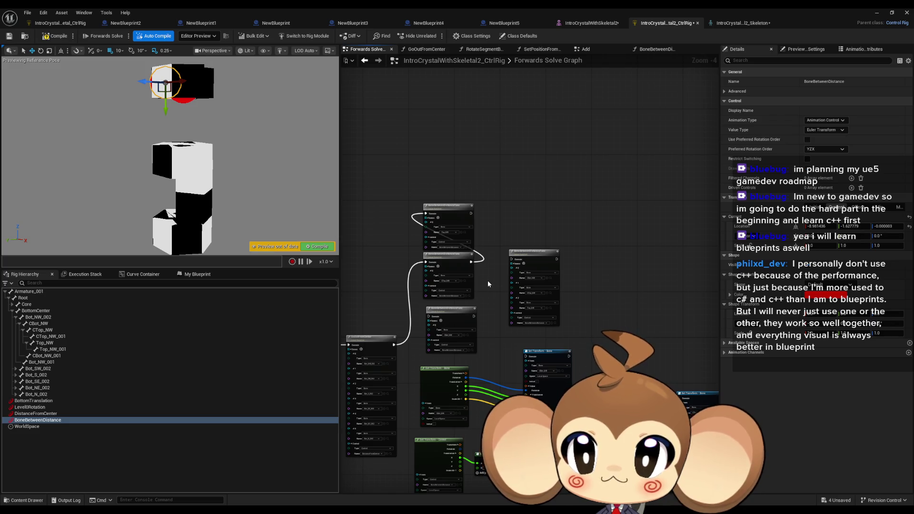
{"action": "left_click_drag", "start_coordinate": [486, 280], "coordinate": [494, 237]}
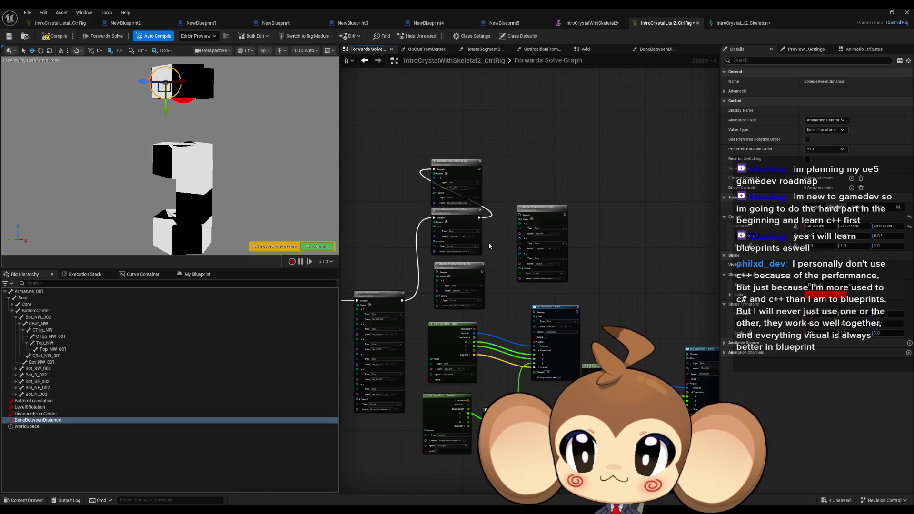
{"action": "mouse_move", "coordinate": [302, 192]}
{"action": "left_mouse_down"}
{"action": "mouse_move", "coordinate": [276, 190]}
{"action": "mouse_move", "coordinate": [286, 192]}
{"action": "left_mouse_up"}
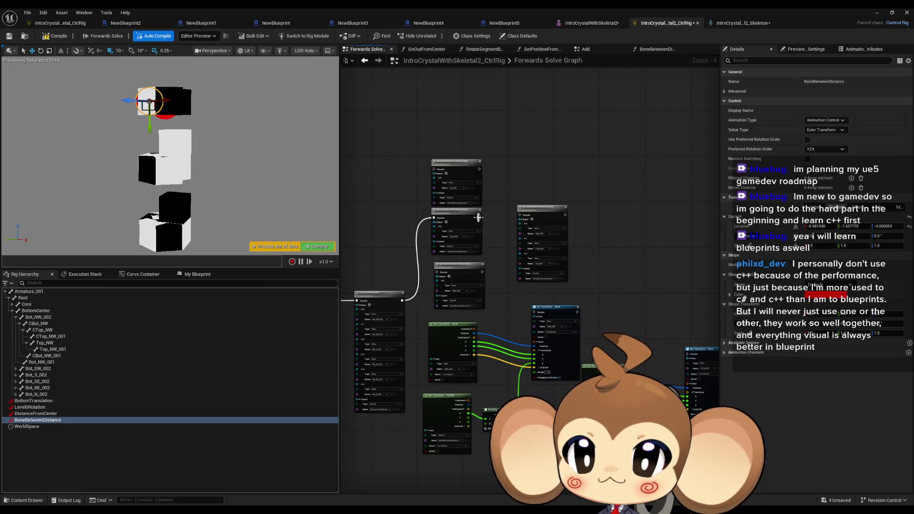
Compile the rig, rewire the second function node's execution output, and test the control along X.
{"action": "left_click", "coordinate": [51, 38]}
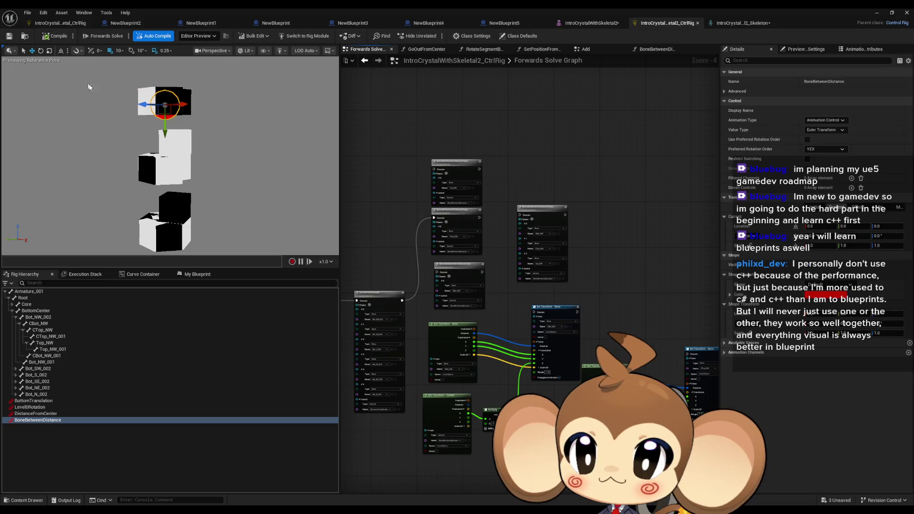
{"action": "mouse_move", "coordinate": [182, 105]}
{"action": "left_mouse_down"}
{"action": "mouse_move", "coordinate": [112, 105]}
{"action": "mouse_move", "coordinate": [140, 99]}
{"action": "left_mouse_up"}
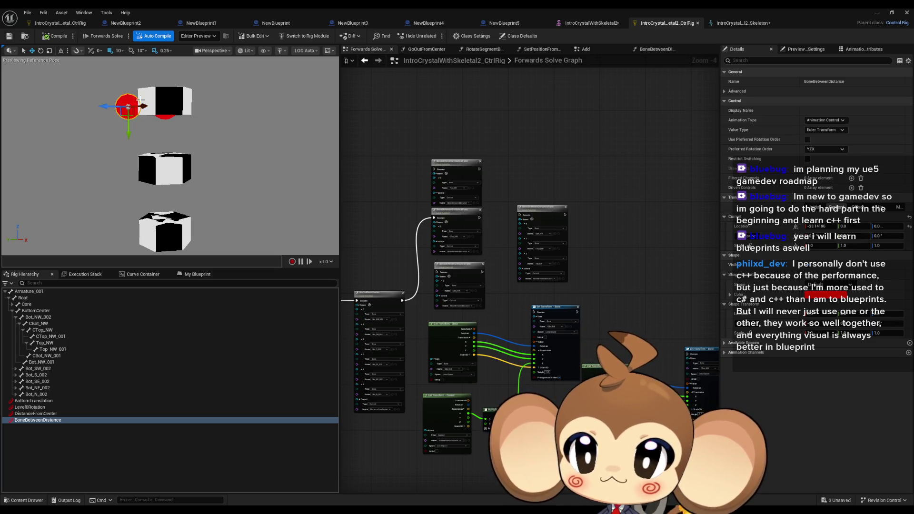
{"action": "mouse_move", "coordinate": [479, 217]}
{"action": "left_mouse_down"}
{"action": "mouse_move", "coordinate": [481, 200]}
{"action": "mouse_move", "coordinate": [434, 169]}
{"action": "left_mouse_up"}
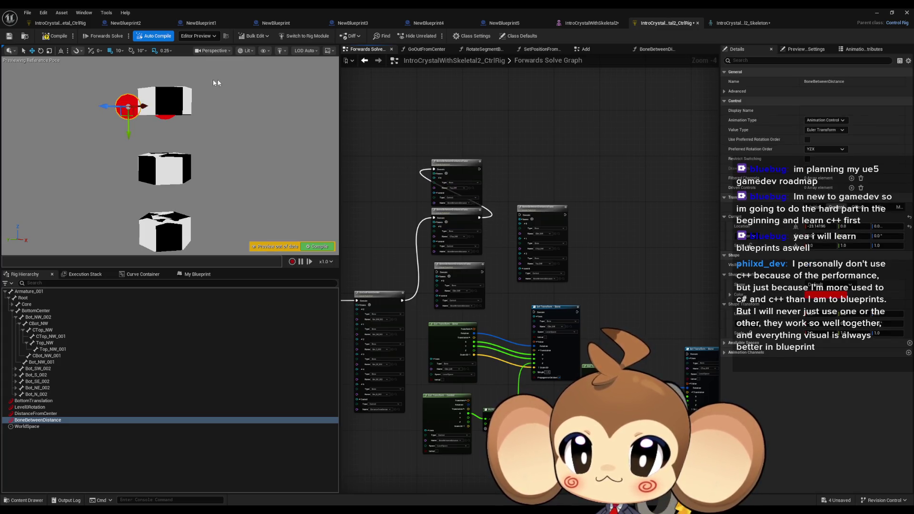
{"action": "mouse_move", "coordinate": [144, 106]}
{"action": "left_mouse_down"}
{"action": "mouse_move", "coordinate": [165, 110]}
{"action": "mouse_move", "coordinate": [143, 108]}
{"action": "left_mouse_up"}
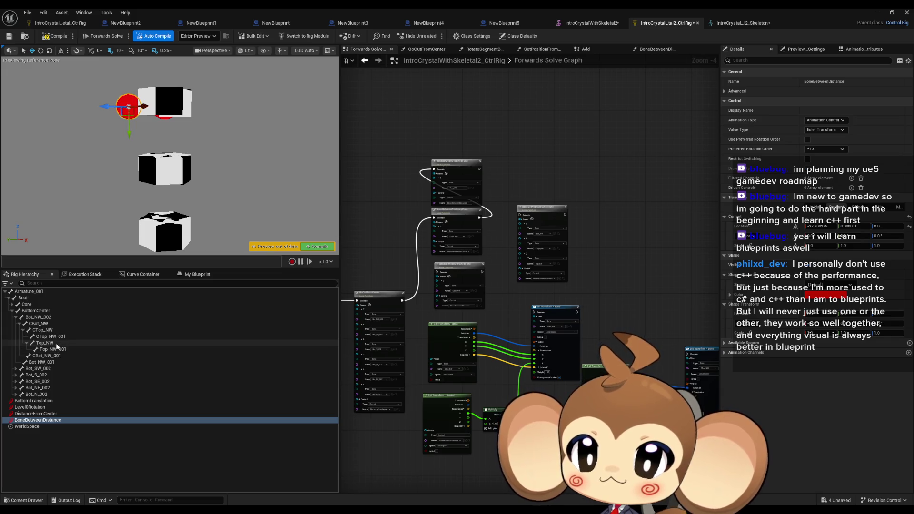
Inspect the Top_NW and Top_NW_001 bone transforms while nudging the BoneBetweenDistance control.
{"action": "left_click", "coordinate": [55, 344]}
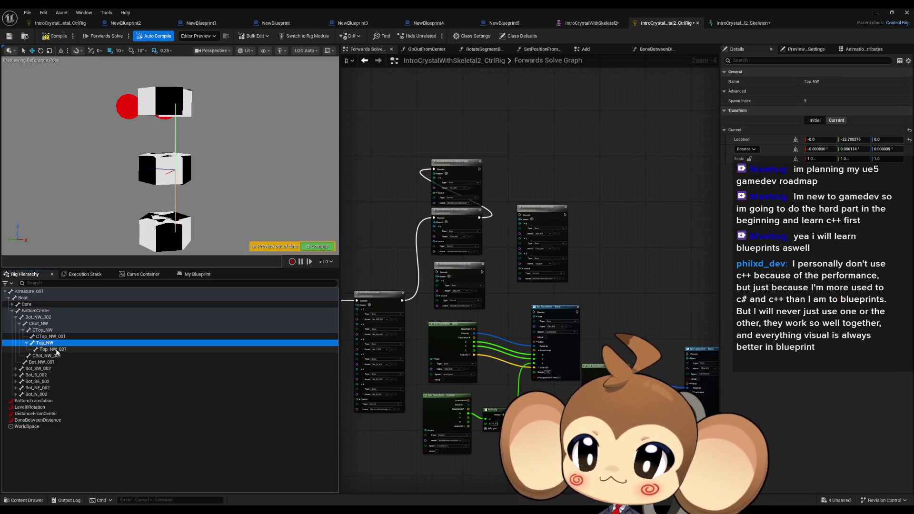
{"action": "left_click", "coordinate": [57, 350]}
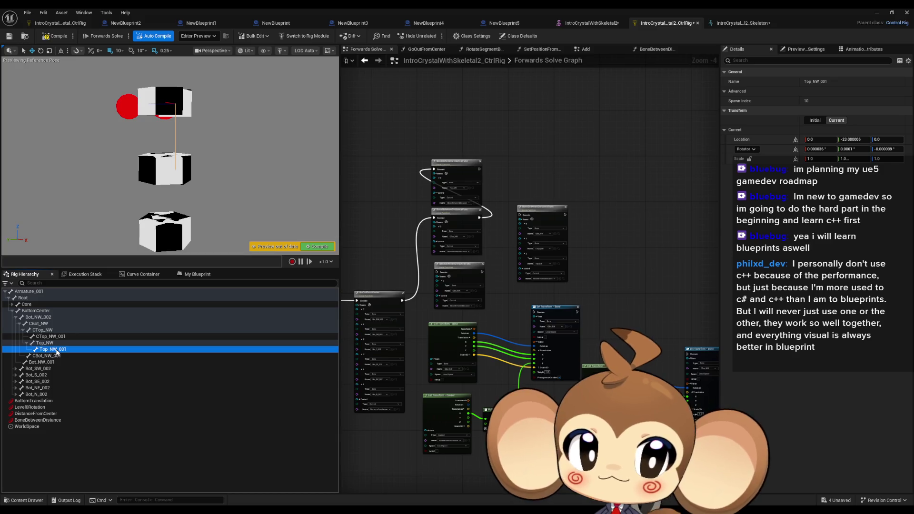
{"action": "left_click", "coordinate": [52, 343]}
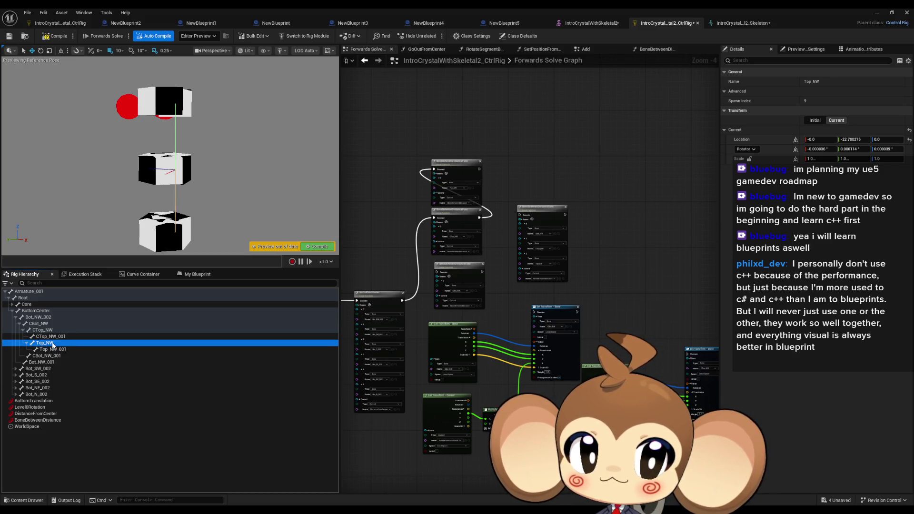
{"action": "left_click", "coordinate": [121, 107]}
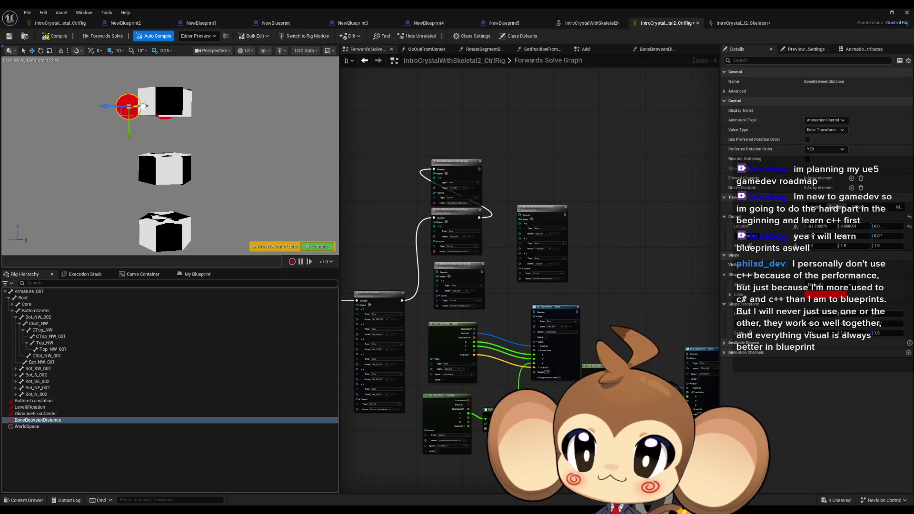
{"action": "left_click_drag", "start_coordinate": [143, 105], "coordinate": [149, 105]}
{"action": "left_click", "coordinate": [52, 345]}
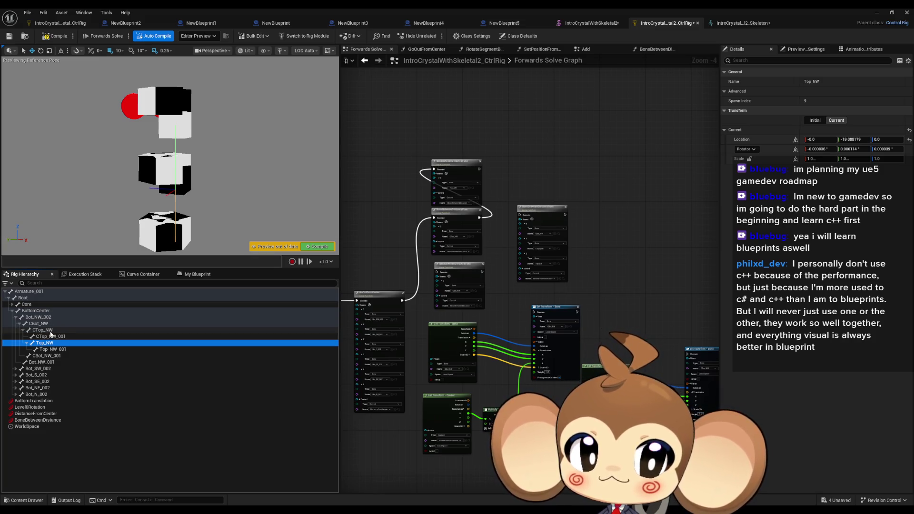
Compare the CTop_NW, CBot_NW and Bot_NW_002 transforms, then collapse CTop_NW's children.
{"action": "left_click", "coordinate": [51, 332]}
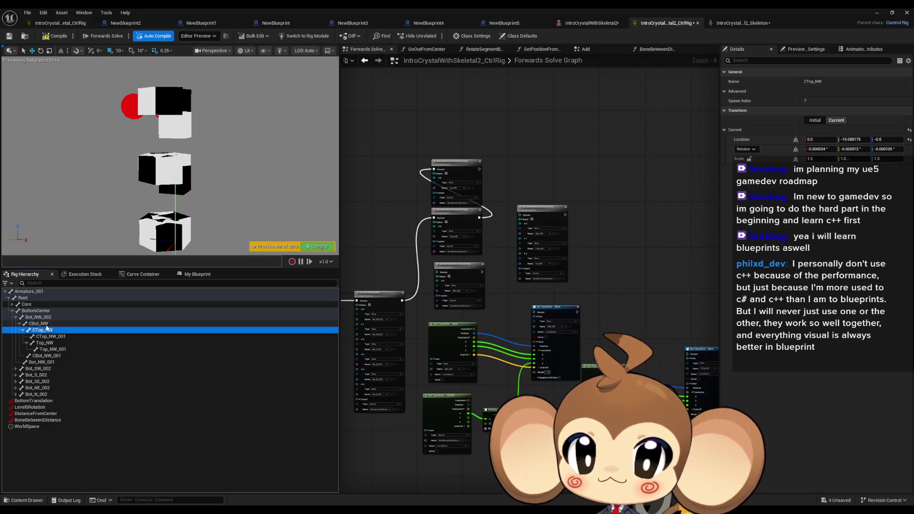
{"action": "left_click", "coordinate": [46, 325]}
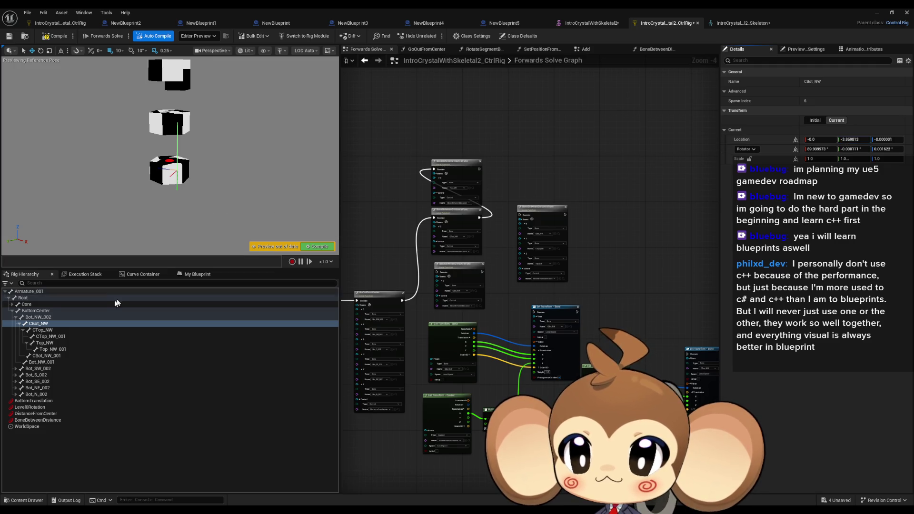
{"action": "left_click", "coordinate": [42, 319]}
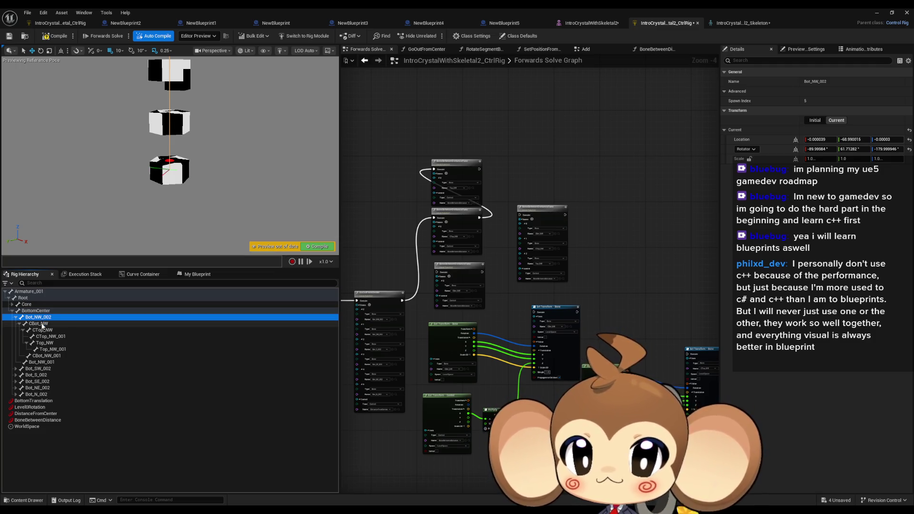
{"action": "left_click", "coordinate": [42, 324]}
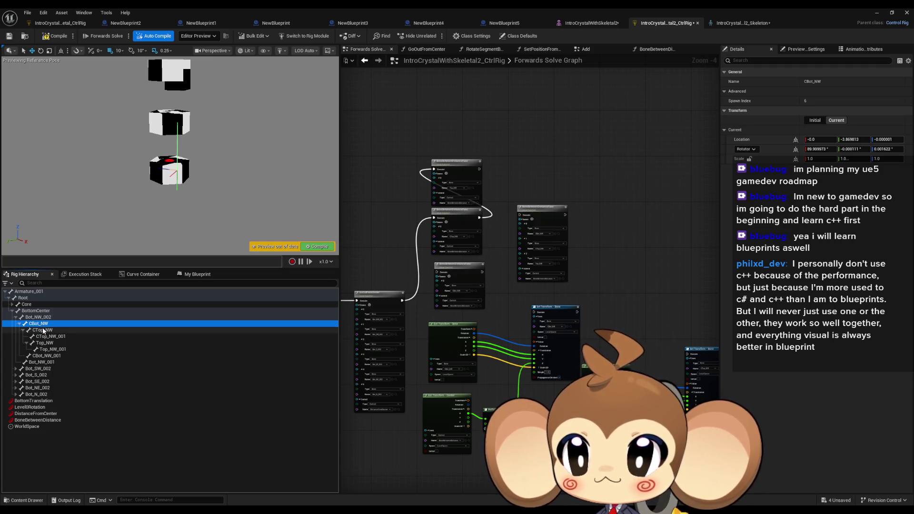
{"action": "left_click", "coordinate": [43, 330]}
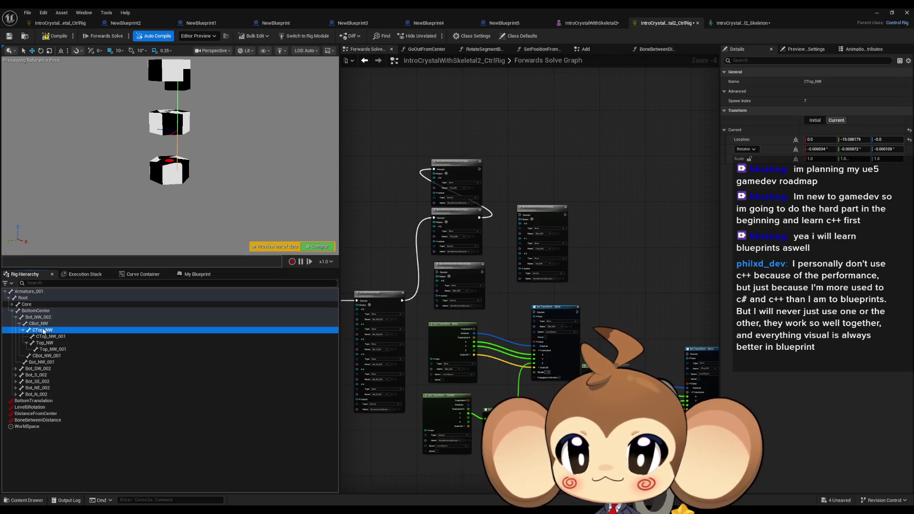
{"action": "left_click", "coordinate": [43, 324]}
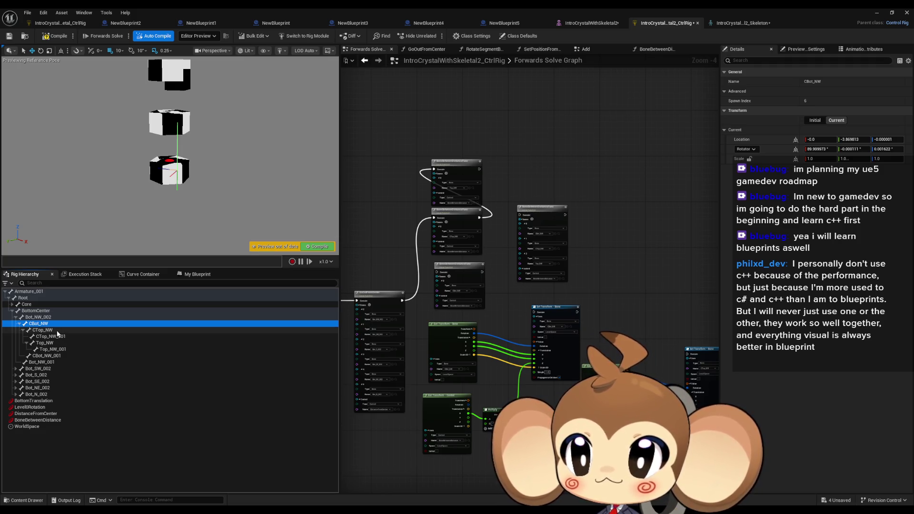
{"action": "left_click", "coordinate": [23, 329]}
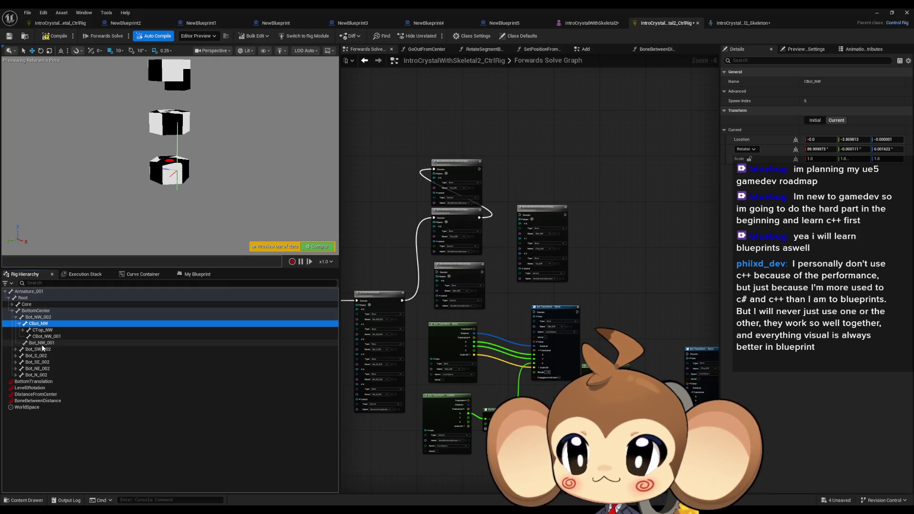
Compare the CTop_NW and CBot_NW bone transforms in Details, then switch to Blender.
{"action": "left_click", "coordinate": [44, 330]}
{"action": "left_click", "coordinate": [43, 326]}
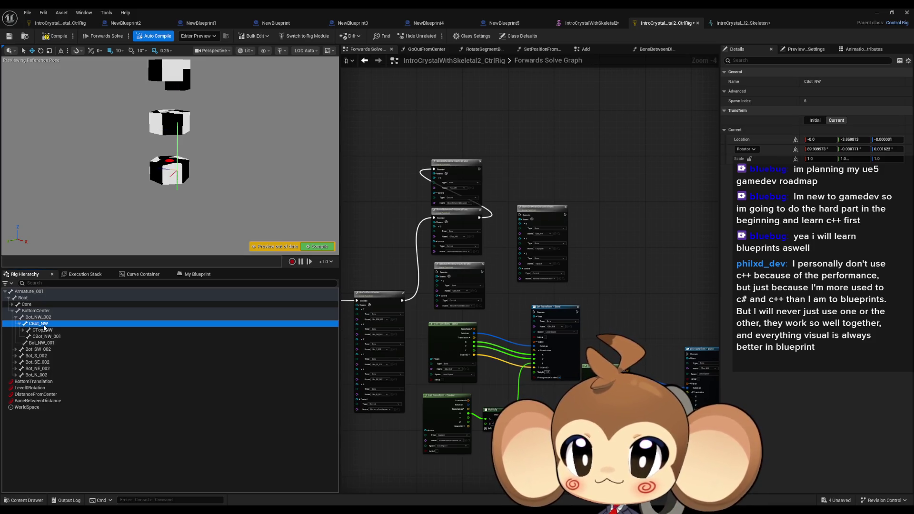
{"action": "left_click", "coordinate": [45, 330]}
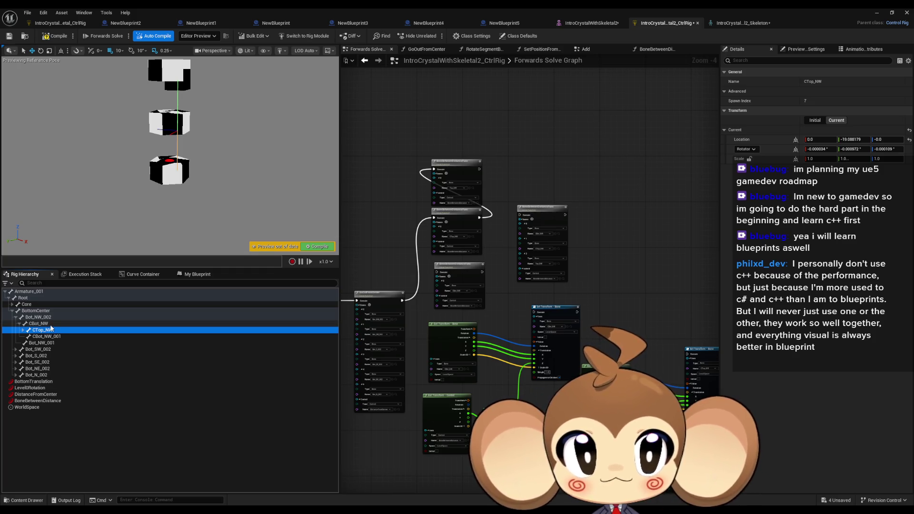
{"action": "left_click", "coordinate": [47, 325]}
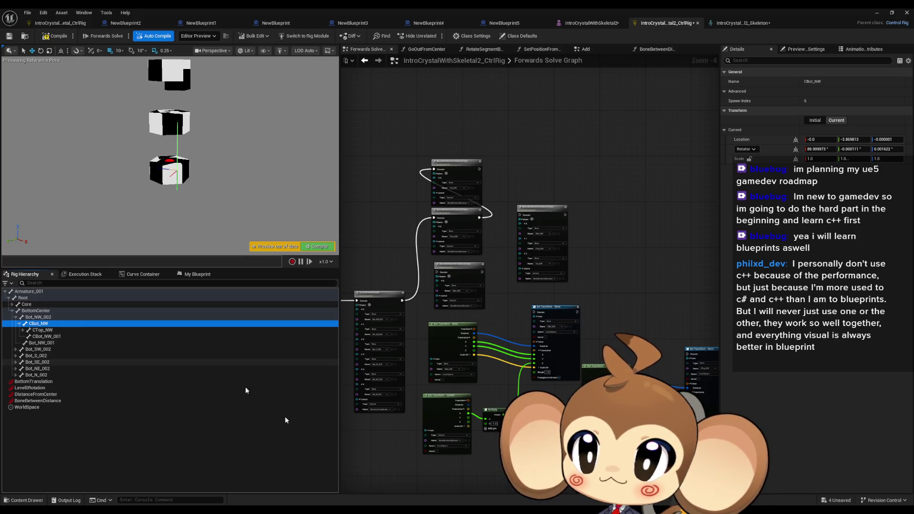
{"action": "key", "text": "alt+Tab"}
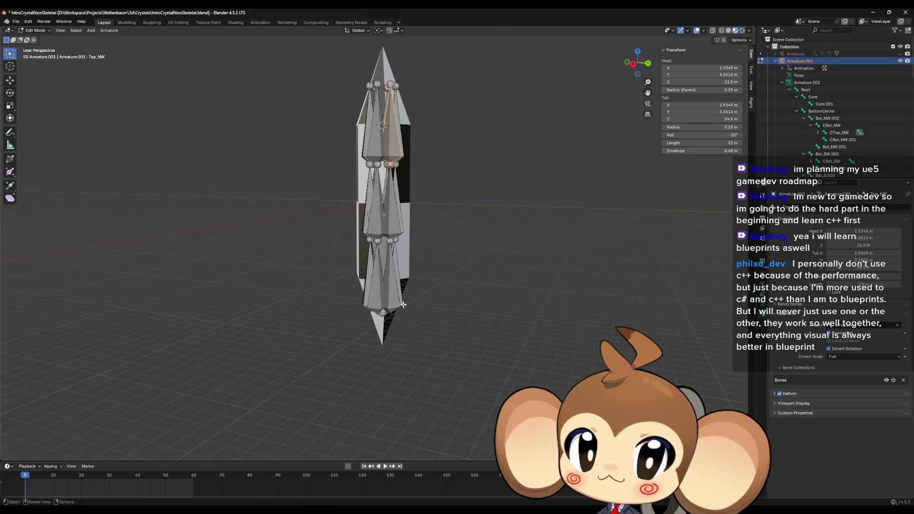
Select the CBot_NW then CTop_NW bones and orbit in close on the lower crystal armature.
{"action": "left_click", "coordinate": [396, 296]}
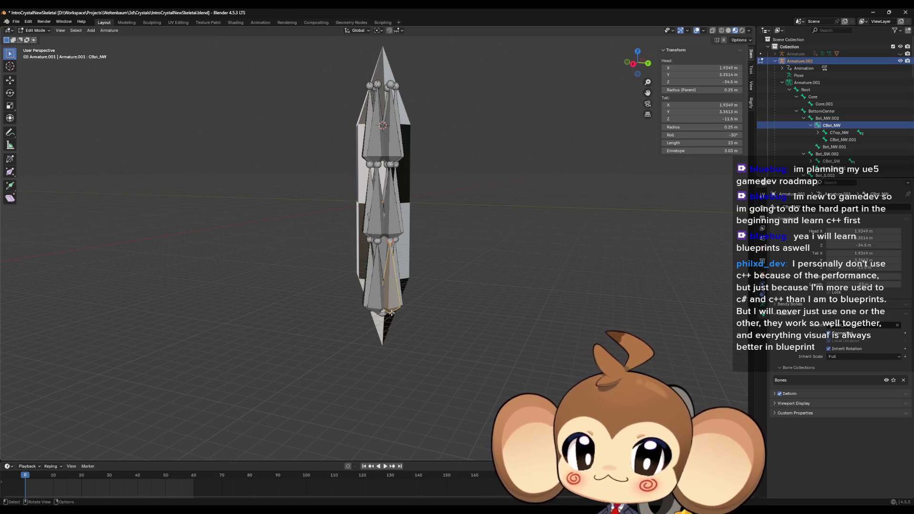
{"action": "scroll", "coordinate": [391, 313], "scroll_direction": "up", "scroll_amount": 5}
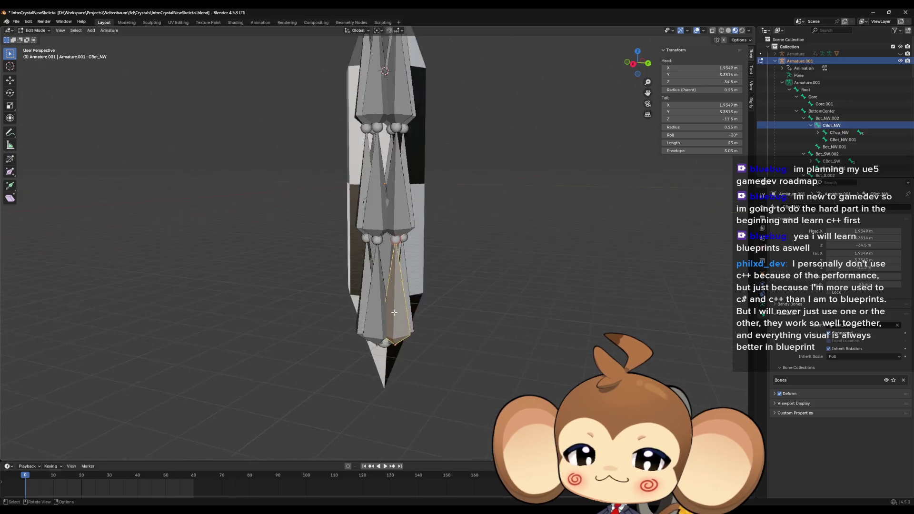
{"action": "left_click_drag", "start_coordinate": [446, 308], "coordinate": [454, 303]}
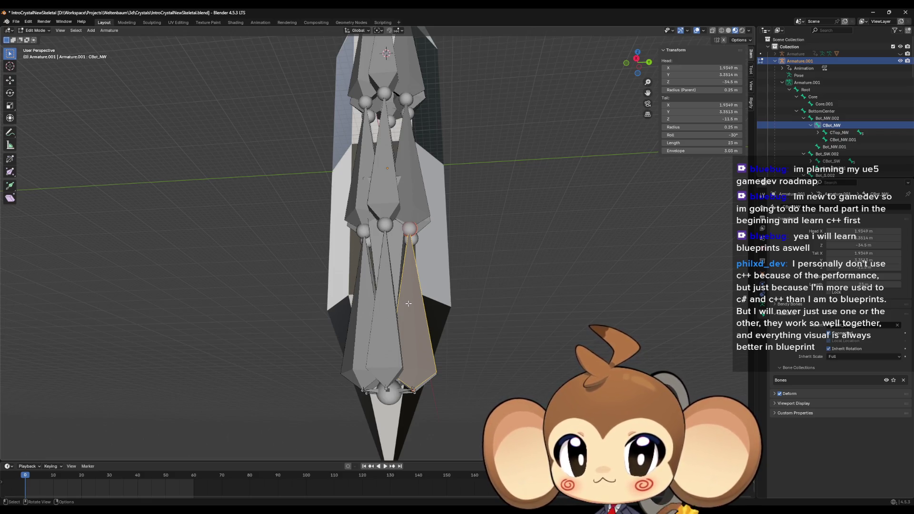
{"action": "left_click", "coordinate": [437, 208]}
{"action": "left_click_drag", "start_coordinate": [437, 208], "coordinate": [440, 248]}
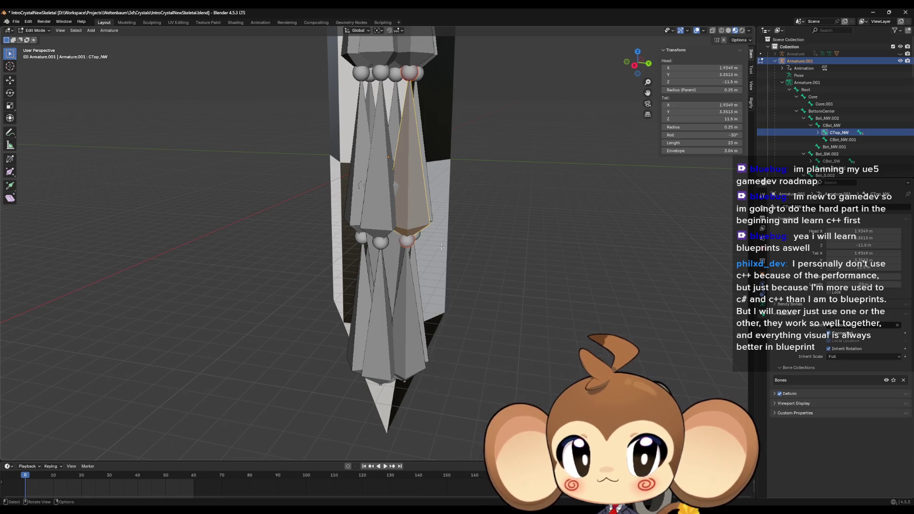
Return to the Unreal Control Rig editor and frame the BoneBetweenDistanceFunc nodes in the graph.
{"action": "mouse_move", "coordinate": [321, 508]}
{"action": "left_click", "coordinate": [444, 483]}
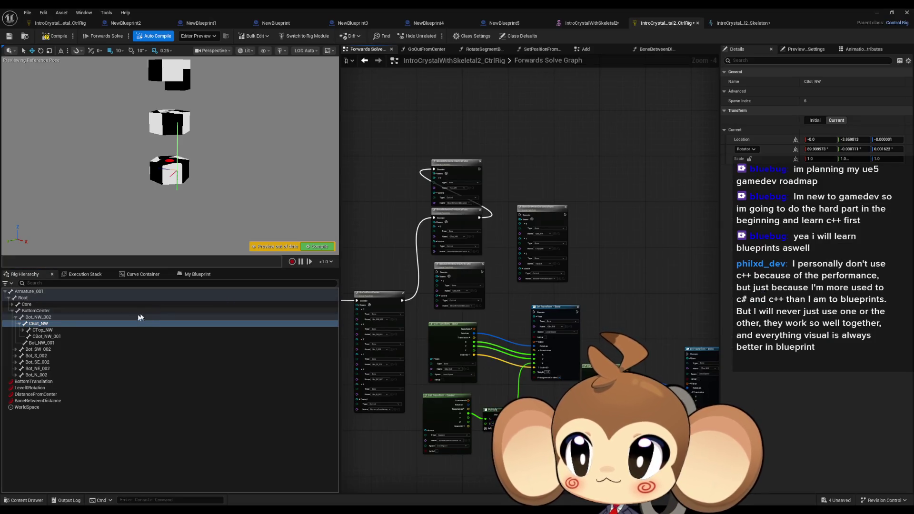
{"action": "scroll", "coordinate": [464, 218], "scroll_direction": "up", "scroll_amount": 5}
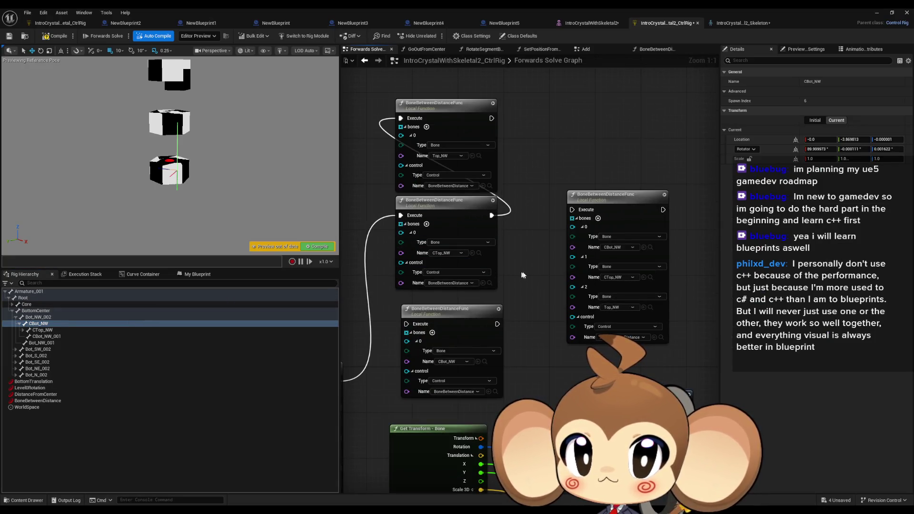
{"action": "left_click_drag", "start_coordinate": [509, 292], "coordinate": [580, 308]}
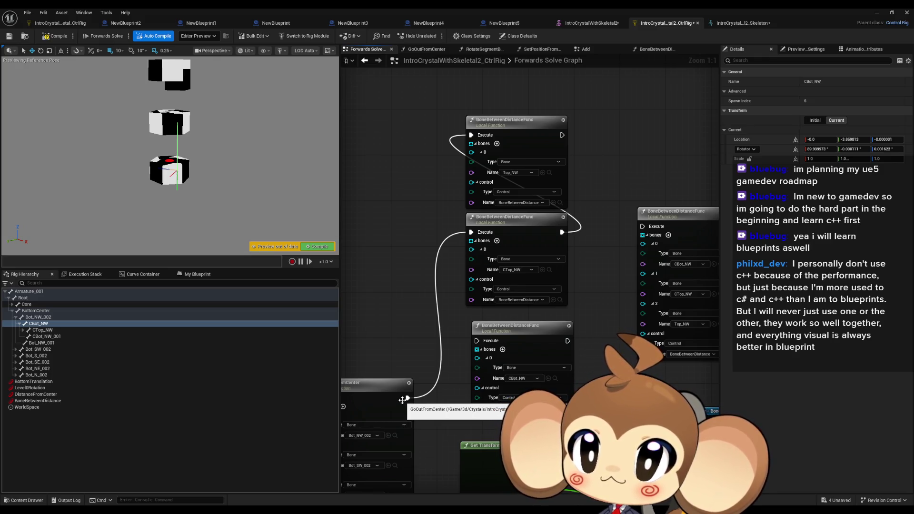
{"action": "mouse_move", "coordinate": [375, 511]}
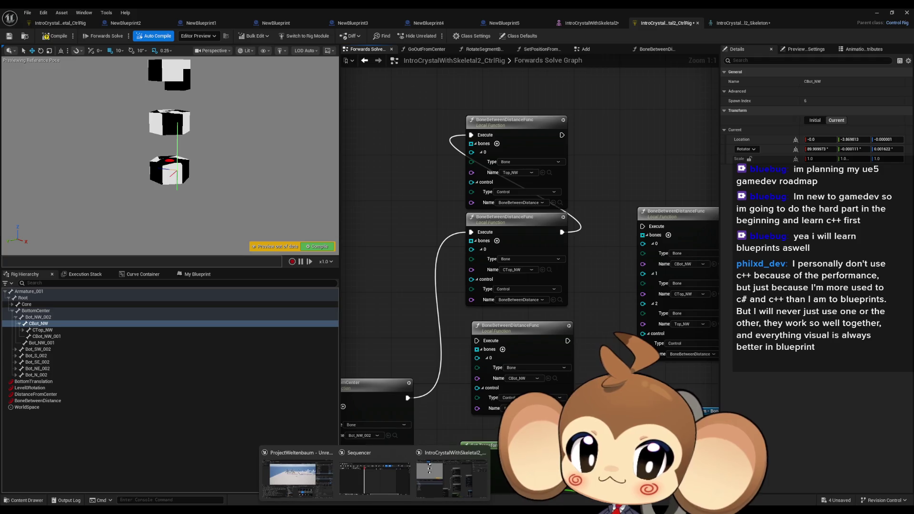
{"action": "left_click", "coordinate": [452, 479]}
{"action": "left_click_drag", "start_coordinate": [396, 312], "coordinate": [408, 301]}
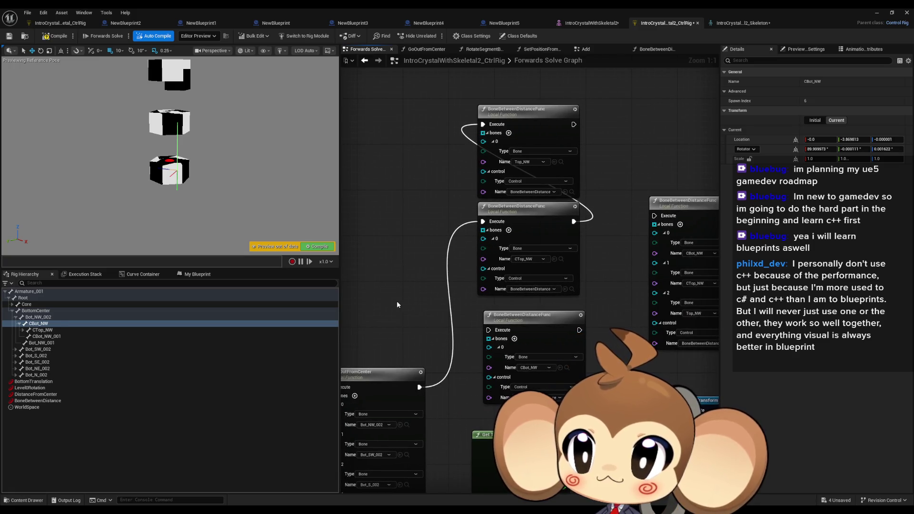
Inspect the CTop_NW and then CBot_NW bone transforms in the Rig Hierarchy.
{"action": "left_click", "coordinate": [56, 330]}
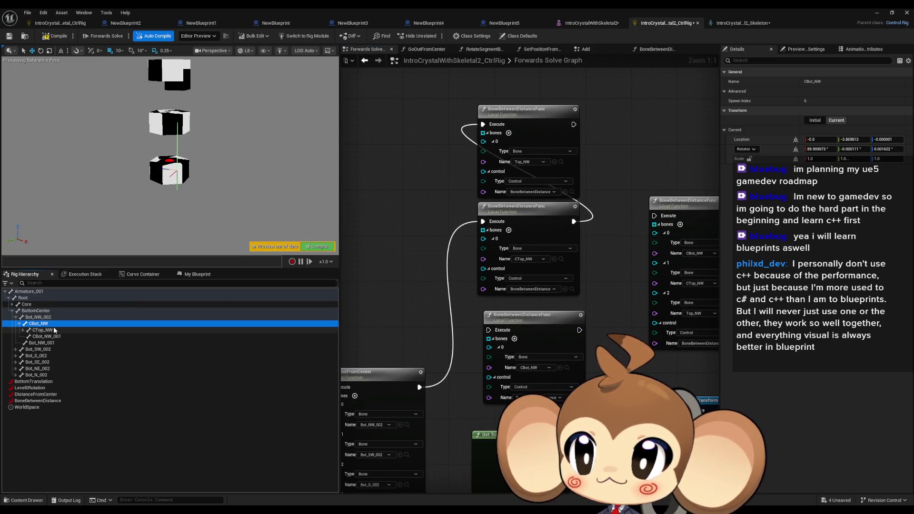
{"action": "left_click", "coordinate": [54, 324]}
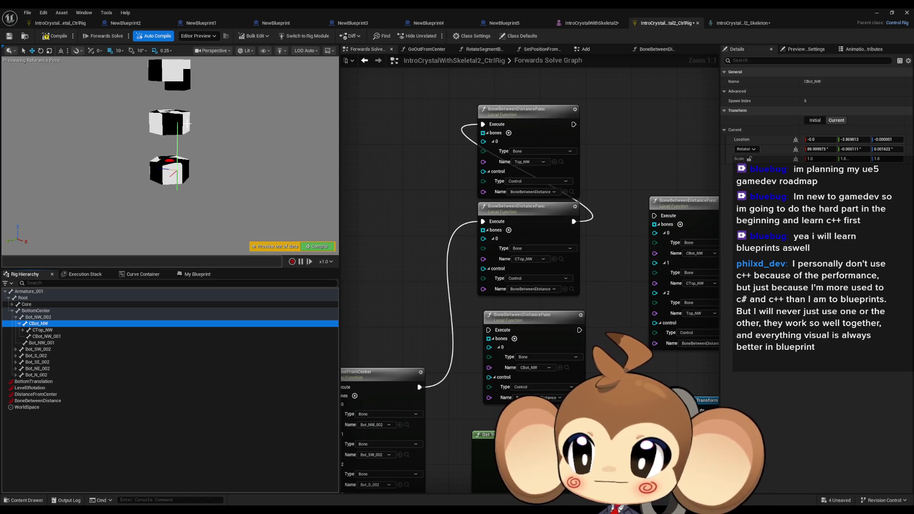
{"action": "scroll", "coordinate": [468, 324], "scroll_direction": "down", "scroll_amount": 6}
{"action": "scroll", "coordinate": [469, 325], "scroll_direction": "up", "scroll_amount": 4}
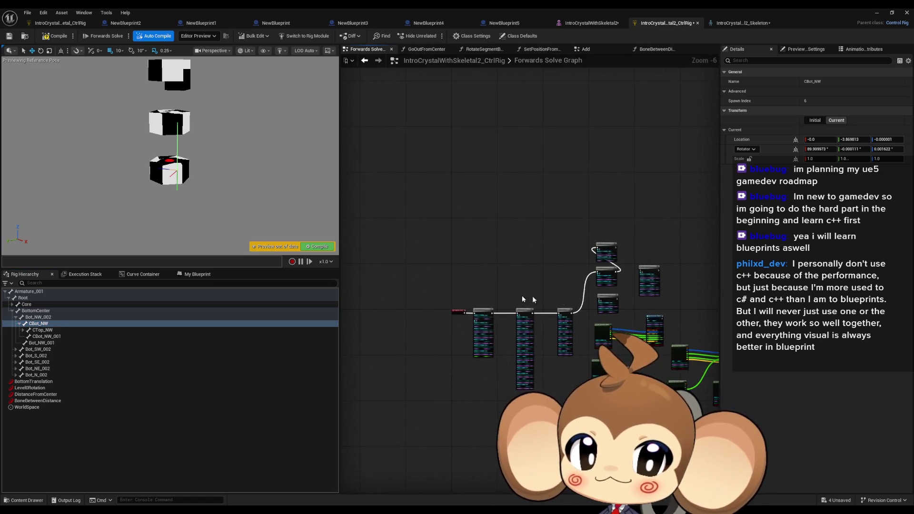
{"action": "scroll", "coordinate": [468, 324], "scroll_direction": "up", "scroll_amount": 2}
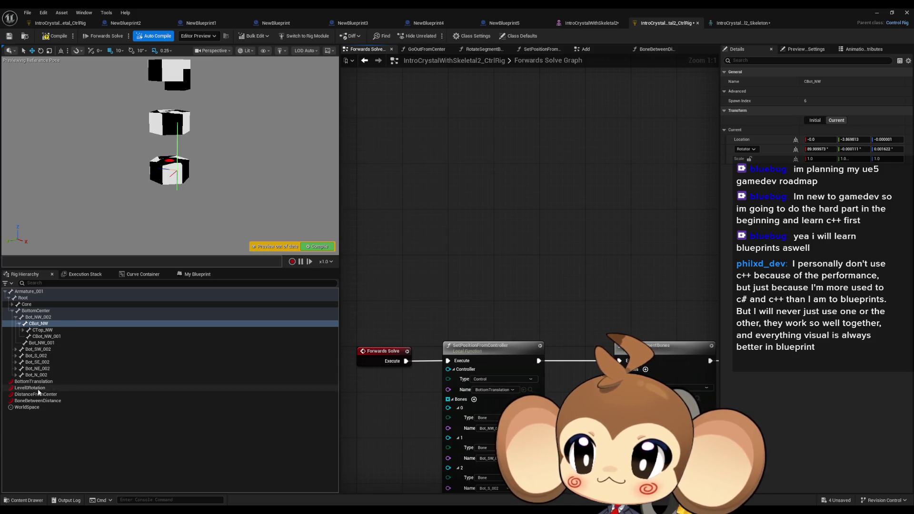
Add a CBot_NW_ctrl control for CBot_NW and place a Get Transform node for it.
{"action": "right_click", "coordinate": [38, 323]}
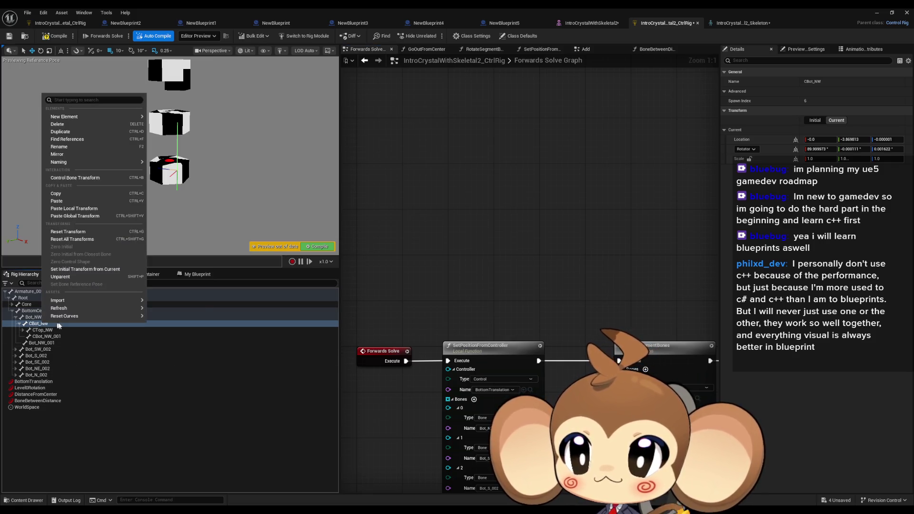
{"action": "mouse_move", "coordinate": [80, 118]}
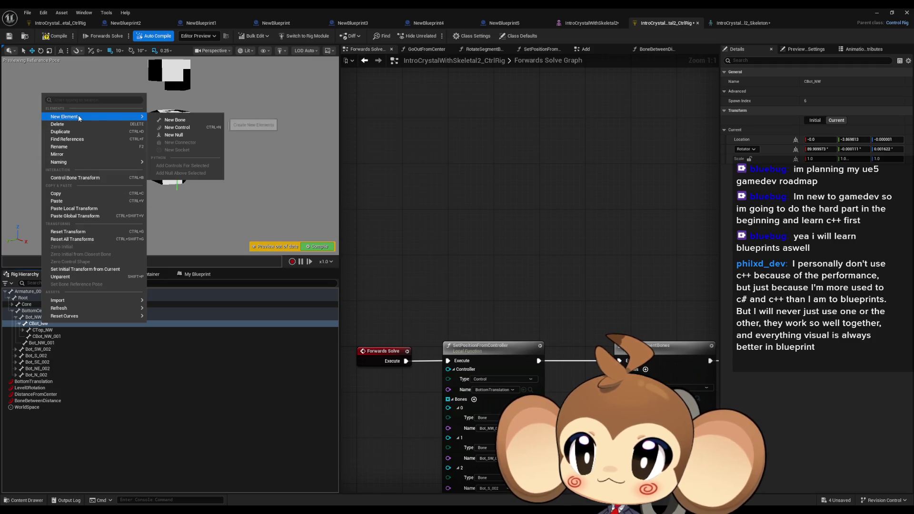
{"action": "left_click", "coordinate": [183, 127]}
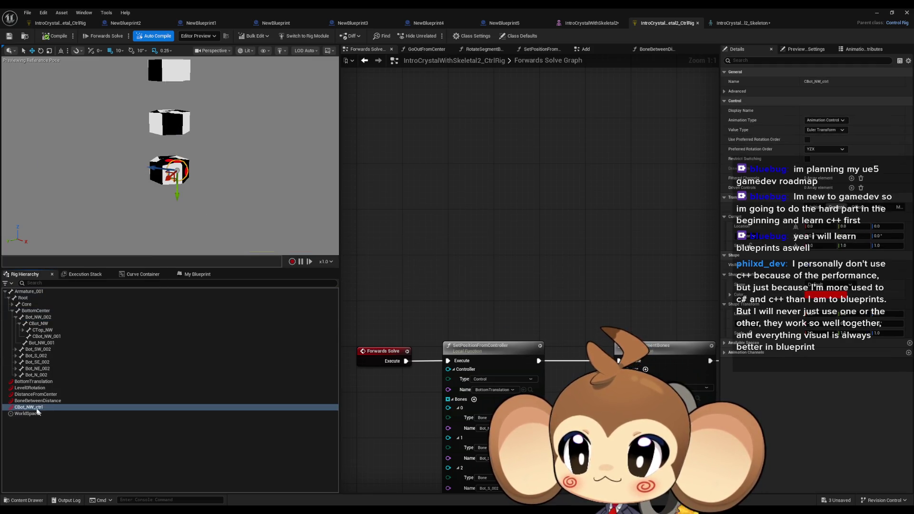
{"action": "mouse_move", "coordinate": [32, 410]}
{"action": "left_mouse_down"}
{"action": "mouse_move", "coordinate": [465, 197]}
{"action": "mouse_move", "coordinate": [382, 179]}
{"action": "left_mouse_up"}
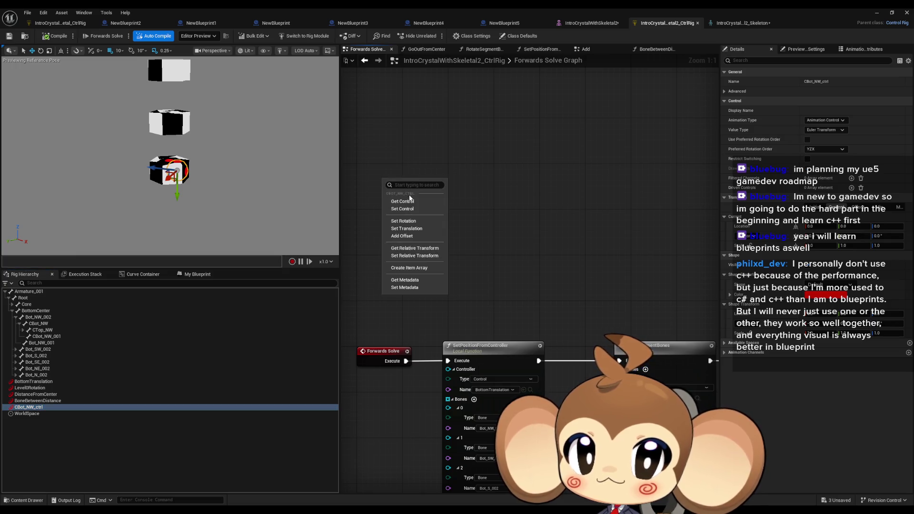
{"action": "left_click", "coordinate": [411, 203]}
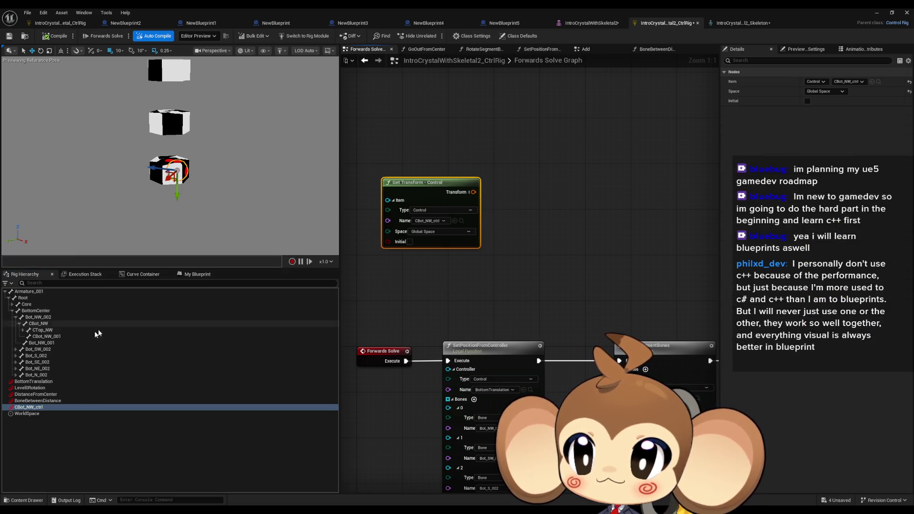
Try Set Translation nodes for CBot_NW fed by the control transform, then delete them.
{"action": "left_click", "coordinate": [46, 325]}
{"action": "mouse_move", "coordinate": [46, 326]}
{"action": "left_mouse_down"}
{"action": "mouse_move", "coordinate": [619, 200]}
{"action": "mouse_move", "coordinate": [565, 161]}
{"action": "left_mouse_up"}
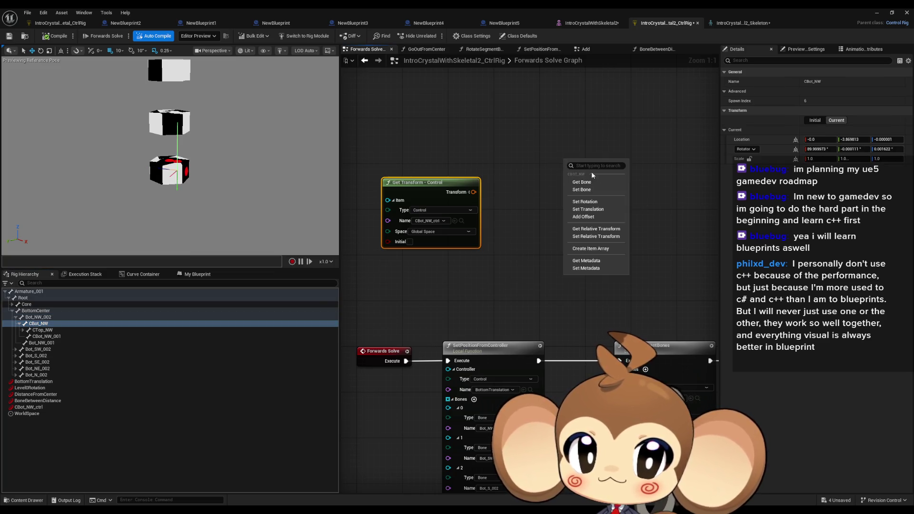
{"action": "left_click", "coordinate": [586, 210]}
{"action": "left_click_drag", "start_coordinate": [586, 211], "coordinate": [539, 210]}
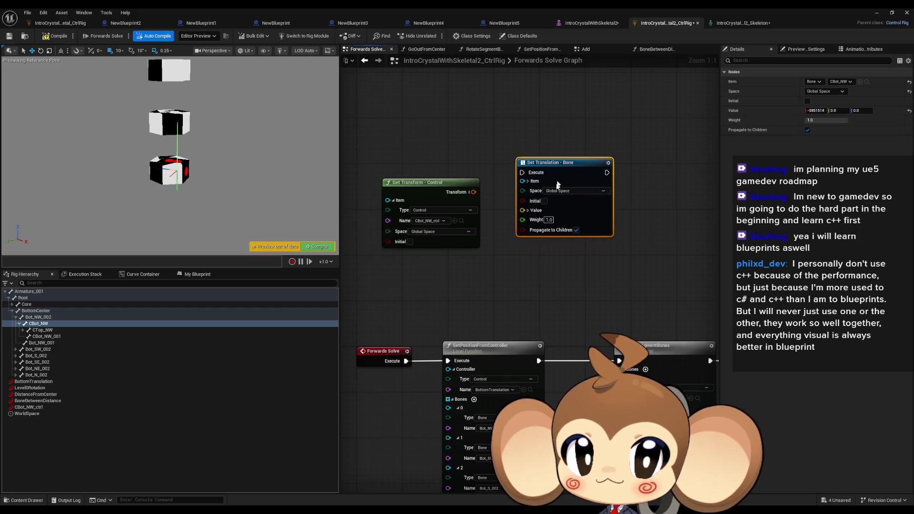
{"action": "mouse_move", "coordinate": [473, 191]}
{"action": "left_mouse_down"}
{"action": "mouse_move", "coordinate": [526, 212]}
{"action": "mouse_move", "coordinate": [523, 195]}
{"action": "mouse_move", "coordinate": [517, 245]}
{"action": "mouse_move", "coordinate": [527, 210]}
{"action": "left_mouse_up"}
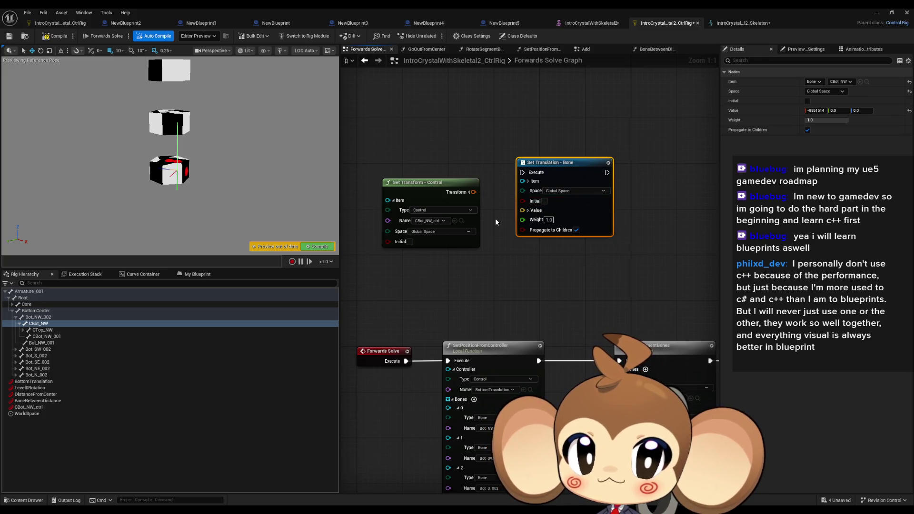
{"action": "left_click", "coordinate": [528, 181]}
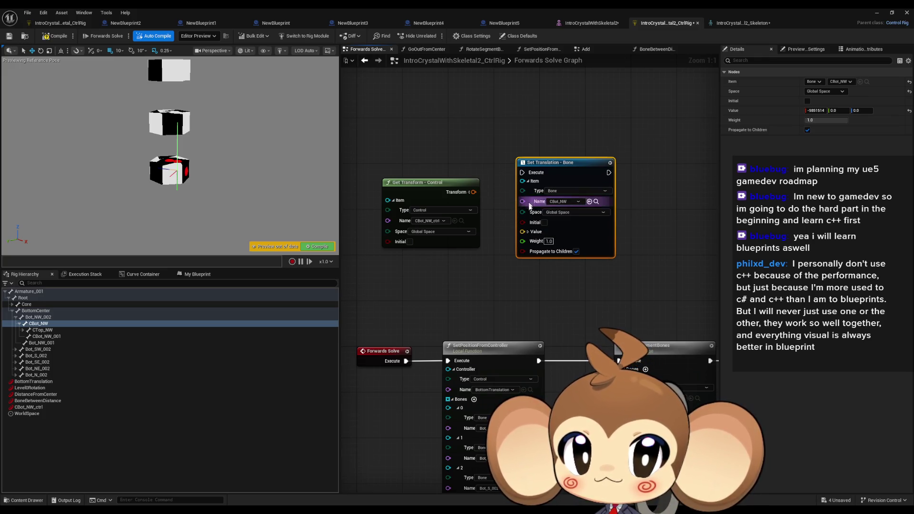
{"action": "left_click", "coordinate": [528, 232]}
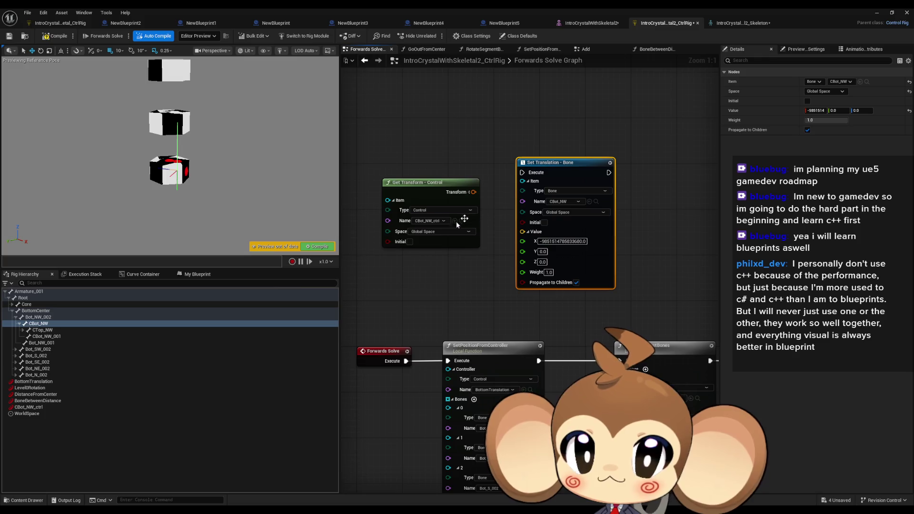
{"action": "key", "text": "Delete"}
{"action": "mouse_move", "coordinate": [38, 323]}
{"action": "left_mouse_down"}
{"action": "mouse_move", "coordinate": [479, 221]}
{"action": "mouse_move", "coordinate": [545, 183]}
{"action": "left_mouse_up"}
{"action": "left_click", "coordinate": [551, 226]}
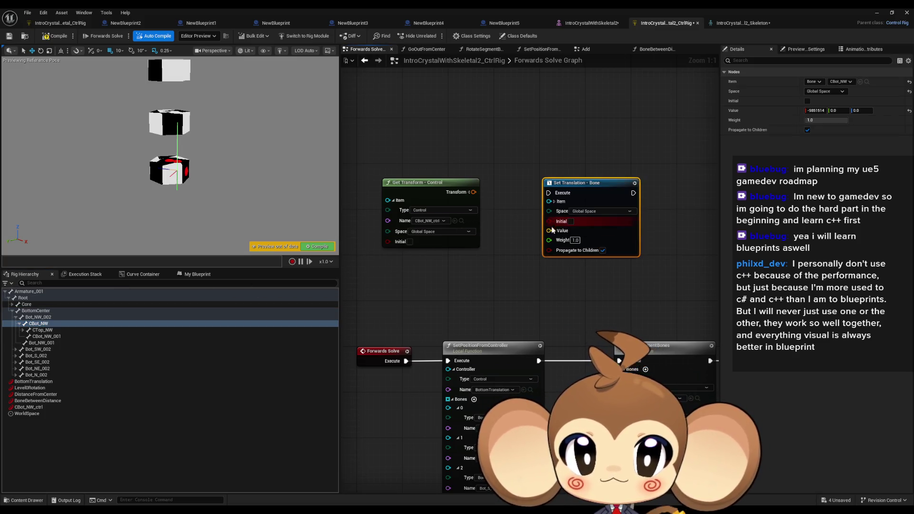
{"action": "key", "text": "Delete"}
Add a Set Transform - Bone node for CBot_NW, fed by CBot_NW_ctrl's transform, run from Forwards Solve.
{"action": "mouse_move", "coordinate": [38, 323]}
{"action": "left_mouse_down"}
{"action": "mouse_move", "coordinate": [228, 286]}
{"action": "mouse_move", "coordinate": [544, 192]}
{"action": "left_mouse_up"}
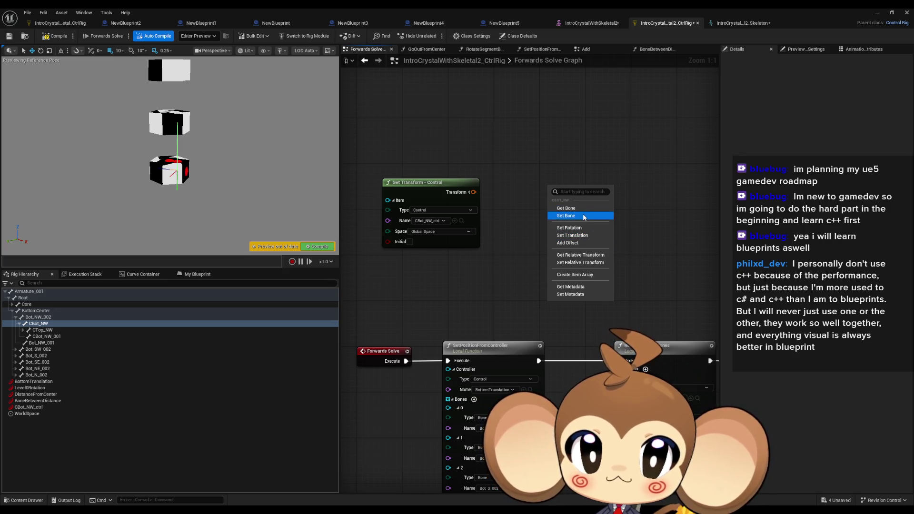
{"action": "left_click", "coordinate": [587, 215]}
{"action": "left_click_drag", "start_coordinate": [553, 237], "coordinate": [472, 195]}
{"action": "mouse_move", "coordinate": [553, 198]}
{"action": "left_mouse_down"}
{"action": "mouse_move", "coordinate": [397, 364]}
{"action": "mouse_move", "coordinate": [406, 361]}
{"action": "left_mouse_up"}
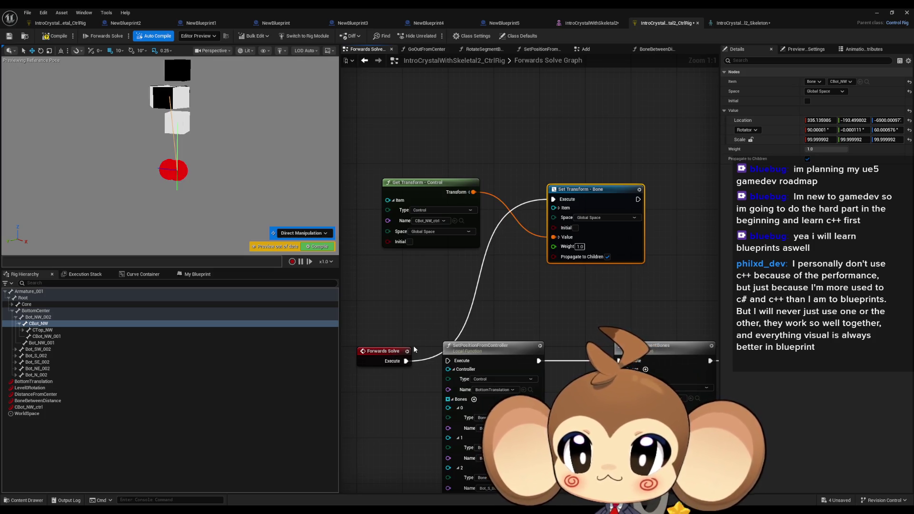
Move the CBot_NW_ctrl control along Z and Y to check the crystal bones follow.
{"action": "left_click", "coordinate": [42, 408]}
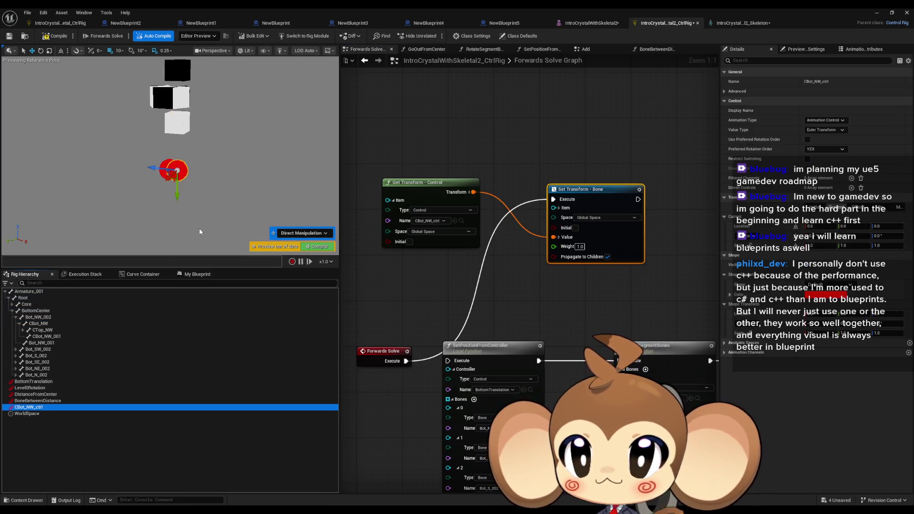
{"action": "mouse_move", "coordinate": [179, 196]}
{"action": "left_mouse_down"}
{"action": "mouse_move", "coordinate": [180, 147]}
{"action": "mouse_move", "coordinate": [181, 215]}
{"action": "mouse_move", "coordinate": [191, 169]}
{"action": "mouse_move", "coordinate": [181, 197]}
{"action": "mouse_move", "coordinate": [166, 159]}
{"action": "mouse_move", "coordinate": [181, 233]}
{"action": "mouse_move", "coordinate": [186, 211]}
{"action": "mouse_move", "coordinate": [174, 238]}
{"action": "mouse_move", "coordinate": [148, 241]}
{"action": "mouse_move", "coordinate": [147, 259]}
{"action": "left_mouse_up"}
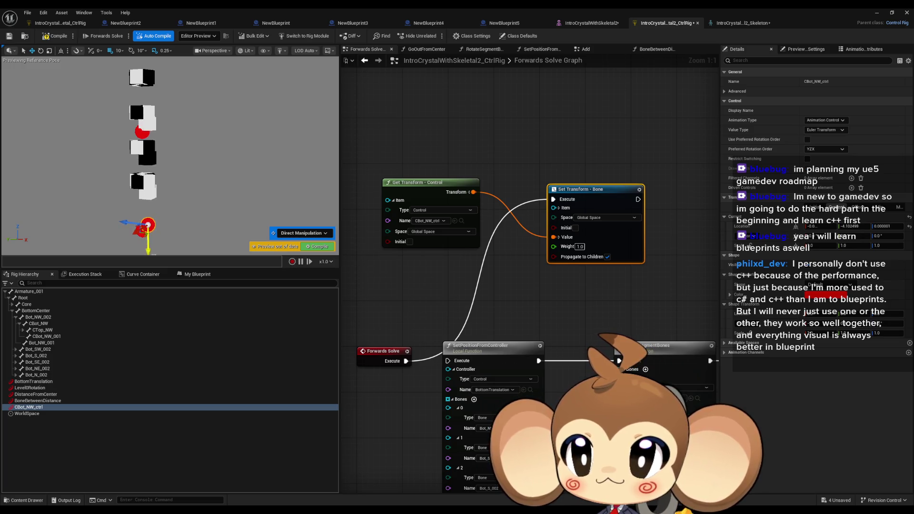
{"action": "key", "text": "f"}
{"action": "mouse_move", "coordinate": [153, 190]}
{"action": "left_mouse_down"}
{"action": "mouse_move", "coordinate": [159, 236]}
{"action": "mouse_move", "coordinate": [173, 149]}
{"action": "mouse_move", "coordinate": [172, 250]}
{"action": "mouse_move", "coordinate": [183, 173]}
{"action": "left_mouse_up"}
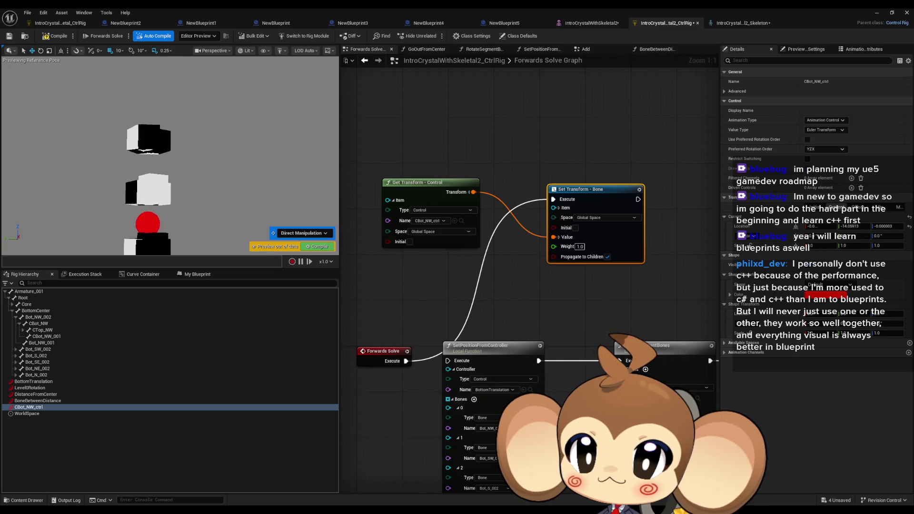
{"action": "scroll", "coordinate": [160, 221], "scroll_direction": "down", "scroll_amount": 5}
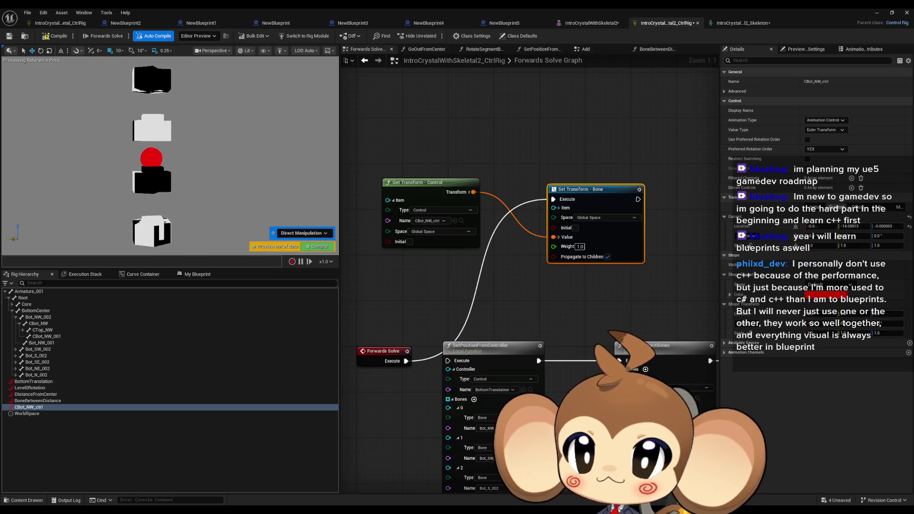
{"action": "mouse_move", "coordinate": [161, 221]}
{"action": "left_mouse_down"}
{"action": "mouse_move", "coordinate": [162, 228]}
{"action": "mouse_move", "coordinate": [159, 177]}
{"action": "mouse_move", "coordinate": [159, 214]}
{"action": "mouse_move", "coordinate": [159, 205]}
{"action": "mouse_move", "coordinate": [157, 213]}
{"action": "mouse_move", "coordinate": [136, 210]}
{"action": "left_mouse_up"}
{"action": "mouse_move", "coordinate": [137, 175]}
{"action": "left_mouse_down"}
{"action": "mouse_move", "coordinate": [169, 176]}
{"action": "mouse_move", "coordinate": [184, 195]}
{"action": "left_mouse_up"}
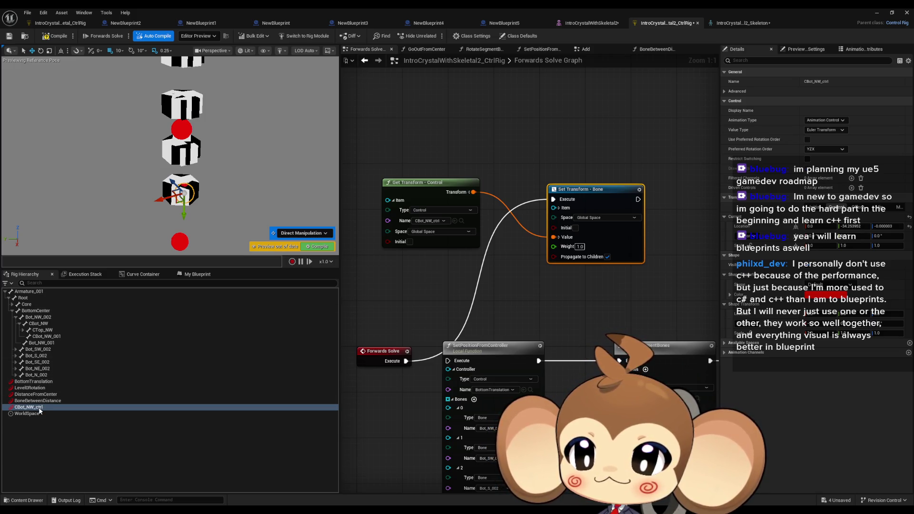
Inspect the CBot_NW transform, collapse its children, and inspect the Bot_NW_001 bone.
{"action": "left_click", "coordinate": [52, 321]}
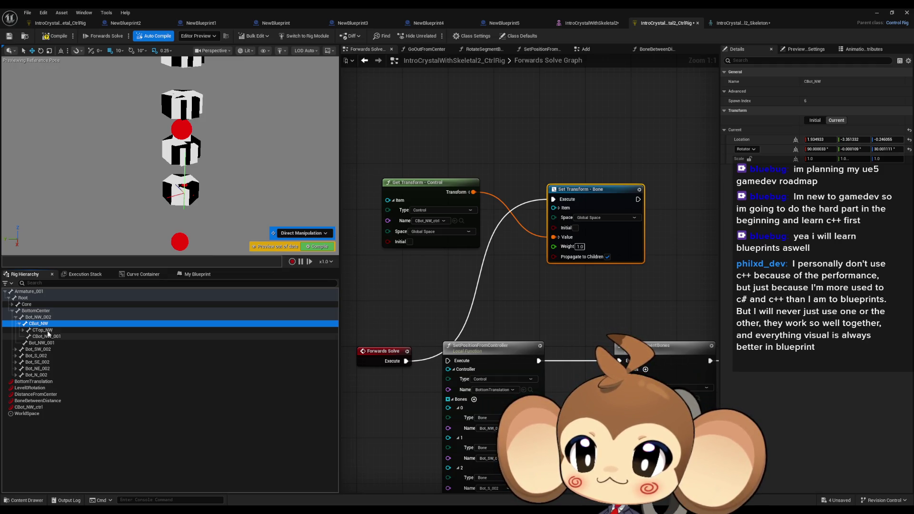
{"action": "left_click", "coordinate": [19, 324]}
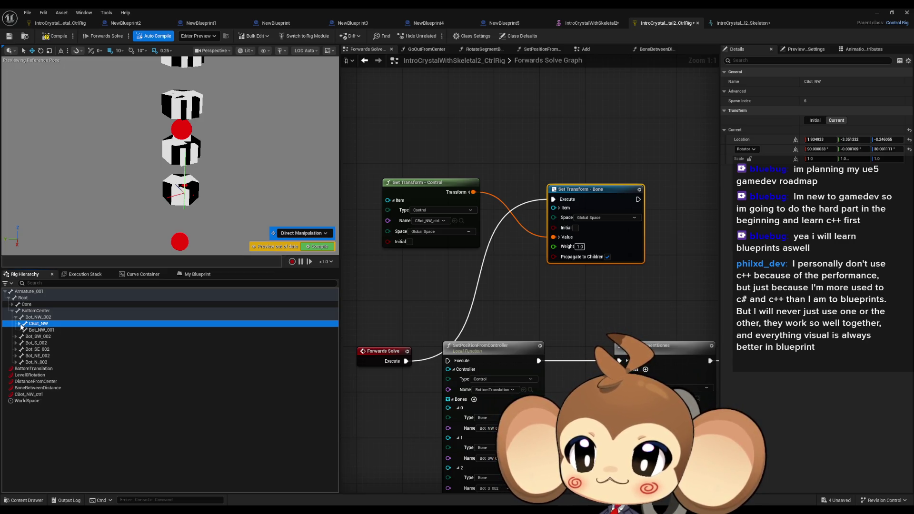
{"action": "left_click", "coordinate": [47, 330]}
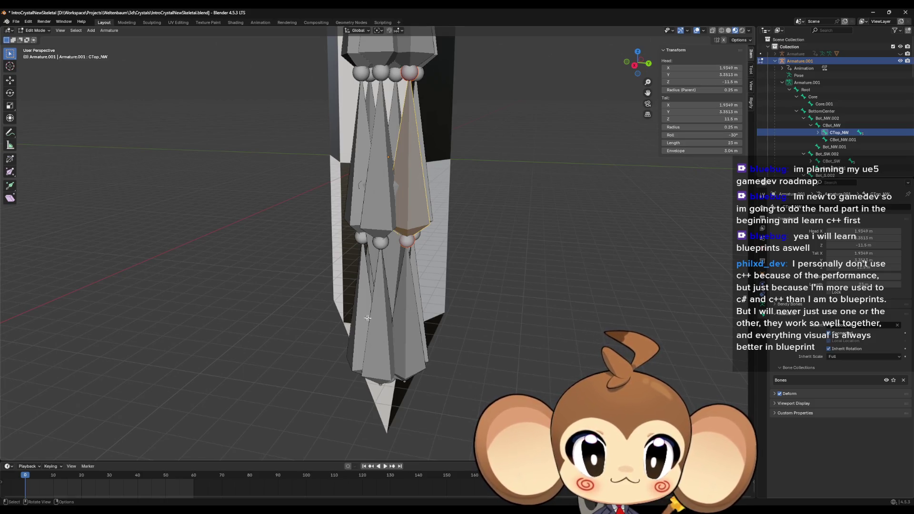
Select CBot_NW, collapse its children, and compare the Bot_NW.001 and Bot_NW.002 bones.
{"action": "left_click", "coordinate": [406, 321]}
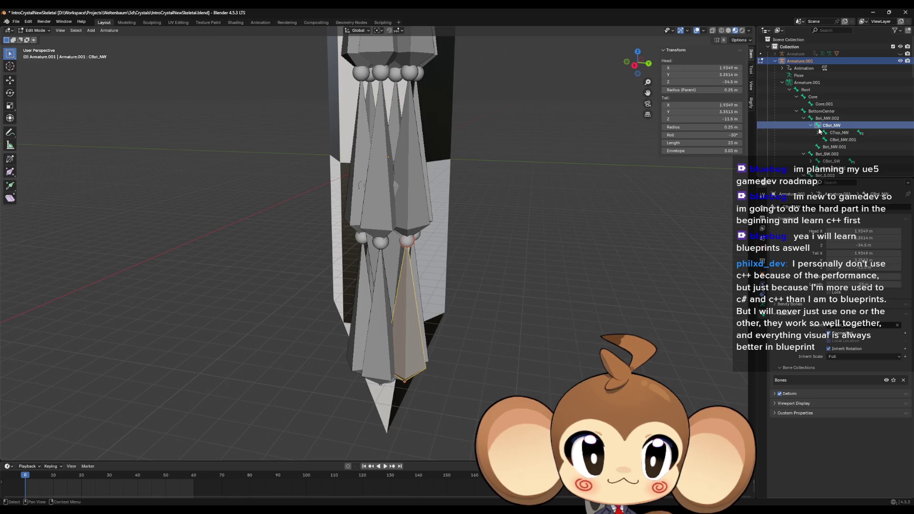
{"action": "left_click", "coordinate": [810, 125]}
{"action": "left_click", "coordinate": [829, 133]}
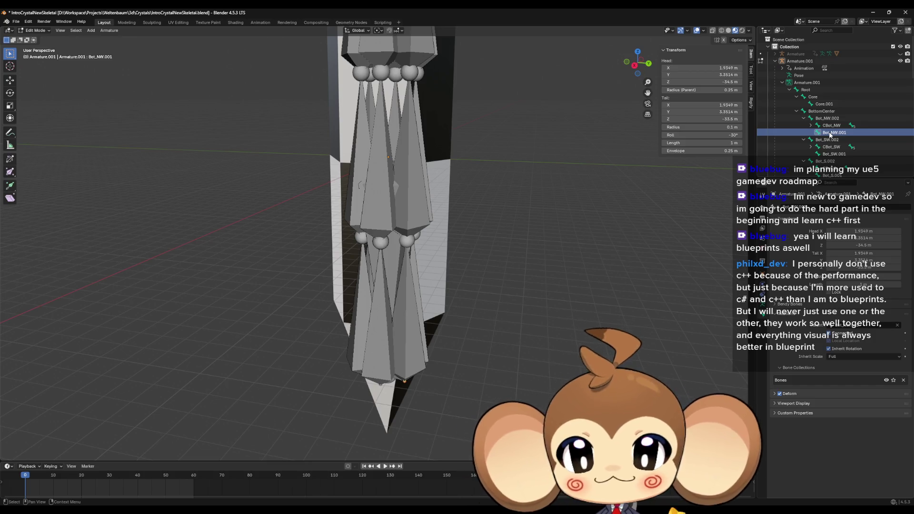
{"action": "mouse_move", "coordinate": [497, 331]}
{"action": "left_mouse_down"}
{"action": "mouse_move", "coordinate": [514, 309]}
{"action": "mouse_move", "coordinate": [507, 295]}
{"action": "left_mouse_up"}
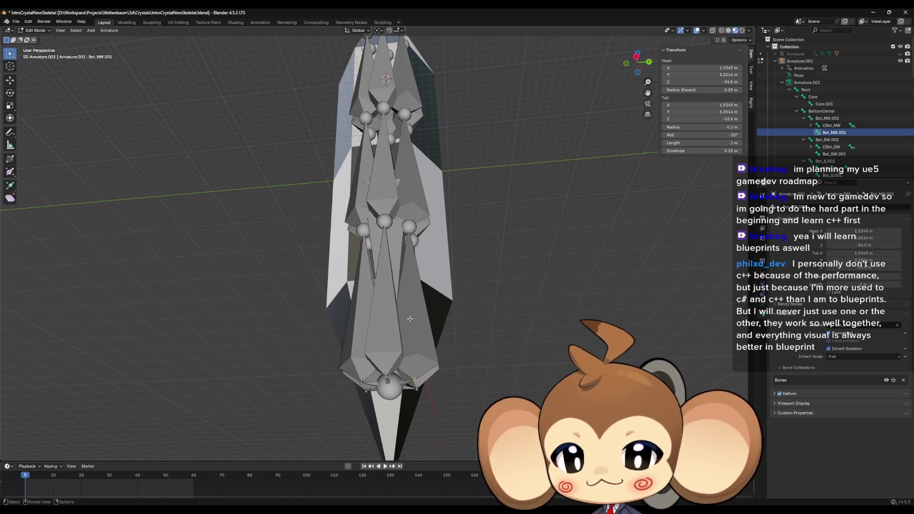
{"action": "left_click_drag", "start_coordinate": [409, 319], "coordinate": [428, 311]}
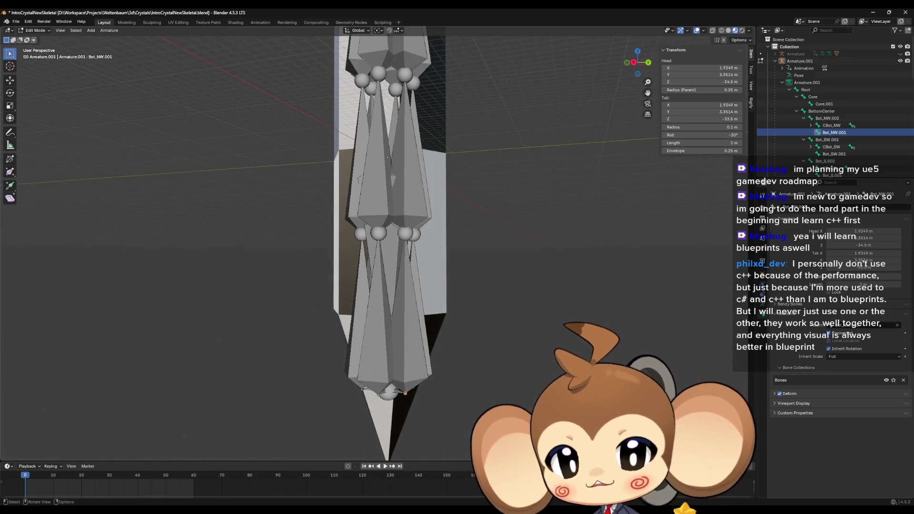
{"action": "left_click_drag", "start_coordinate": [515, 381], "coordinate": [419, 368]}
{"action": "left_click", "coordinate": [413, 366]}
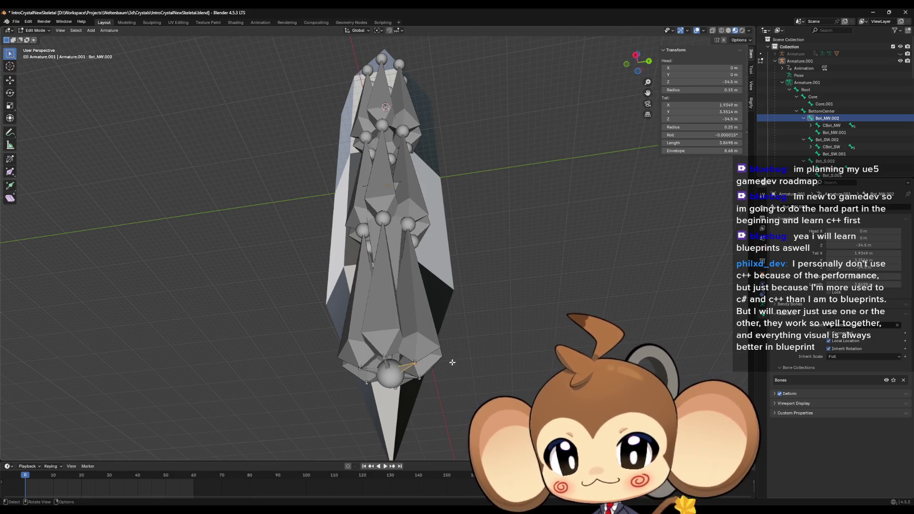
Compare the CBot_NW and Top_NW bones from several angles, then return to the Unreal Control Rig editor.
{"action": "left_click", "coordinate": [418, 324]}
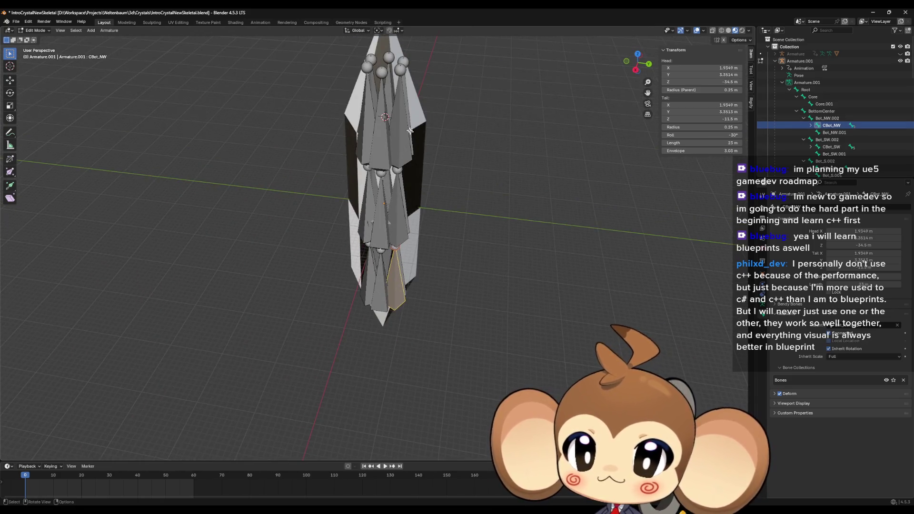
{"action": "left_click", "coordinate": [409, 130]}
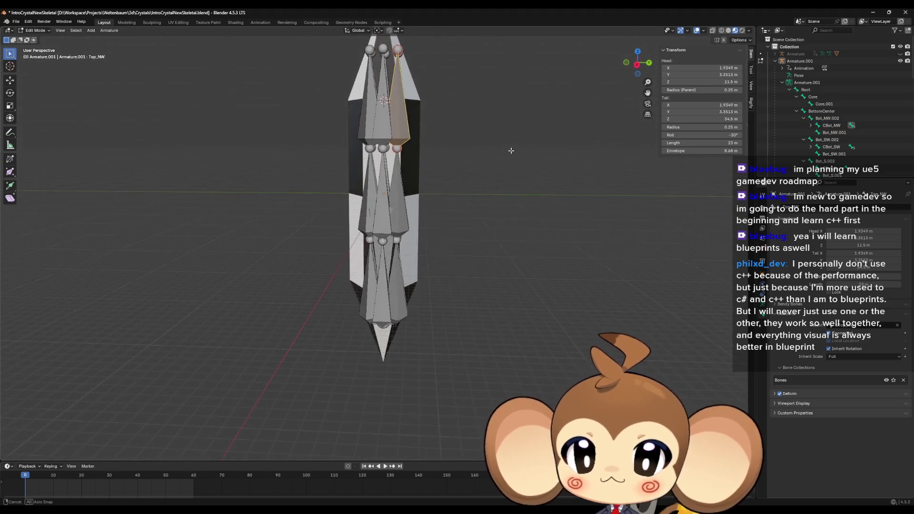
{"action": "left_click_drag", "start_coordinate": [477, 216], "coordinate": [456, 215]}
{"action": "scroll", "coordinate": [444, 273], "scroll_direction": "up", "scroll_amount": 3}
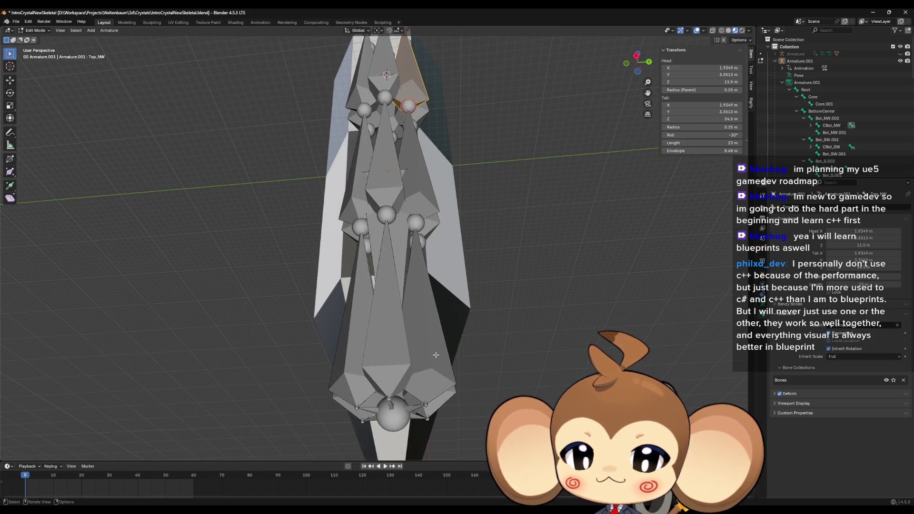
{"action": "left_click", "coordinate": [436, 355]}
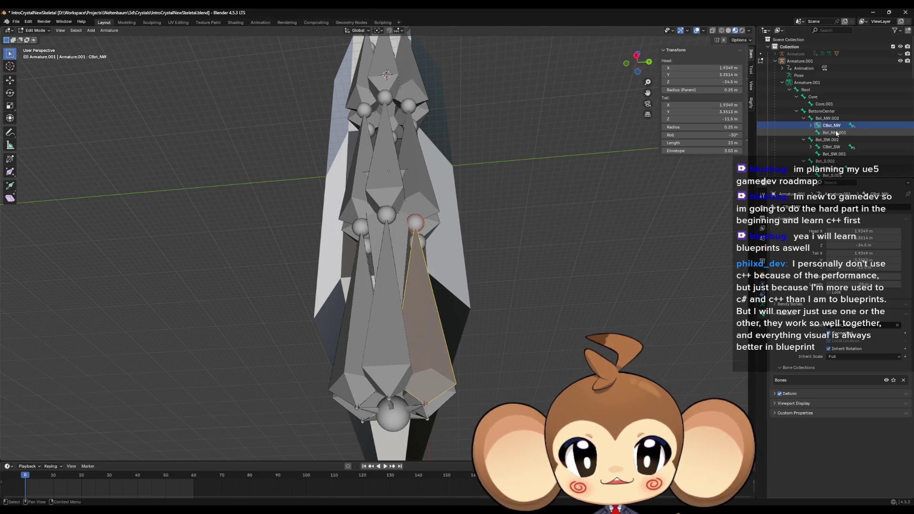
{"action": "left_click_drag", "start_coordinate": [511, 224], "coordinate": [494, 264]}
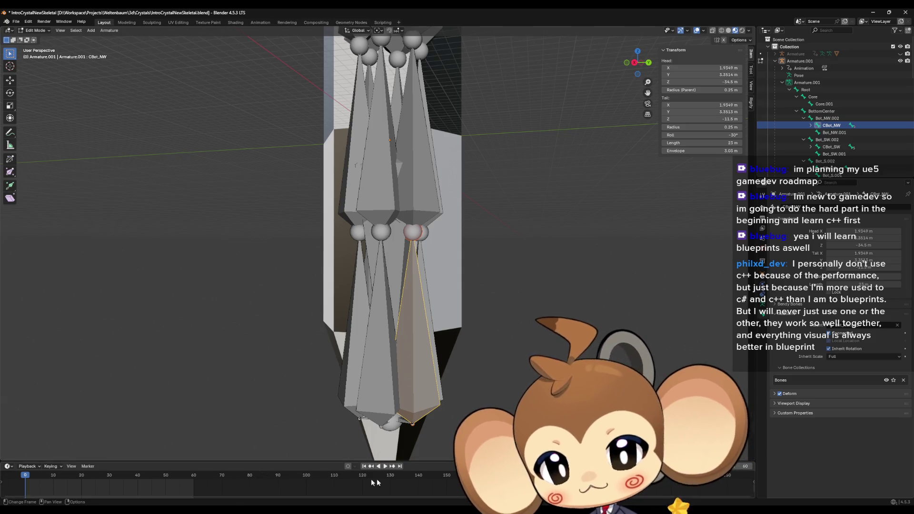
{"action": "mouse_move", "coordinate": [376, 500]}
{"action": "left_click", "coordinate": [448, 484]}
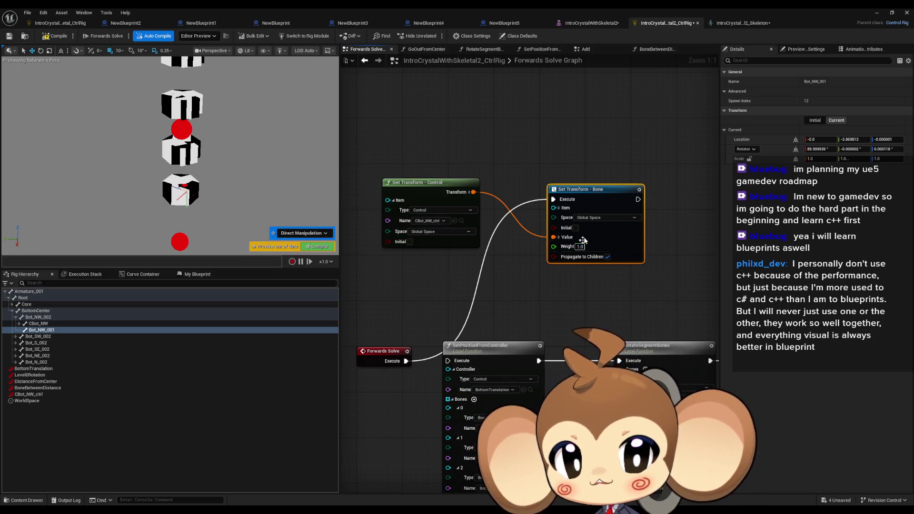
Show that Set Transform targets CBot_NW, drag the CBot_NW_ctrl control to test, and inspect CBot_NW.
{"action": "left_click", "coordinate": [558, 208]}
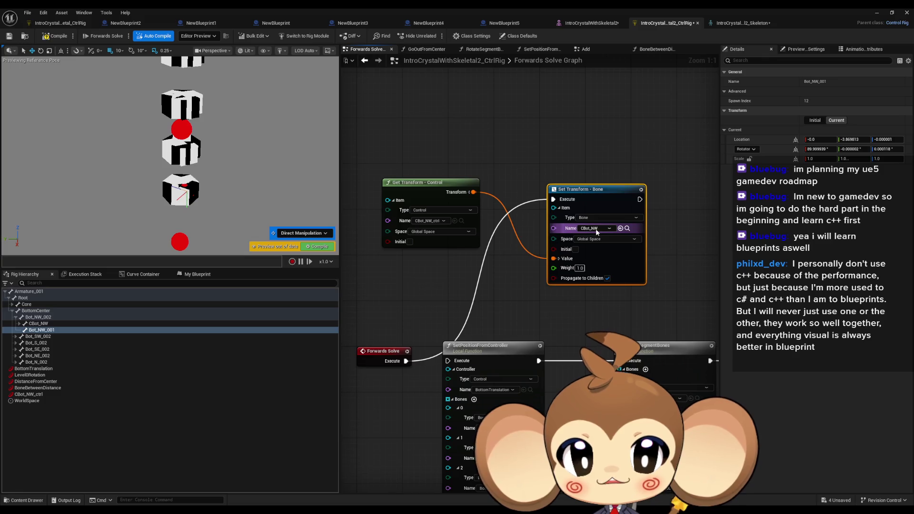
{"action": "left_click", "coordinate": [29, 394]}
{"action": "mouse_move", "coordinate": [186, 213]}
{"action": "left_mouse_down"}
{"action": "mouse_move", "coordinate": [190, 202]}
{"action": "mouse_move", "coordinate": [190, 225]}
{"action": "left_mouse_up"}
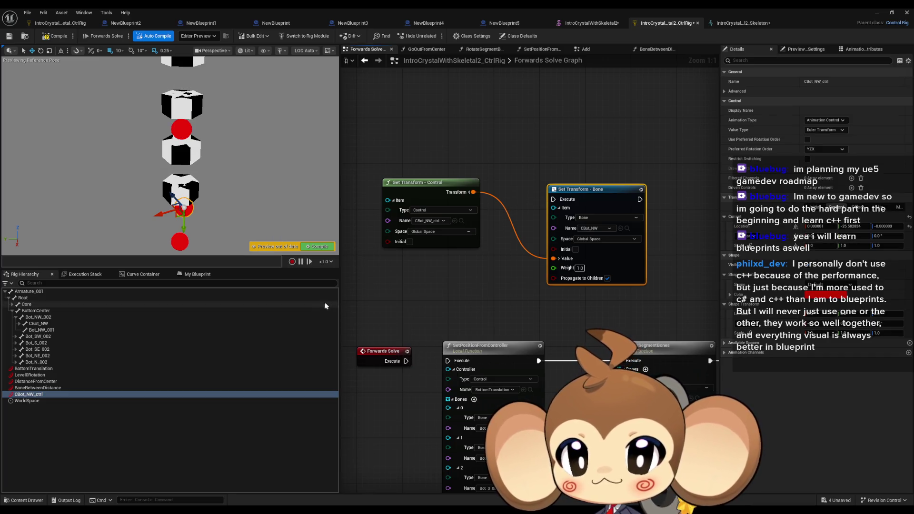
{"action": "left_click", "coordinate": [47, 324]}
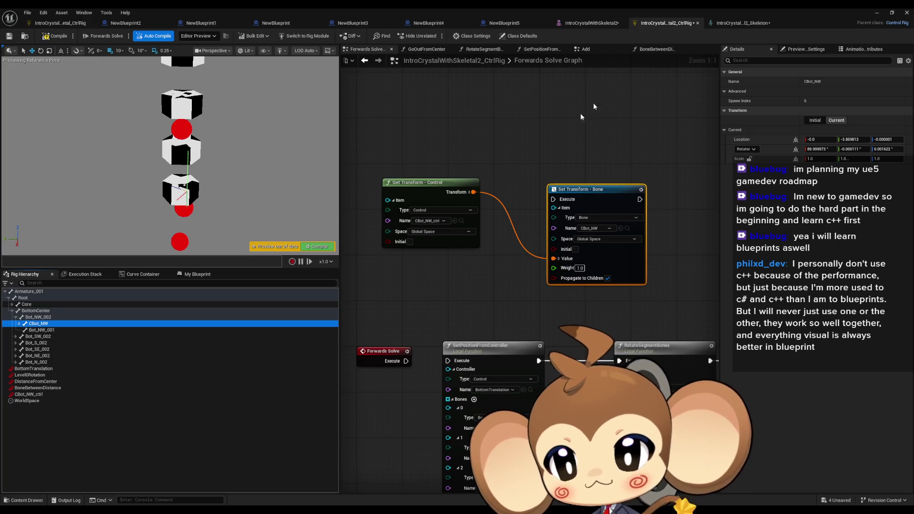
Expand CBot_NW to list CTop_NW and CBot_NW_001, inspect both bones' transforms, then switch to Blender.
{"action": "left_click", "coordinate": [19, 324]}
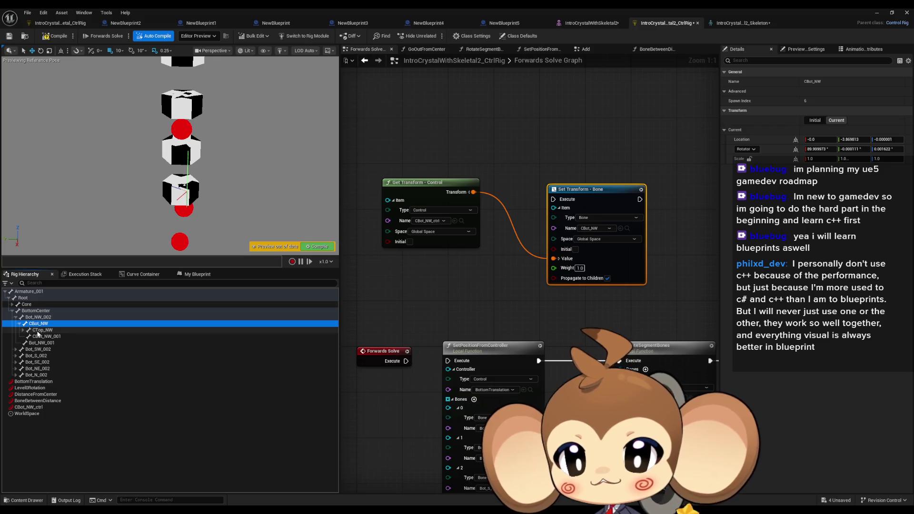
{"action": "left_click", "coordinate": [43, 330]}
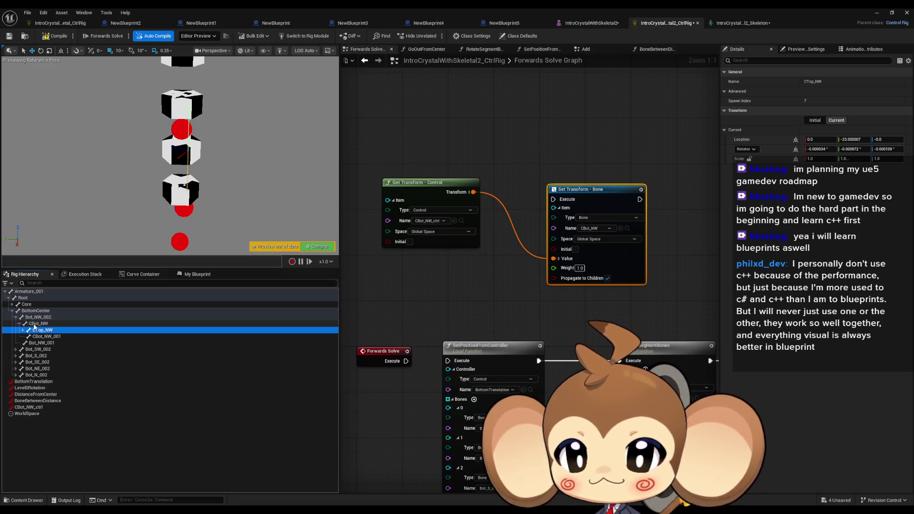
{"action": "left_click", "coordinate": [34, 324]}
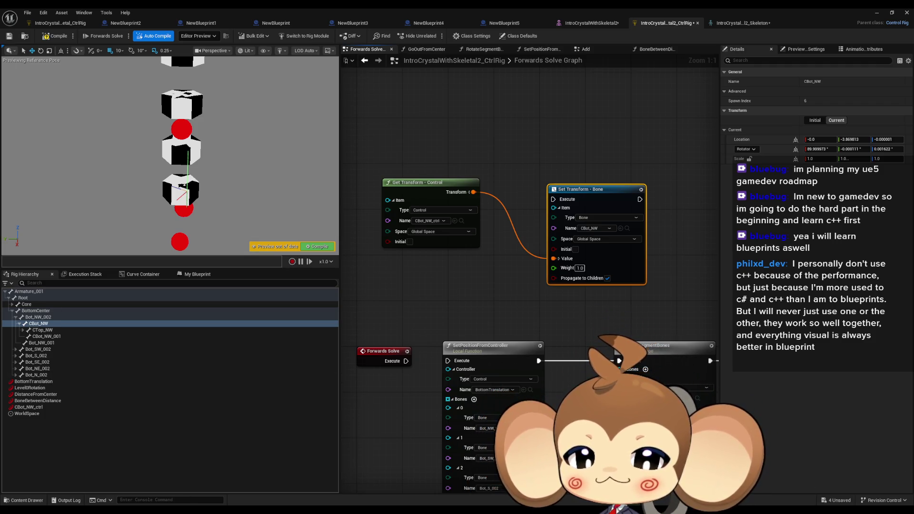
{"action": "key", "text": "alt+Tab"}
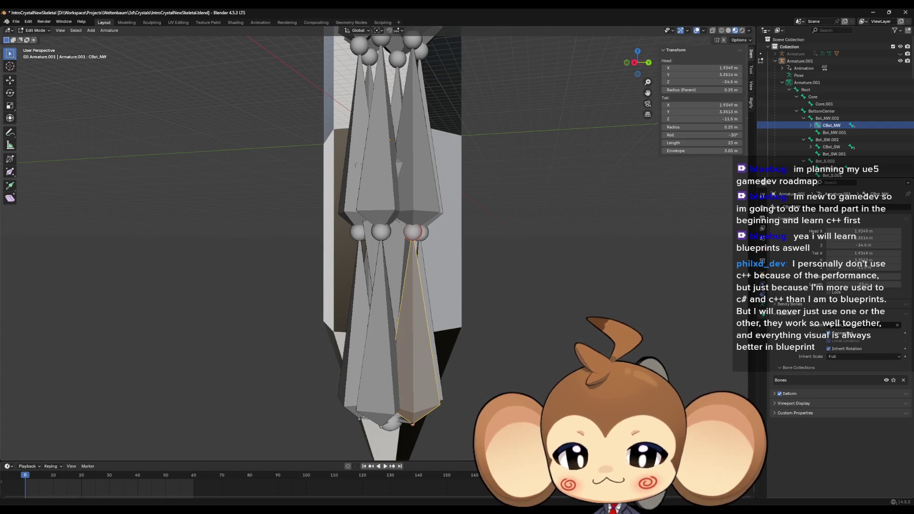
Return from Blender to the crystal Control Rig editor in Unreal.
{"action": "key", "text": "alt+Tab"}
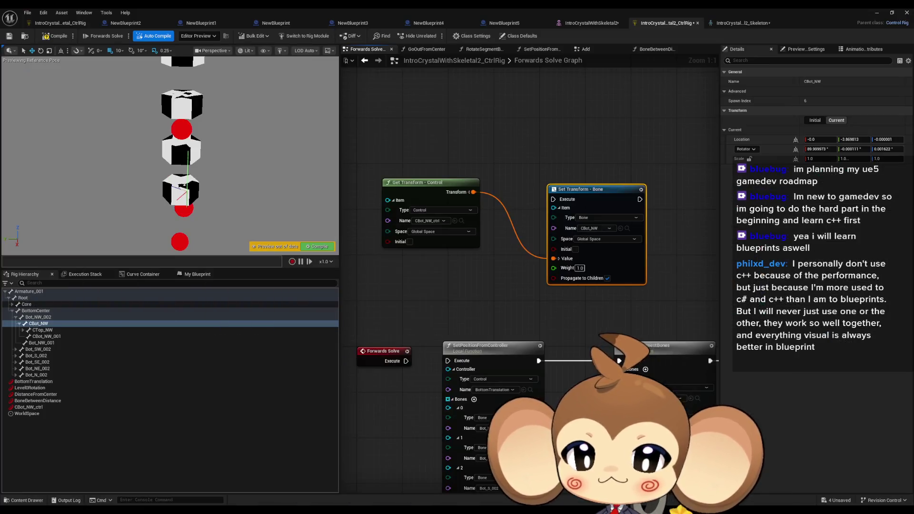
Wire Forwards Solve's execution into the SetPositionFromController function chain.
{"action": "scroll", "coordinate": [530, 315], "scroll_direction": "down", "scroll_amount": 3}
{"action": "scroll", "coordinate": [523, 274], "scroll_direction": "up", "scroll_amount": 6}
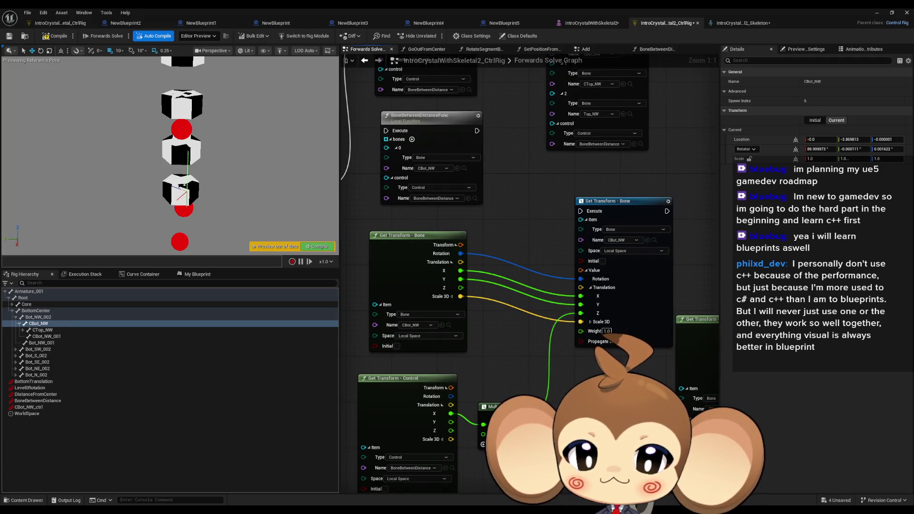
{"action": "scroll", "coordinate": [590, 368], "scroll_direction": "down", "scroll_amount": 1}
{"action": "scroll", "coordinate": [590, 367], "scroll_direction": "down", "scroll_amount": 3}
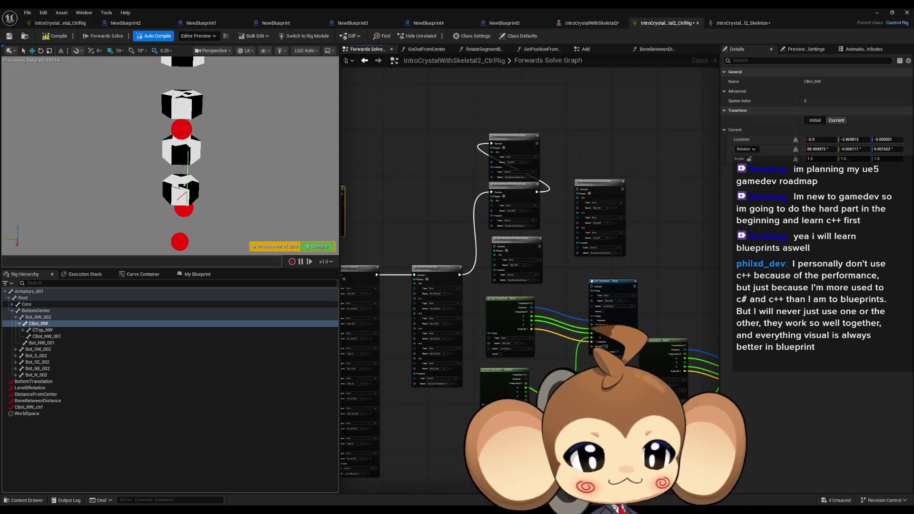
{"action": "scroll", "coordinate": [382, 372], "scroll_direction": "up", "scroll_amount": 2}
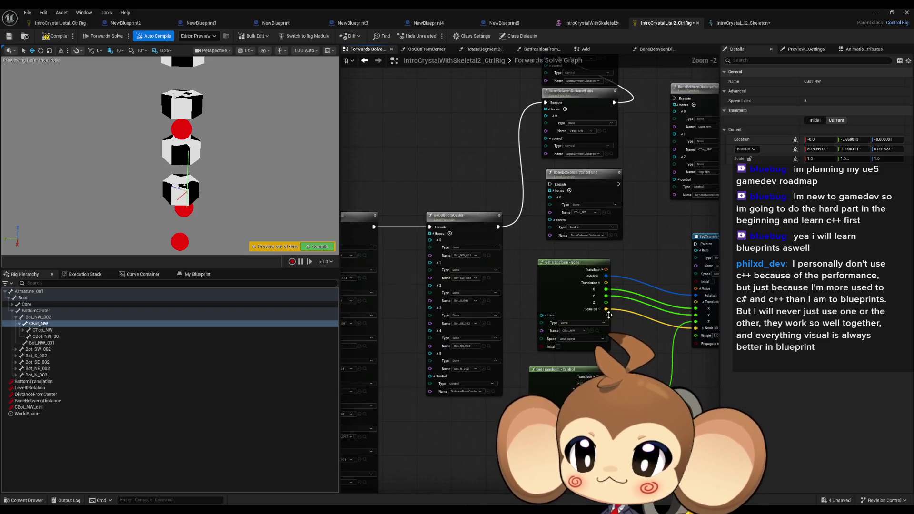
{"action": "left_click_drag", "start_coordinate": [542, 308], "coordinate": [473, 316]}
{"action": "left_click", "coordinate": [35, 406]}
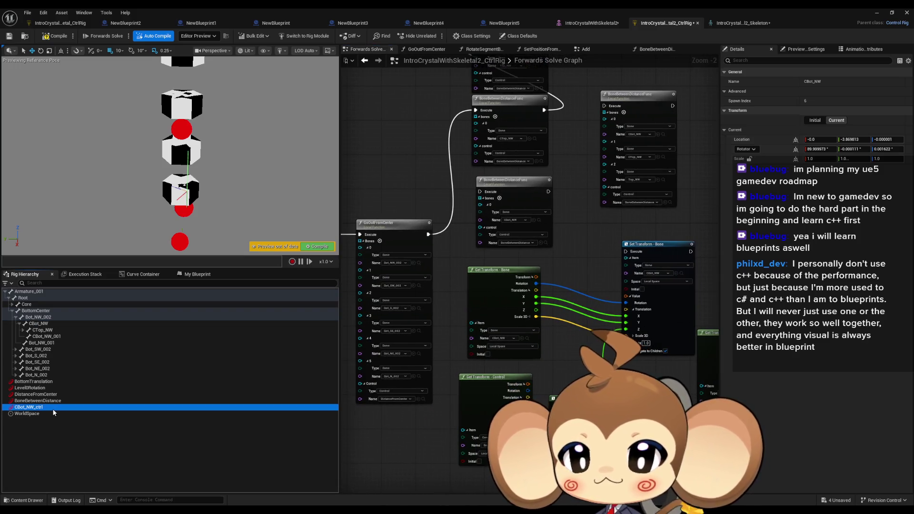
{"action": "left_click", "coordinate": [504, 289]}
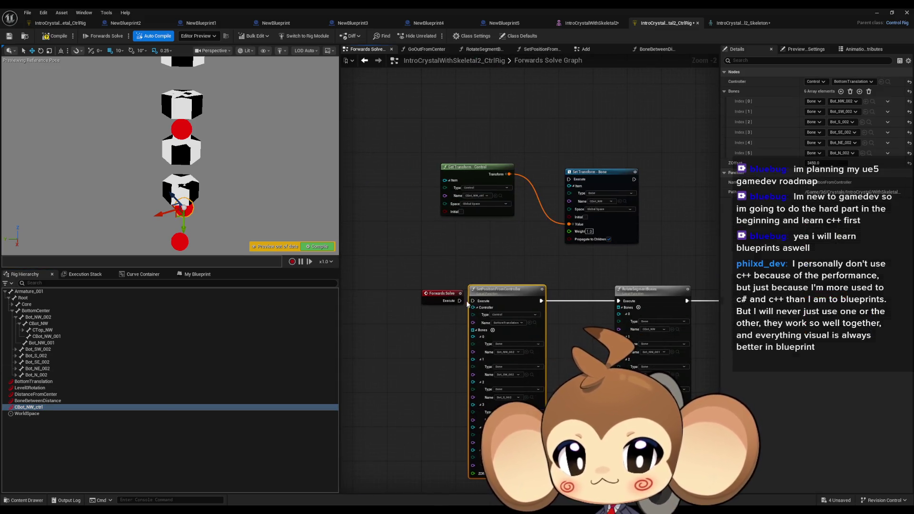
{"action": "left_click_drag", "start_coordinate": [490, 300], "coordinate": [461, 304]}
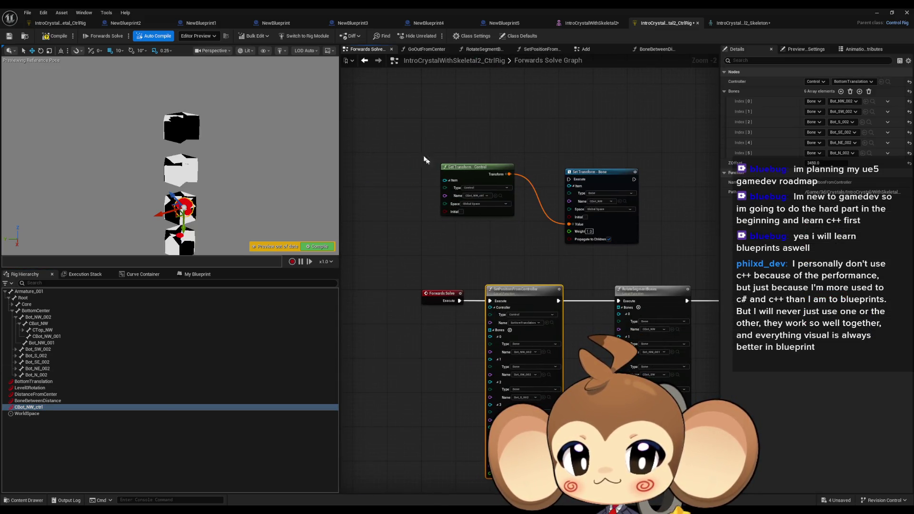
Delete the CBot_NW_ctrl control from the hierarchy and select the CBot_NW bone.
{"action": "scroll", "coordinate": [629, 213], "scroll_direction": "down", "scroll_amount": 3}
{"action": "scroll", "coordinate": [493, 246], "scroll_direction": "up", "scroll_amount": 4}
{"action": "scroll", "coordinate": [493, 245], "scroll_direction": "down", "scroll_amount": 2}
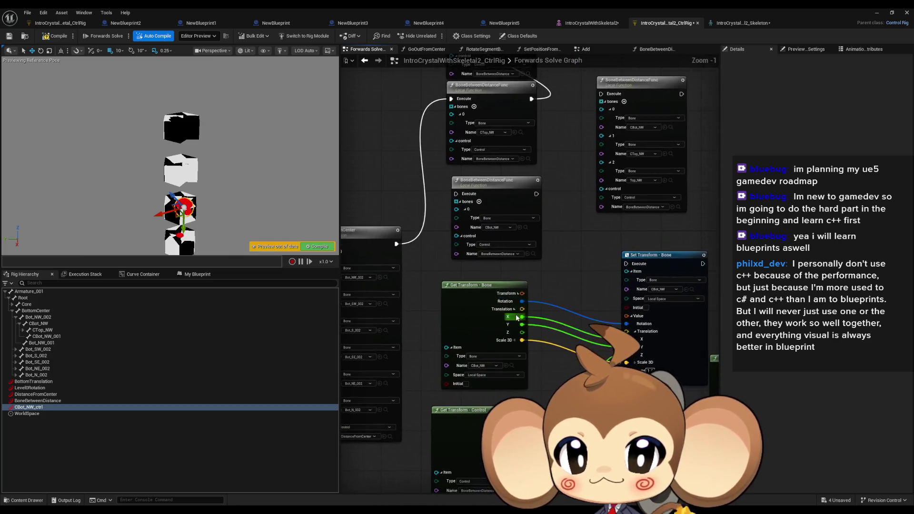
{"action": "scroll", "coordinate": [598, 332], "scroll_direction": "up", "scroll_amount": 2}
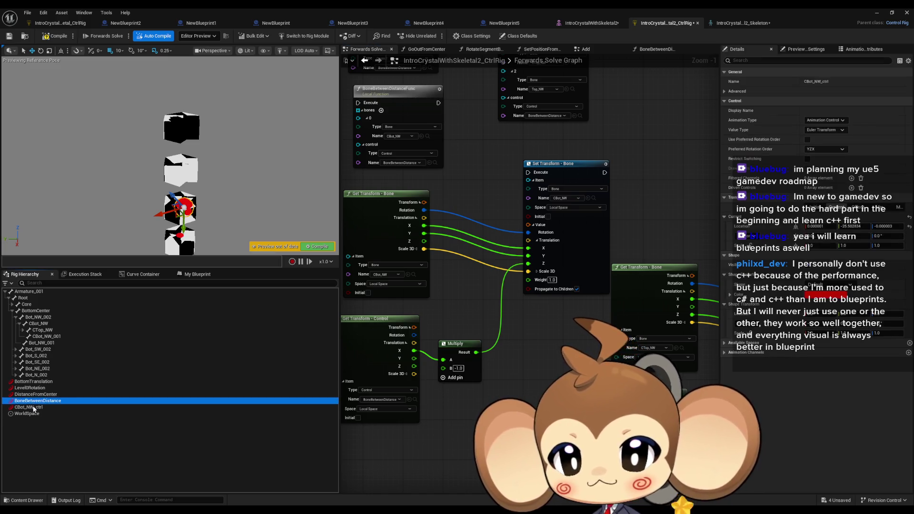
{"action": "key", "text": "Delete"}
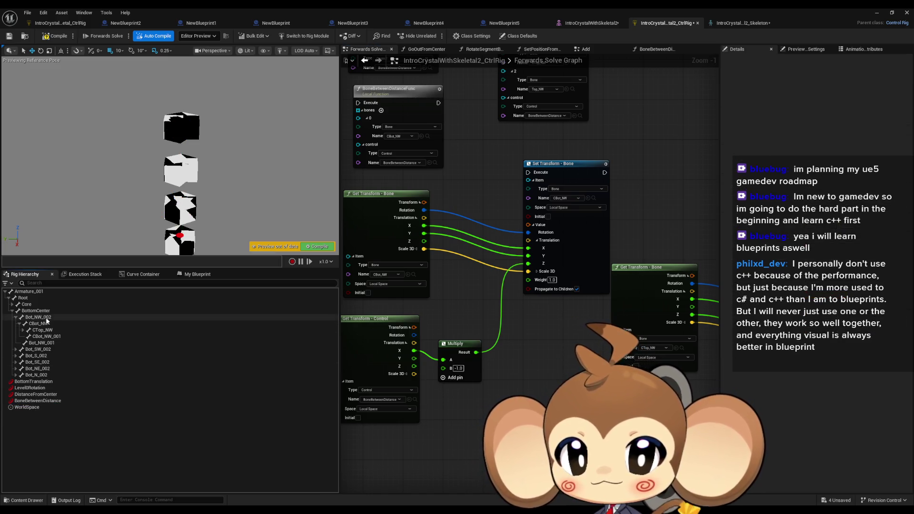
{"action": "left_click", "coordinate": [47, 324]}
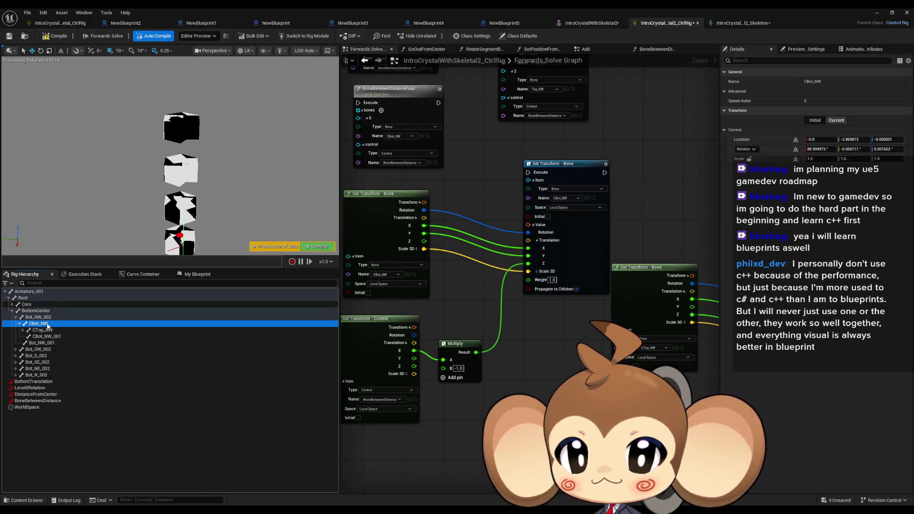
Add Set Transform and Get Transform nodes for CBot_NW, splitting the Get Transform output pins.
{"action": "mouse_move", "coordinate": [47, 326]}
{"action": "left_mouse_down"}
{"action": "mouse_move", "coordinate": [333, 333]}
{"action": "mouse_move", "coordinate": [510, 400]}
{"action": "mouse_move", "coordinate": [500, 297]}
{"action": "left_mouse_up"}
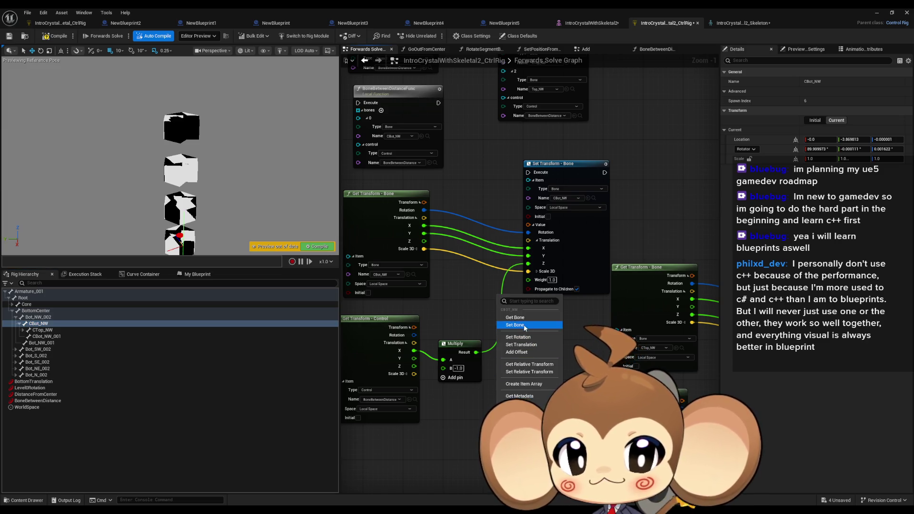
{"action": "left_click", "coordinate": [514, 325]}
{"action": "left_click_drag", "start_coordinate": [38, 324], "coordinate": [356, 455]}
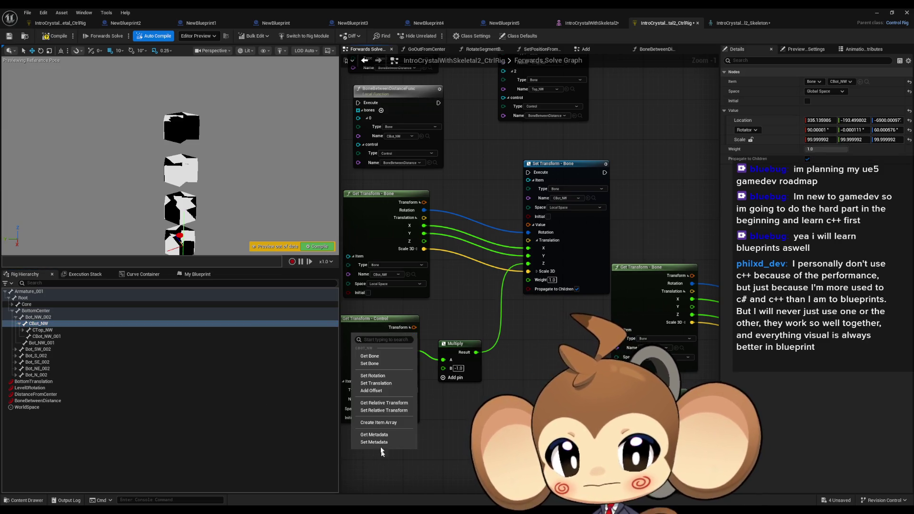
{"action": "left_click", "coordinate": [376, 360]}
{"action": "mouse_move", "coordinate": [442, 363]}
{"action": "left_mouse_down"}
{"action": "mouse_move", "coordinate": [394, 353]}
{"action": "mouse_move", "coordinate": [414, 354]}
{"action": "left_mouse_up"}
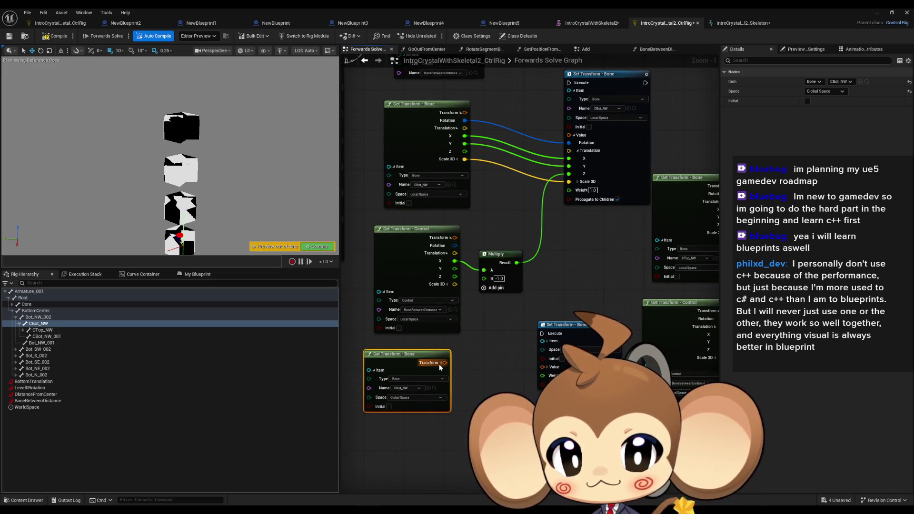
{"action": "left_click", "coordinate": [441, 363]}
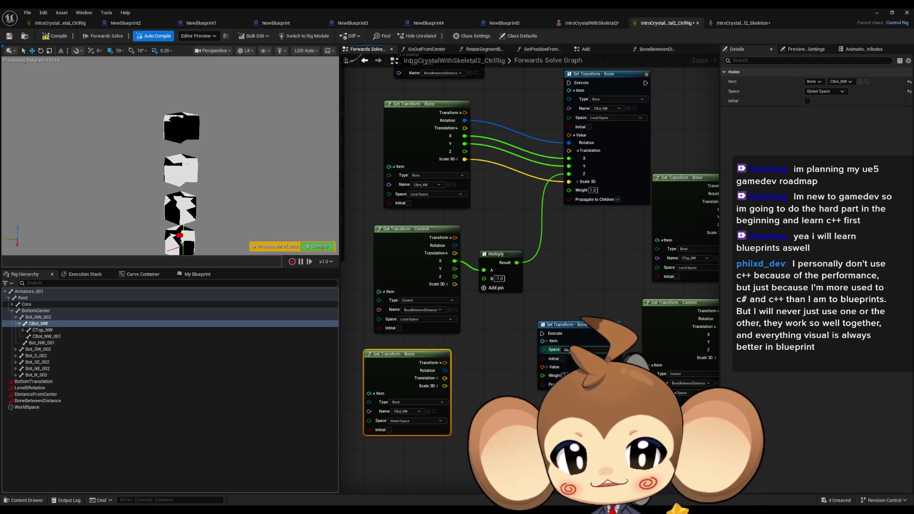
{"action": "left_click", "coordinate": [547, 342]}
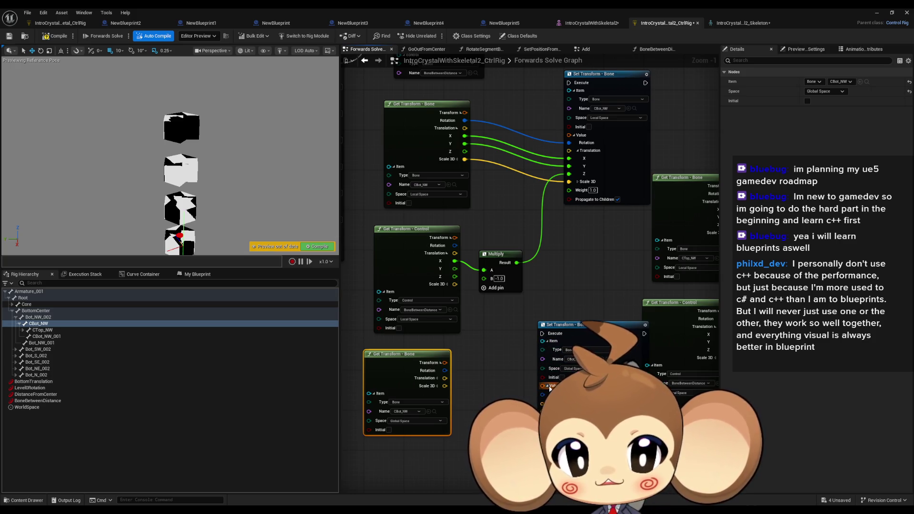
{"action": "left_click_drag", "start_coordinate": [549, 388], "coordinate": [525, 387]}
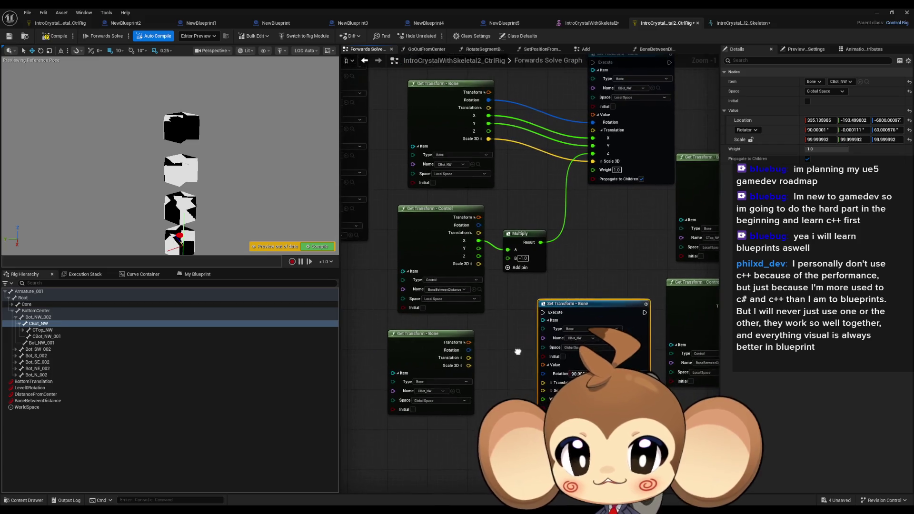
Duplicate the Get Transform - Control and Multiply nodes and split the translation pins into X, Y, Z.
{"action": "mouse_move", "coordinate": [388, 258]}
{"action": "left_mouse_down"}
{"action": "mouse_move", "coordinate": [415, 271]}
{"action": "mouse_move", "coordinate": [541, 278]}
{"action": "left_mouse_up"}
{"action": "key", "text": "ctrl+c"}
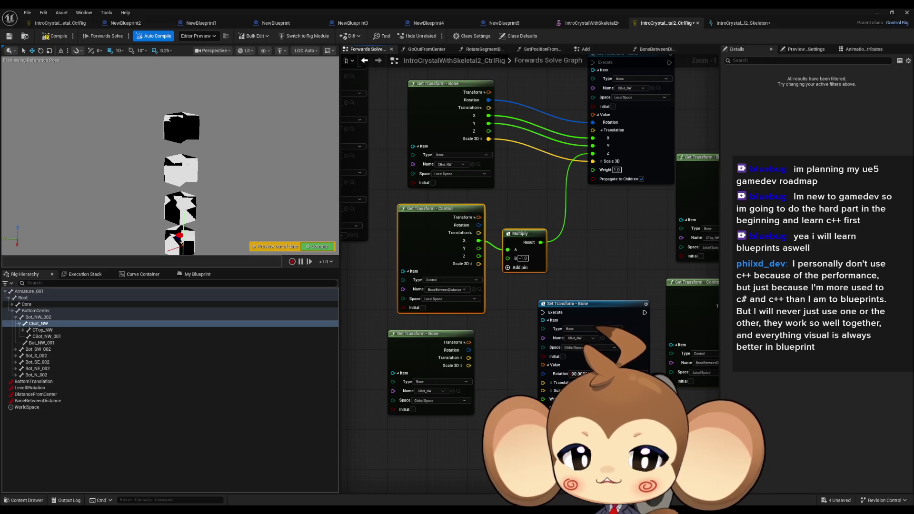
{"action": "key", "text": "ctrl+v"}
{"action": "left_click_drag", "start_coordinate": [478, 428], "coordinate": [482, 382]}
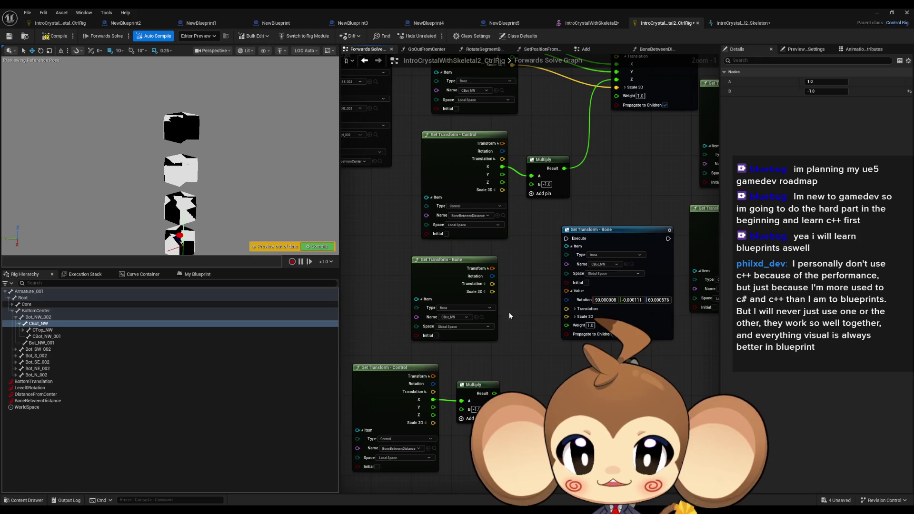
{"action": "left_click", "coordinate": [484, 284]}
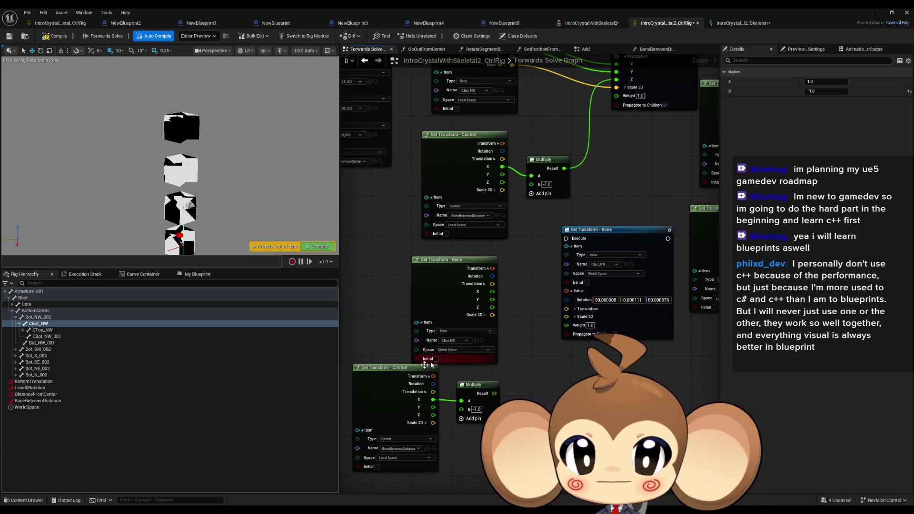
{"action": "left_click_drag", "start_coordinate": [390, 367], "coordinate": [394, 390]}
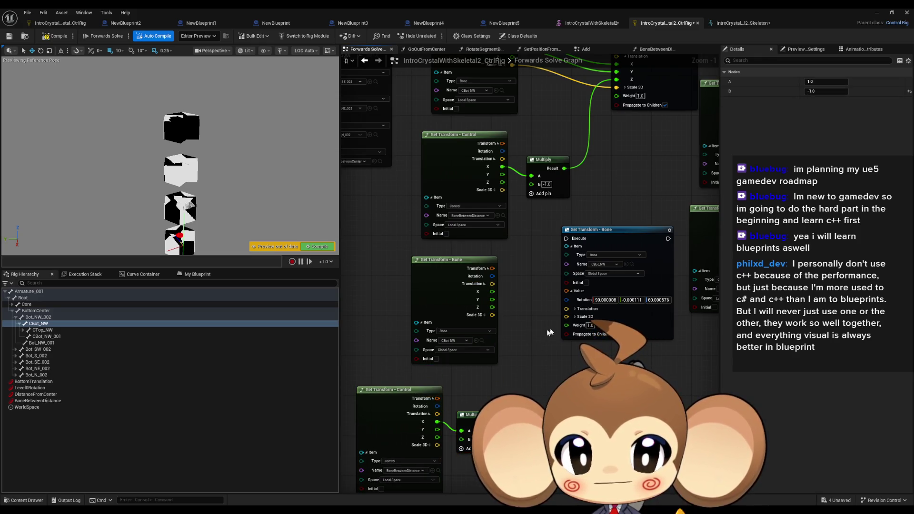
{"action": "left_click", "coordinate": [575, 308]}
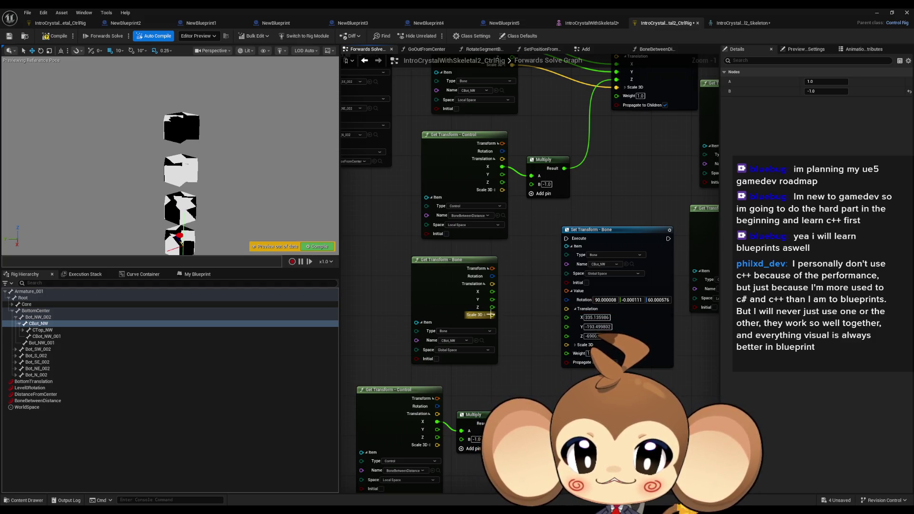
Wire CBot_NW's scale, rotation, X and Y into its Set Transform - Bone node.
{"action": "left_click_drag", "start_coordinate": [492, 315], "coordinate": [566, 346]}
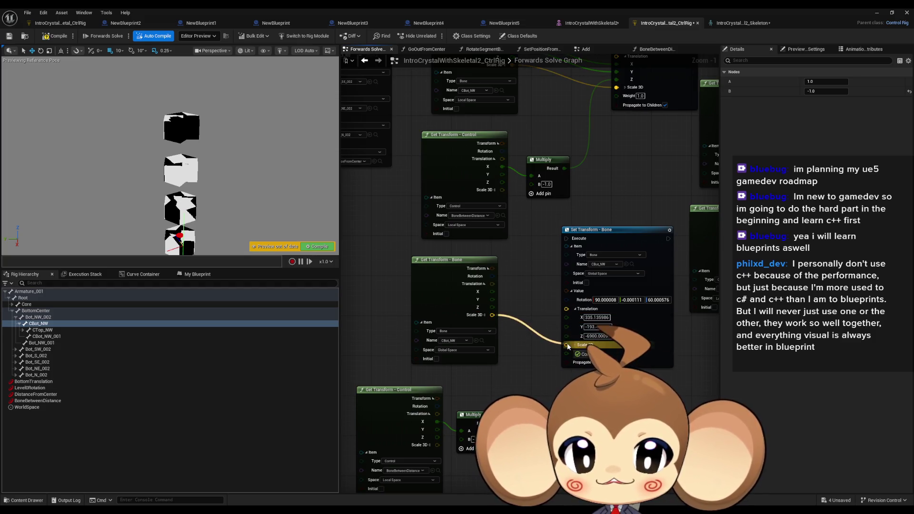
{"action": "left_click_drag", "start_coordinate": [491, 276], "coordinate": [567, 299]}
{"action": "mouse_move", "coordinate": [486, 412]}
{"action": "left_mouse_down"}
{"action": "mouse_move", "coordinate": [491, 397]}
{"action": "mouse_move", "coordinate": [542, 376]}
{"action": "mouse_move", "coordinate": [566, 332]}
{"action": "left_mouse_up"}
{"action": "mouse_move", "coordinate": [492, 291]}
{"action": "left_mouse_down"}
{"action": "mouse_move", "coordinate": [566, 314]}
{"action": "mouse_move", "coordinate": [533, 314]}
{"action": "mouse_move", "coordinate": [567, 322]}
{"action": "left_mouse_up"}
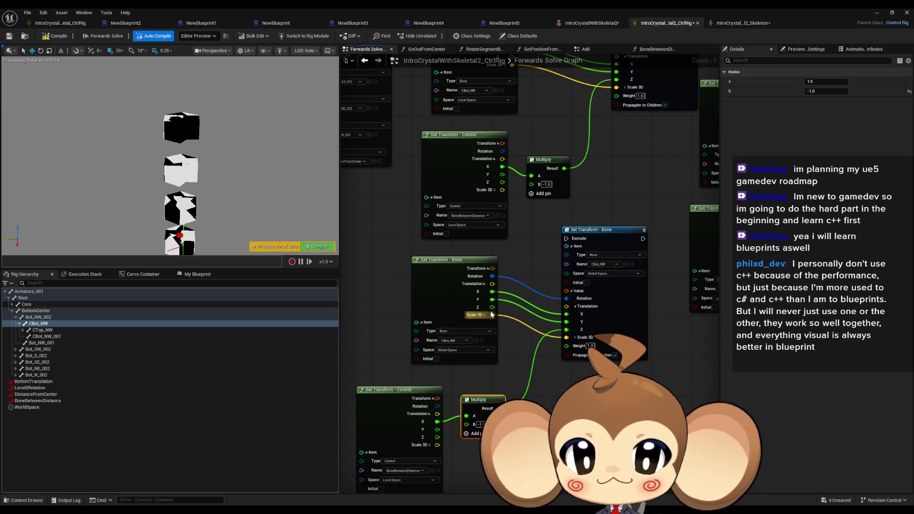
Route CBot_NW's Z translation through a new Add node into Set Transform's translation Z.
{"action": "left_click_drag", "start_coordinate": [492, 307], "coordinate": [526, 369]}
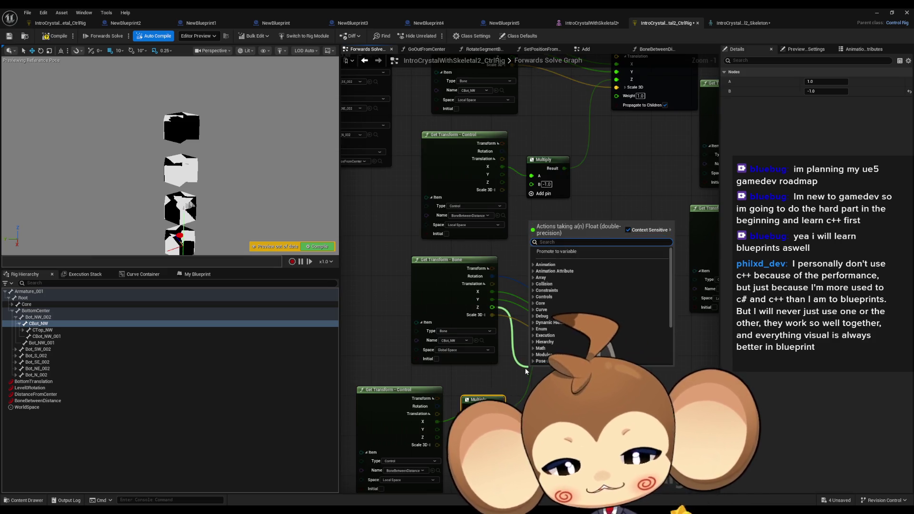
{"action": "type", "text": "add"}
{"action": "key", "text": "Return"}
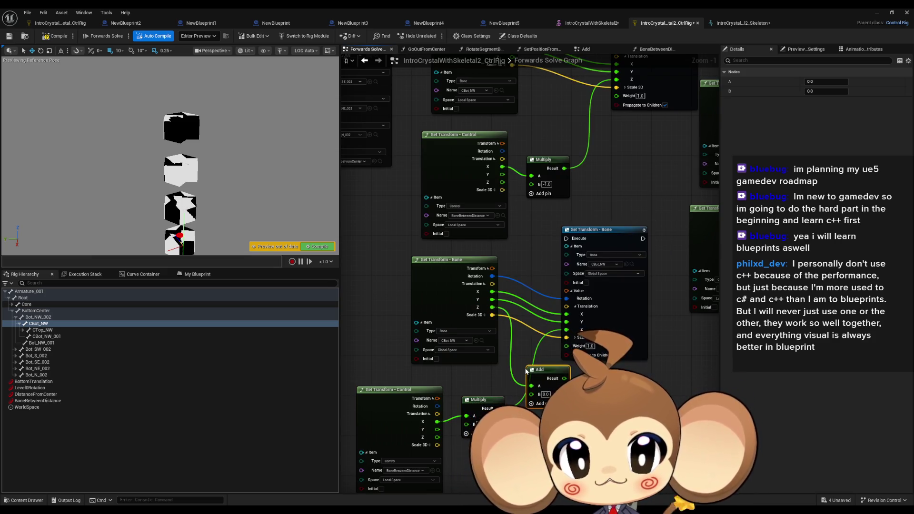
{"action": "left_click_drag", "start_coordinate": [566, 378], "coordinate": [566, 331]}
{"action": "left_click_drag", "start_coordinate": [542, 369], "coordinate": [528, 374]}
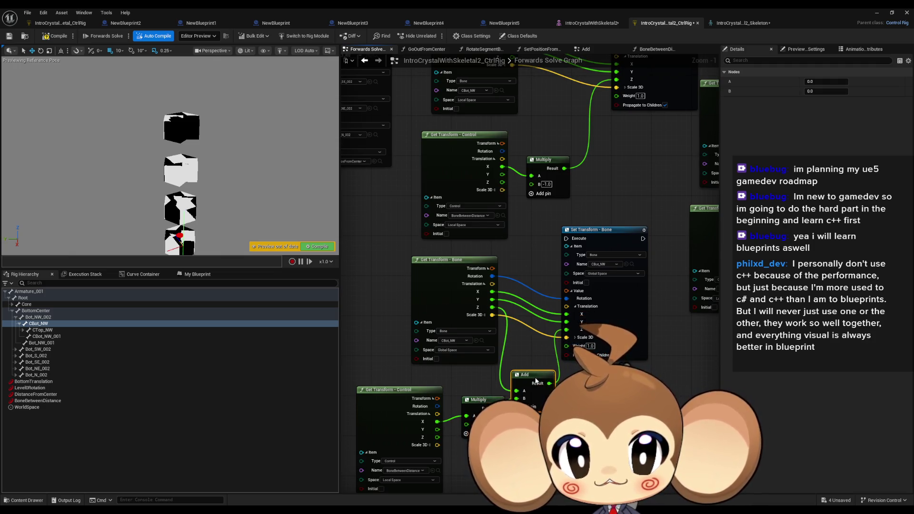
{"action": "left_click_drag", "start_coordinate": [487, 407], "coordinate": [481, 412]}
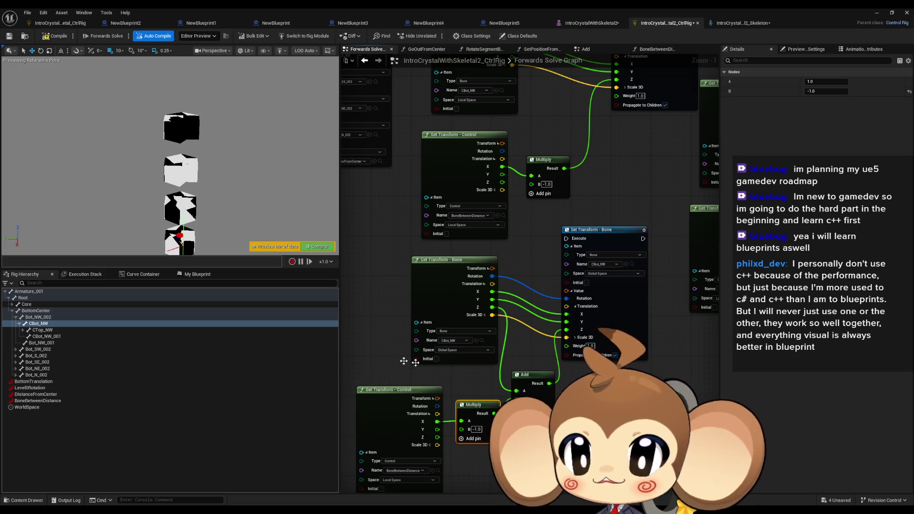
{"action": "left_click", "coordinate": [46, 401]}
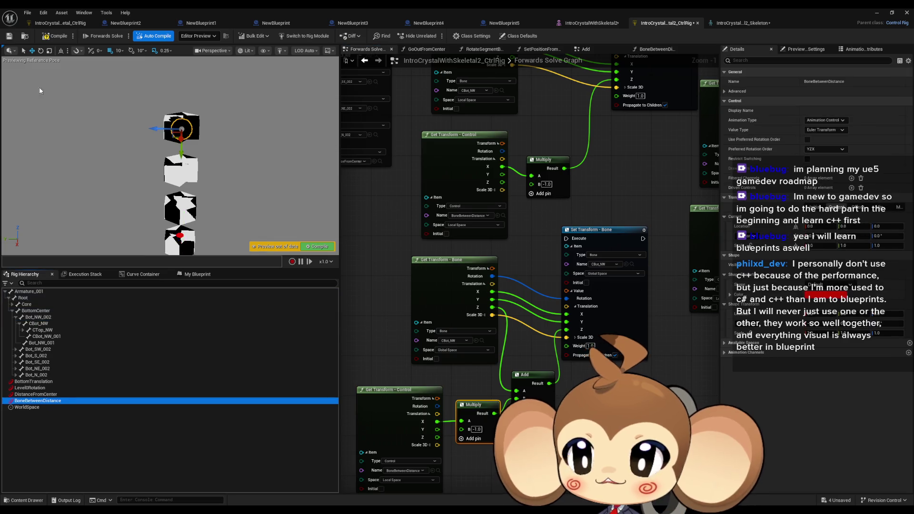
Chain the new Set Transform after GoOutFromCenter and compile the control rig.
{"action": "mouse_move", "coordinate": [171, 180]}
{"action": "left_mouse_down"}
{"action": "mouse_move", "coordinate": [181, 177]}
{"action": "mouse_move", "coordinate": [152, 174]}
{"action": "left_mouse_up"}
{"action": "mouse_move", "coordinate": [153, 102]}
{"action": "left_mouse_down"}
{"action": "mouse_move", "coordinate": [190, 129]}
{"action": "mouse_move", "coordinate": [123, 92]}
{"action": "mouse_move", "coordinate": [140, 101]}
{"action": "left_mouse_up"}
{"action": "scroll", "coordinate": [476, 214], "scroll_direction": "down", "scroll_amount": 4}
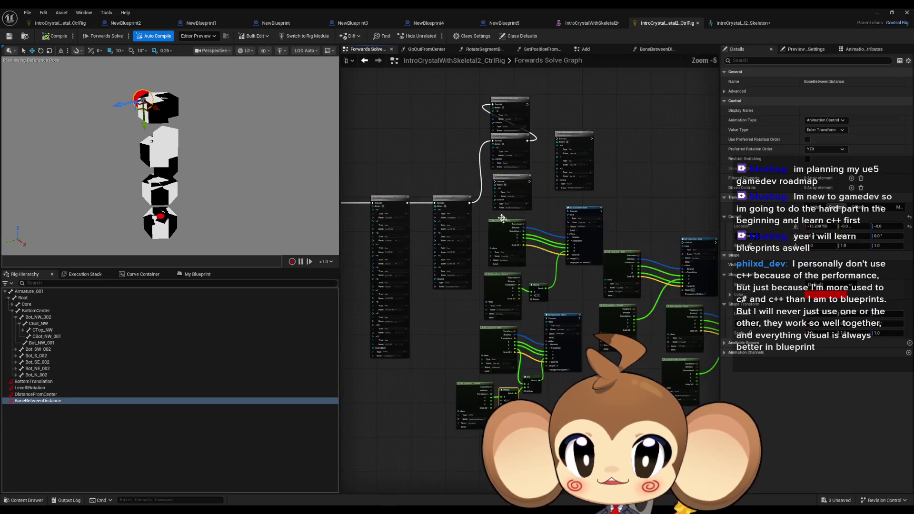
{"action": "scroll", "coordinate": [451, 199], "scroll_direction": "up", "scroll_amount": 3}
{"action": "mouse_move", "coordinate": [439, 194]}
{"action": "left_mouse_down"}
{"action": "mouse_move", "coordinate": [495, 219]}
{"action": "mouse_move", "coordinate": [547, 405]}
{"action": "mouse_move", "coordinate": [594, 426]}
{"action": "left_mouse_up"}
{"action": "left_click", "coordinate": [53, 38]}
Move the BoneBetweenDistance control around to test how the crystal cubes spread.
{"action": "mouse_move", "coordinate": [172, 116]}
{"action": "left_mouse_down"}
{"action": "mouse_move", "coordinate": [204, 137]}
{"action": "mouse_move", "coordinate": [133, 92]}
{"action": "mouse_move", "coordinate": [158, 125]}
{"action": "mouse_move", "coordinate": [192, 142]}
{"action": "mouse_move", "coordinate": [67, 66]}
{"action": "mouse_move", "coordinate": [143, 107]}
{"action": "mouse_move", "coordinate": [205, 179]}
{"action": "left_mouse_up"}
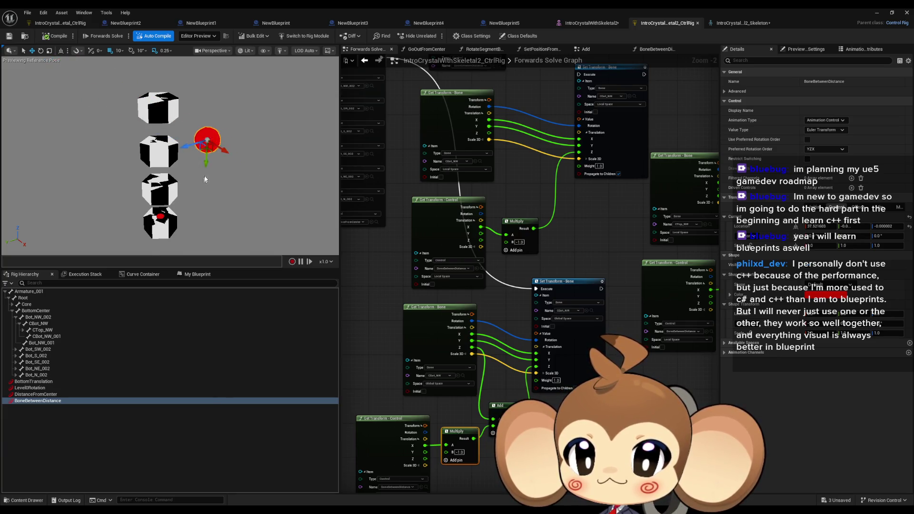
{"action": "scroll", "coordinate": [204, 179], "scroll_direction": "down", "scroll_amount": 3}
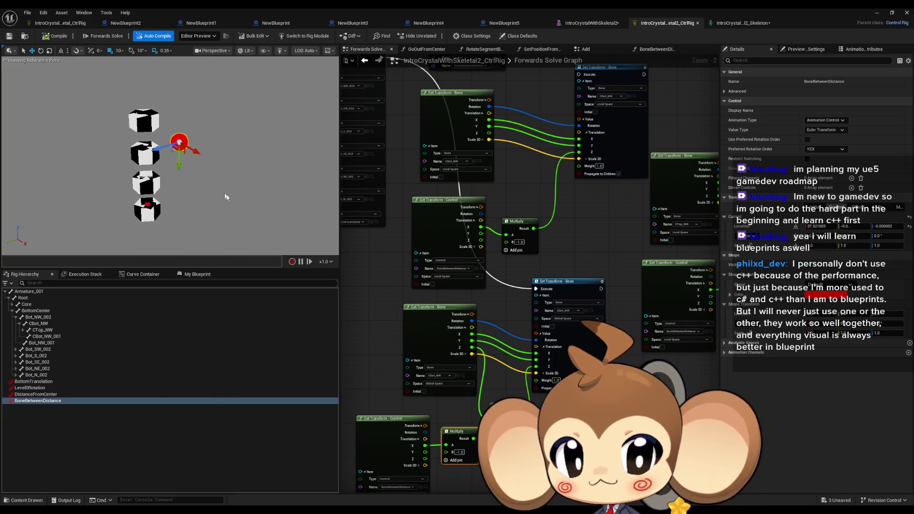
{"action": "mouse_move", "coordinate": [196, 152]}
{"action": "left_mouse_down"}
{"action": "mouse_move", "coordinate": [93, 93]}
{"action": "mouse_move", "coordinate": [148, 108]}
{"action": "mouse_move", "coordinate": [217, 165]}
{"action": "mouse_move", "coordinate": [305, 215]}
{"action": "mouse_move", "coordinate": [198, 155]}
{"action": "mouse_move", "coordinate": [190, 135]}
{"action": "mouse_move", "coordinate": [143, 118]}
{"action": "mouse_move", "coordinate": [165, 138]}
{"action": "mouse_move", "coordinate": [159, 124]}
{"action": "mouse_move", "coordinate": [172, 111]}
{"action": "left_mouse_up"}
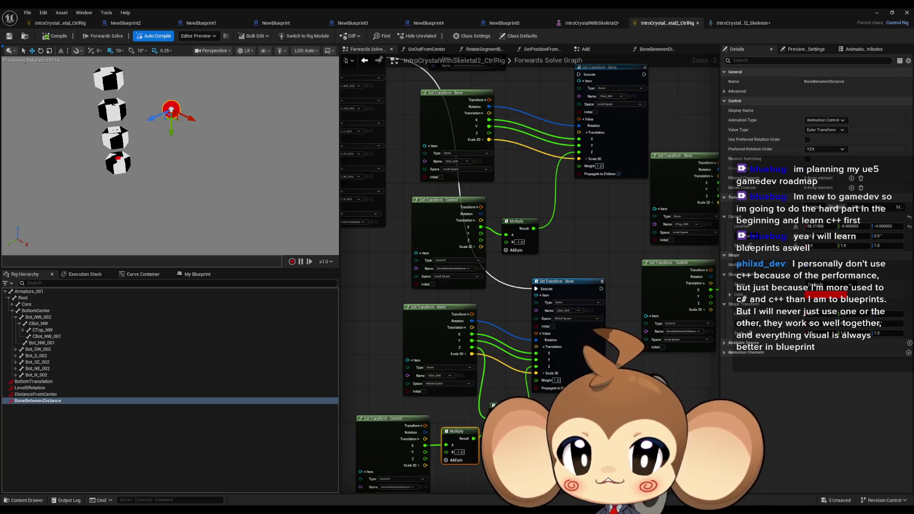
{"action": "mouse_move", "coordinate": [586, 201]}
{"action": "left_mouse_down"}
{"action": "mouse_move", "coordinate": [524, 224]}
{"action": "mouse_move", "coordinate": [512, 263]}
{"action": "mouse_move", "coordinate": [557, 205]}
{"action": "left_mouse_up"}
{"action": "mouse_move", "coordinate": [190, 119]}
{"action": "left_mouse_down"}
{"action": "mouse_move", "coordinate": [88, 82]}
{"action": "mouse_move", "coordinate": [274, 160]}
{"action": "mouse_move", "coordinate": [87, 77]}
{"action": "left_mouse_up"}
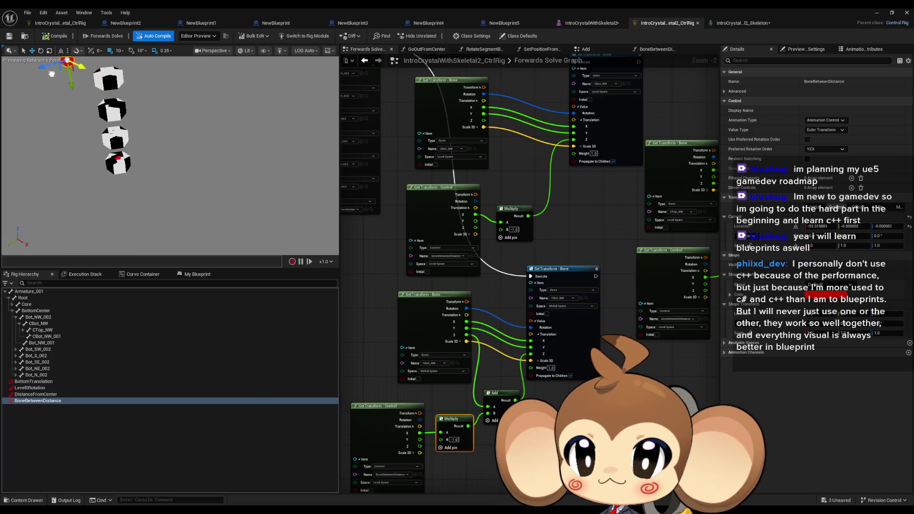
{"action": "left_click_drag", "start_coordinate": [60, 101], "coordinate": [92, 127]}
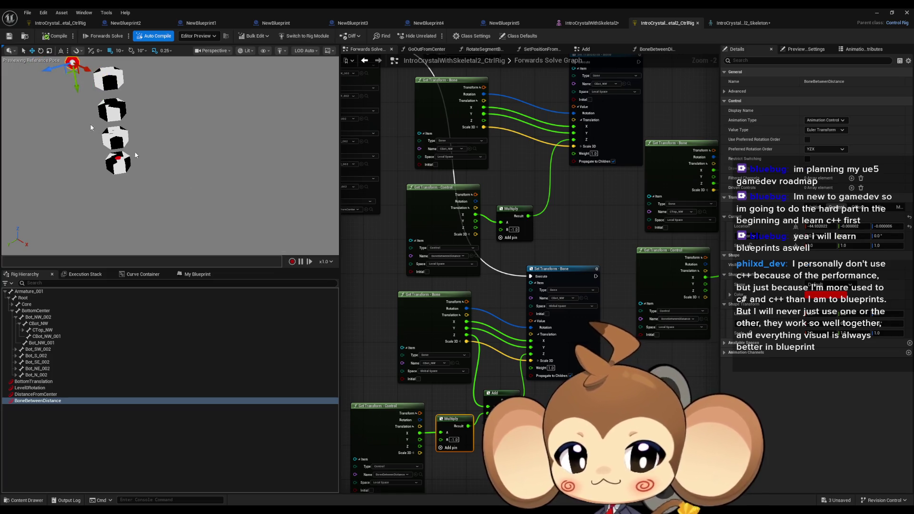
Reroute the Y position wire so the pasted Multiply feeds the Add node, then retest.
{"action": "mouse_move", "coordinate": [419, 439]}
{"action": "left_mouse_down"}
{"action": "mouse_move", "coordinate": [490, 412]}
{"action": "mouse_move", "coordinate": [475, 460]}
{"action": "left_mouse_up"}
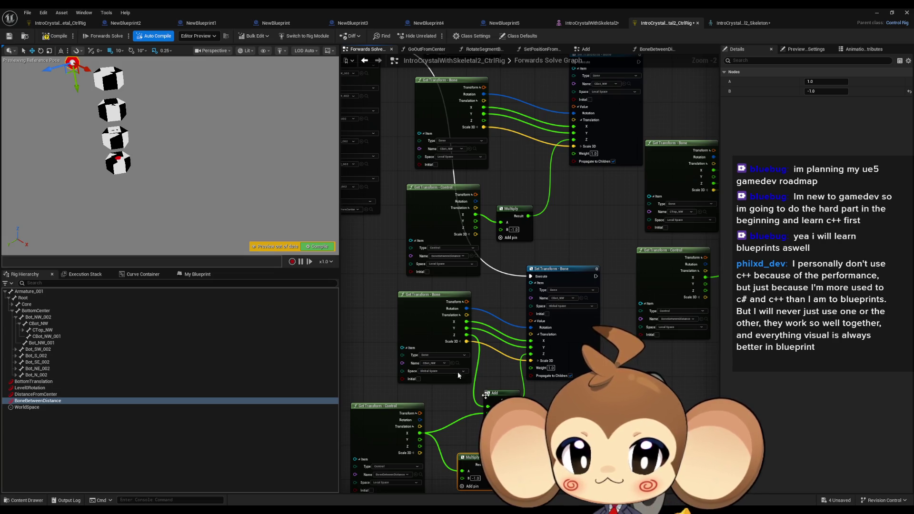
{"action": "mouse_move", "coordinate": [85, 69]}
{"action": "left_mouse_down"}
{"action": "mouse_move", "coordinate": [171, 112]}
{"action": "mouse_move", "coordinate": [316, 163]}
{"action": "mouse_move", "coordinate": [20, 71]}
{"action": "mouse_move", "coordinate": [116, 115]}
{"action": "left_mouse_up"}
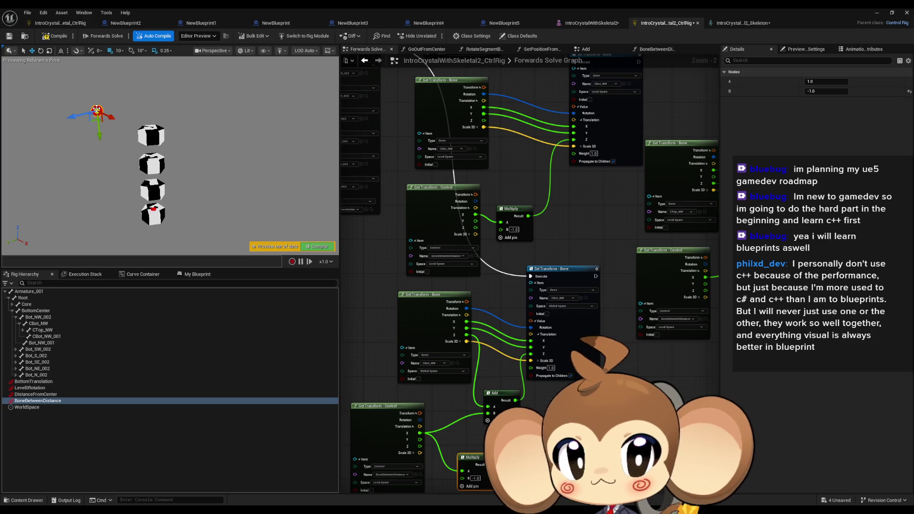
{"action": "left_click", "coordinate": [109, 152]}
{"action": "left_click", "coordinate": [96, 110]}
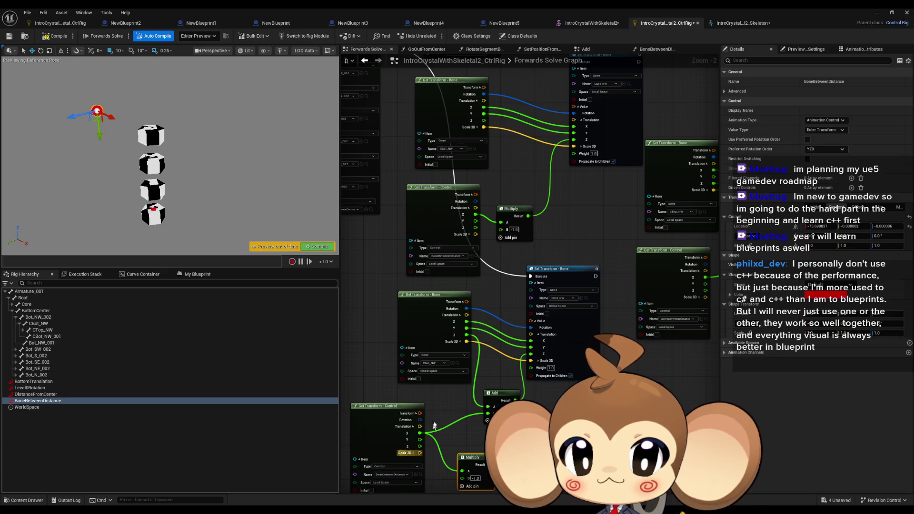
Set both Get and Set Transform - Bone to Local Space and test the distance control.
{"action": "left_click", "coordinate": [439, 372]}
{"action": "left_click", "coordinate": [439, 380]}
{"action": "left_click", "coordinate": [568, 306]}
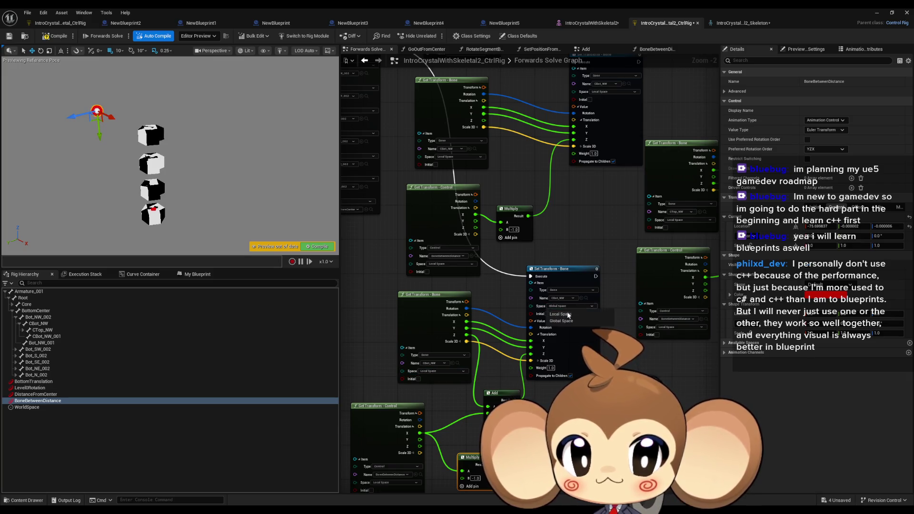
{"action": "left_click", "coordinate": [564, 315]}
{"action": "mouse_move", "coordinate": [112, 117]}
{"action": "left_mouse_down"}
{"action": "mouse_move", "coordinate": [95, 113]}
{"action": "mouse_move", "coordinate": [188, 178]}
{"action": "mouse_move", "coordinate": [159, 156]}
{"action": "left_mouse_up"}
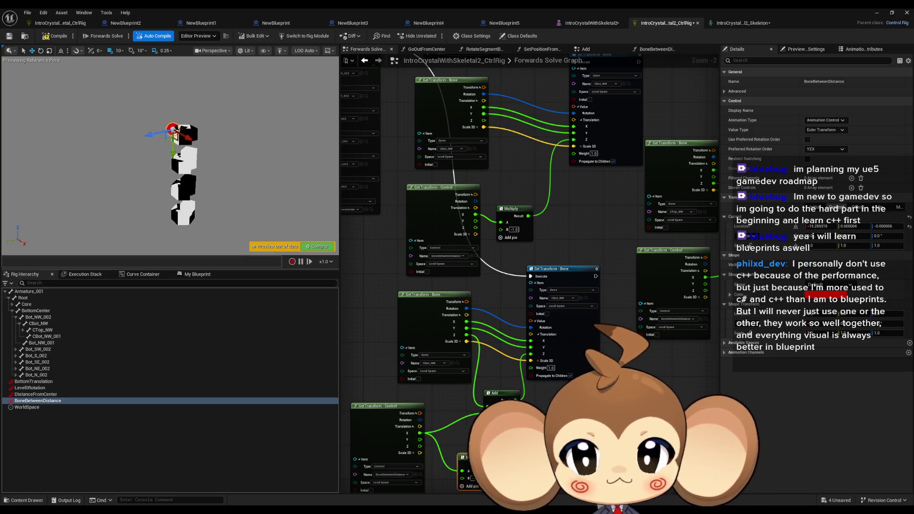
{"action": "left_click_drag", "start_coordinate": [191, 177], "coordinate": [191, 178]}
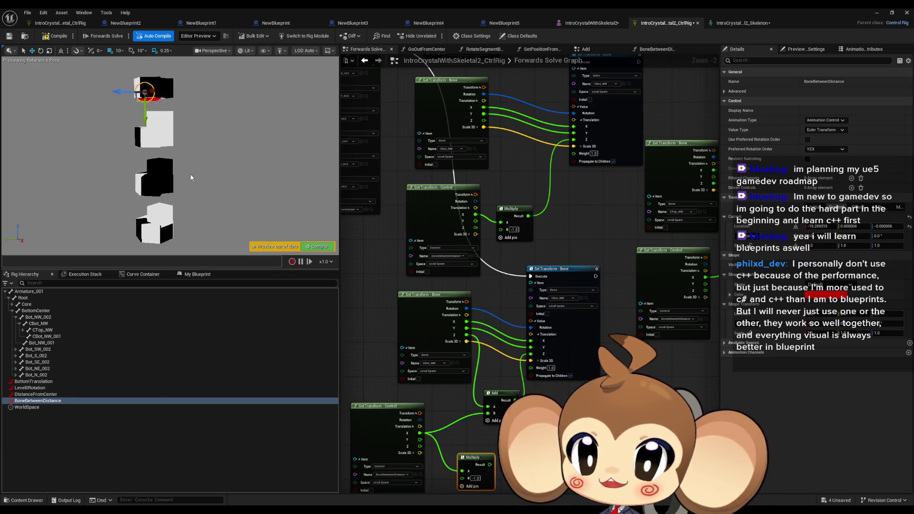
{"action": "left_click_drag", "start_coordinate": [151, 90], "coordinate": [151, 89]}
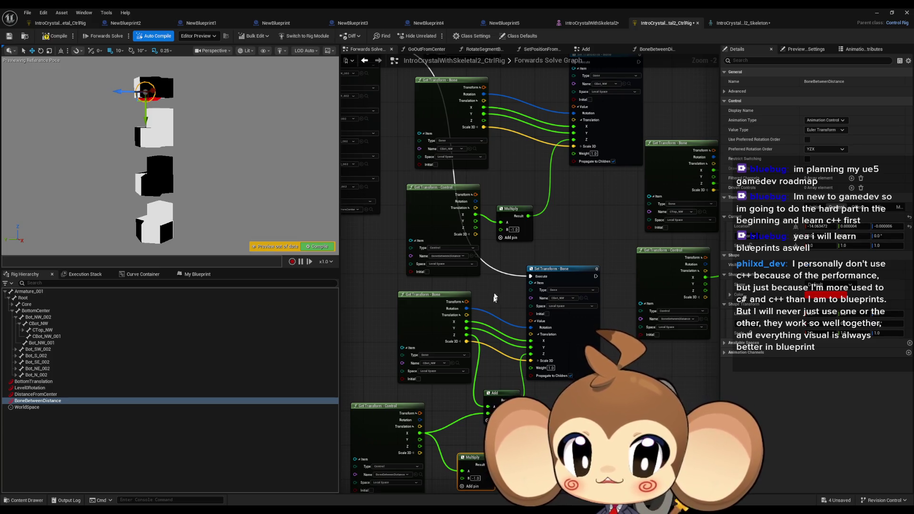
{"action": "scroll", "coordinate": [494, 297], "scroll_direction": "down", "scroll_amount": 3}
Select the CBot_NW Get/Set Transform and Add node group and paste a copy into empty space.
{"action": "left_click_drag", "start_coordinate": [443, 284], "coordinate": [558, 393]}
{"action": "scroll", "coordinate": [629, 224], "scroll_direction": "up", "scroll_amount": 2}
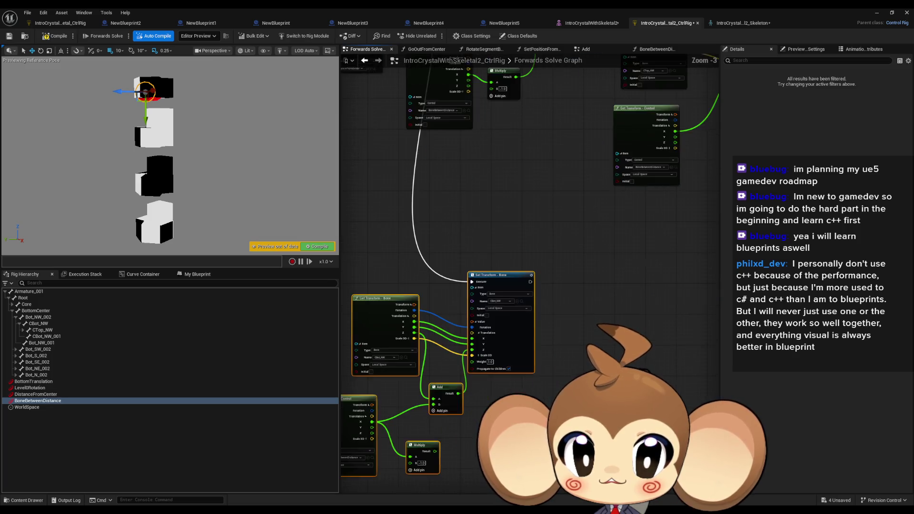
{"action": "left_click_drag", "start_coordinate": [523, 431], "coordinate": [550, 392]}
{"action": "left_click_drag", "start_coordinate": [454, 446], "coordinate": [511, 439]}
{"action": "left_click_drag", "start_coordinate": [433, 364], "coordinate": [475, 352]}
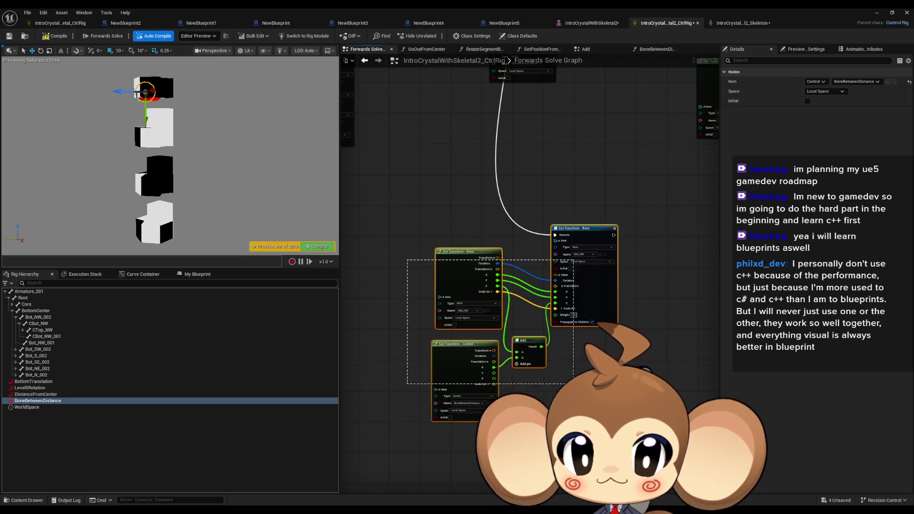
{"action": "left_click_drag", "start_coordinate": [659, 374], "coordinate": [512, 369]}
{"action": "key", "text": "ctrl+v"}
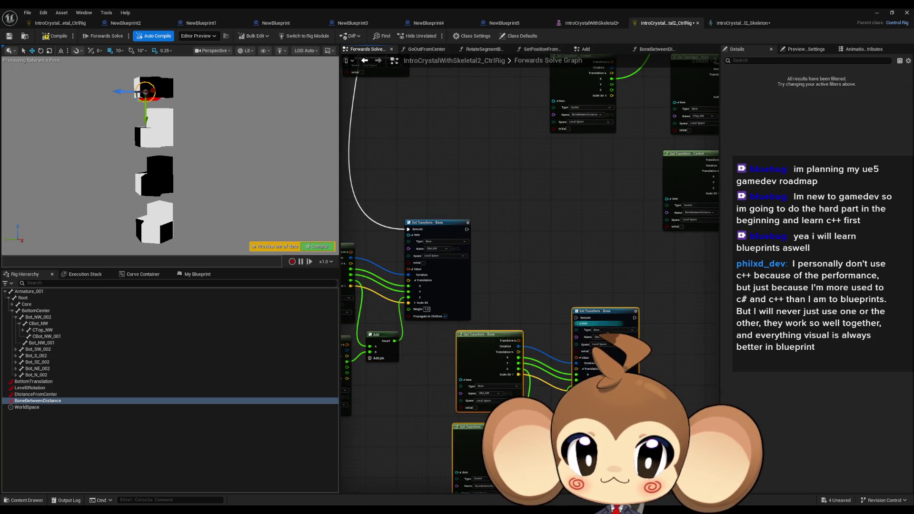
{"action": "left_click", "coordinate": [419, 381]}
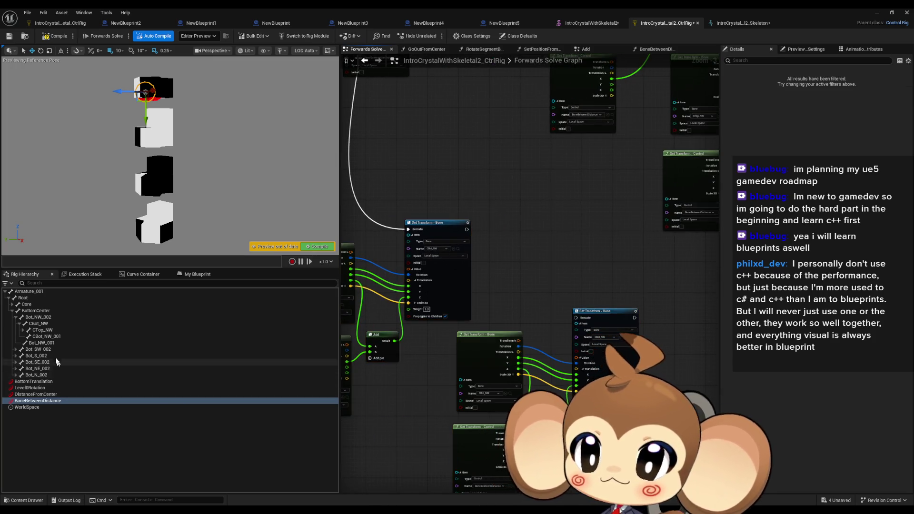
Retarget the pasted Get/Set Transform nodes to CTop_NW and chain them after CBot_NW's Set Transform.
{"action": "left_click", "coordinate": [53, 323]}
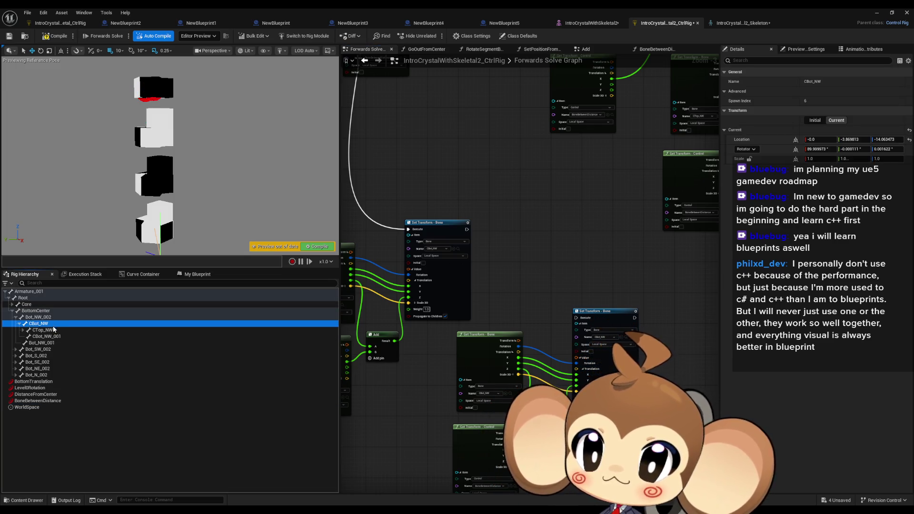
{"action": "left_click", "coordinate": [22, 330]}
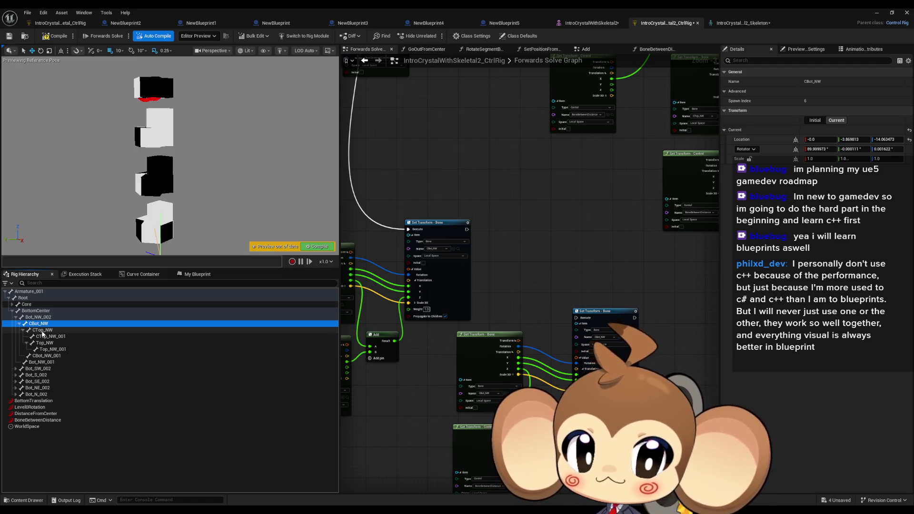
{"action": "left_click", "coordinate": [42, 332]}
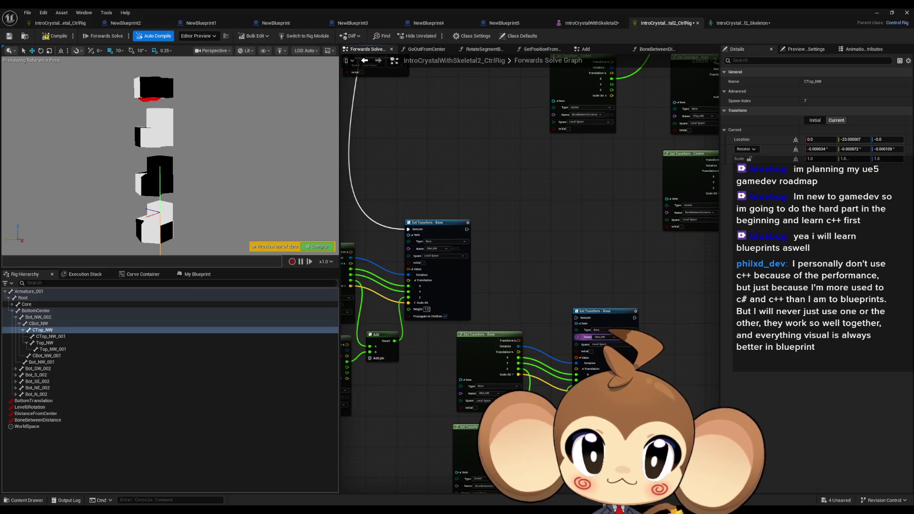
{"action": "mouse_move", "coordinate": [584, 325]}
{"action": "left_mouse_down"}
{"action": "mouse_move", "coordinate": [584, 297]}
{"action": "mouse_move", "coordinate": [468, 202]}
{"action": "left_mouse_up"}
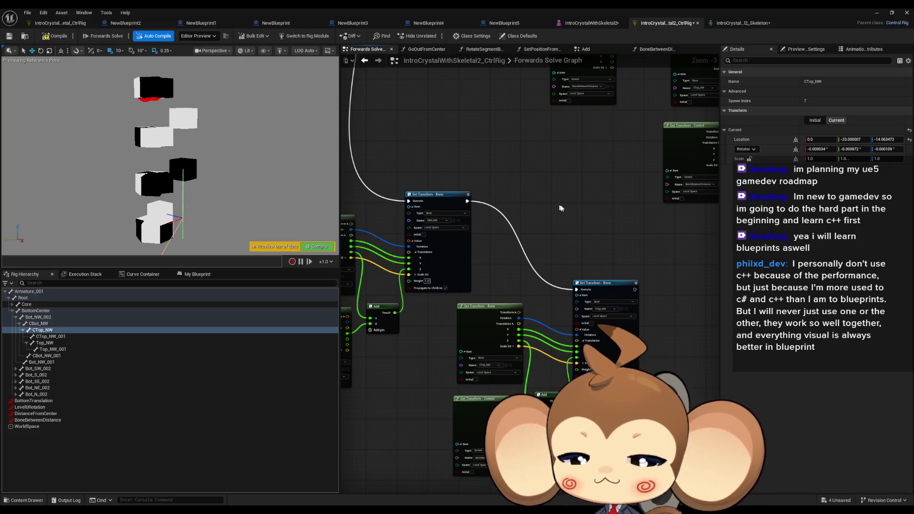
{"action": "mouse_move", "coordinate": [524, 238]}
{"action": "left_mouse_down"}
{"action": "mouse_move", "coordinate": [489, 242]}
{"action": "mouse_move", "coordinate": [519, 219]}
{"action": "left_mouse_up"}
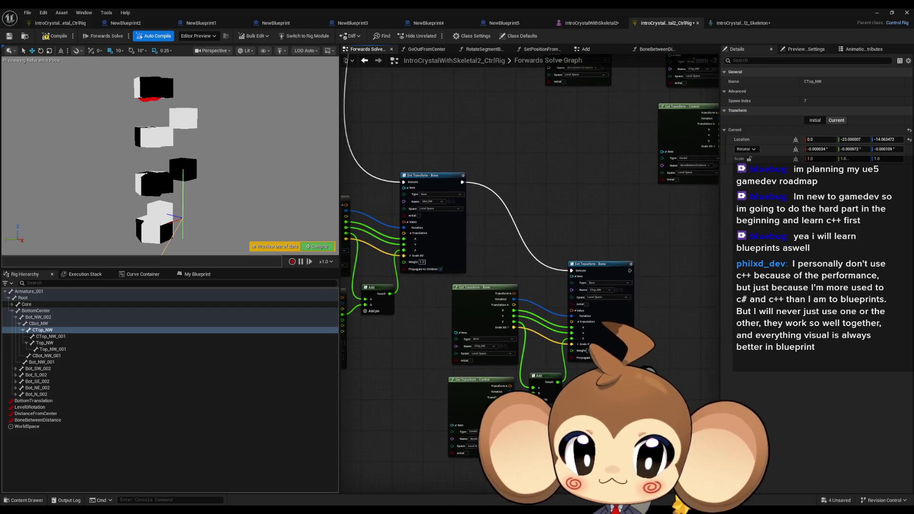
{"action": "left_click_drag", "start_coordinate": [558, 382], "coordinate": [558, 382]}
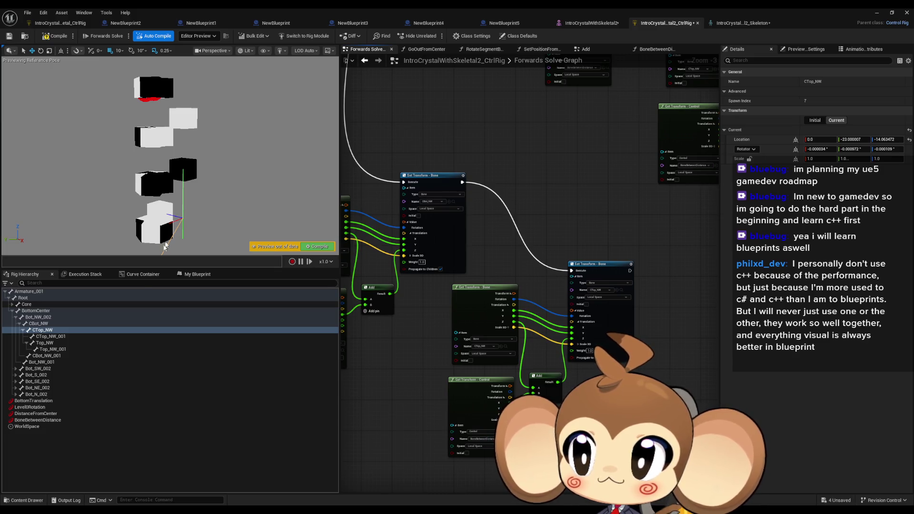
{"action": "left_click", "coordinate": [39, 420]}
Connect the Add result into the CTop_NW Set Transform translation and test the cube spread.
{"action": "left_click_drag", "start_coordinate": [145, 91], "coordinate": [146, 91]}
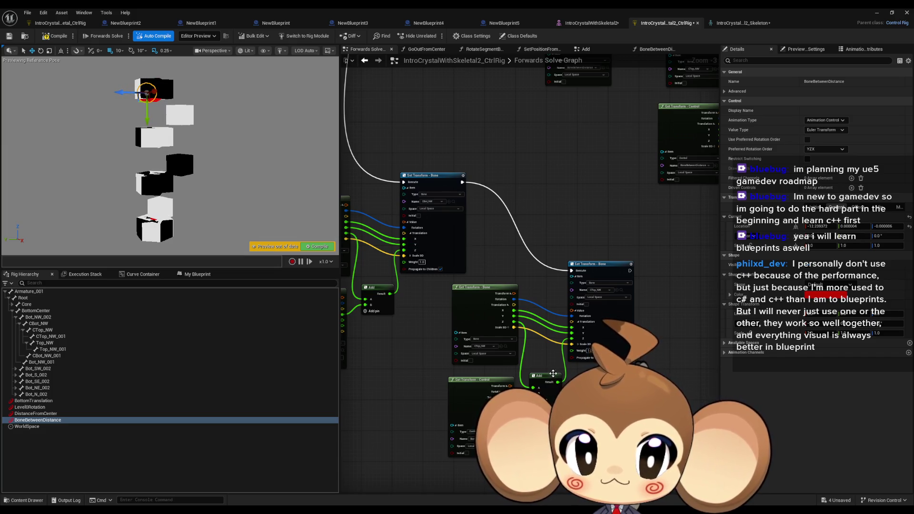
{"action": "mouse_move", "coordinate": [559, 381]}
{"action": "left_mouse_down"}
{"action": "mouse_move", "coordinate": [583, 336]}
{"action": "mouse_move", "coordinate": [529, 327]}
{"action": "left_mouse_up"}
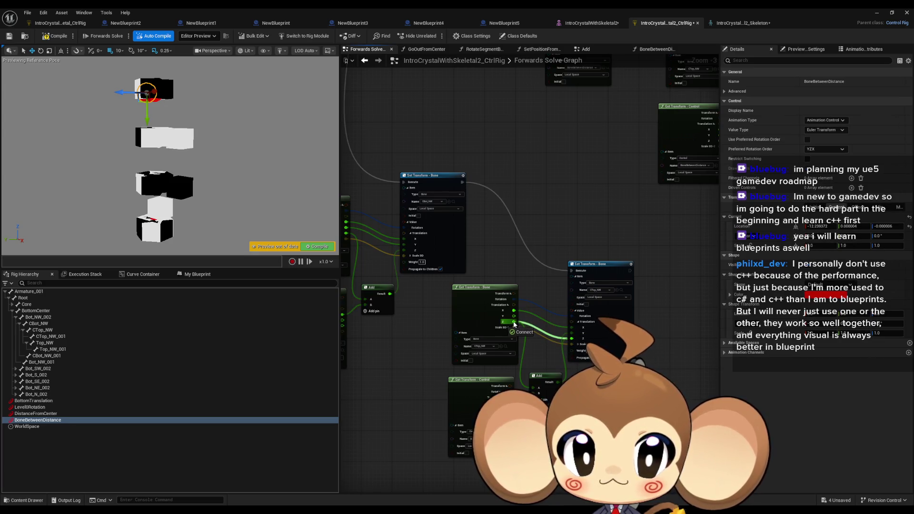
{"action": "left_click_drag", "start_coordinate": [514, 324], "coordinate": [535, 388]}
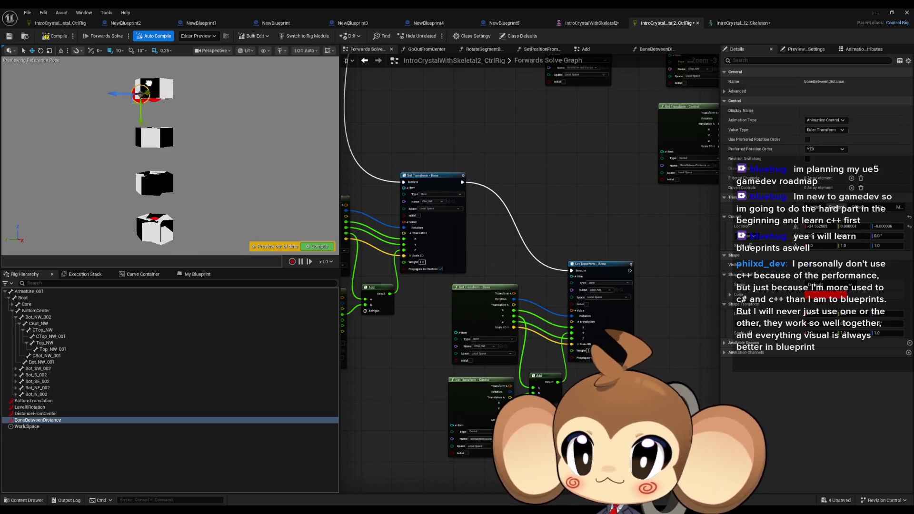
{"action": "scroll", "coordinate": [489, 253], "scroll_direction": "down", "scroll_amount": 3}
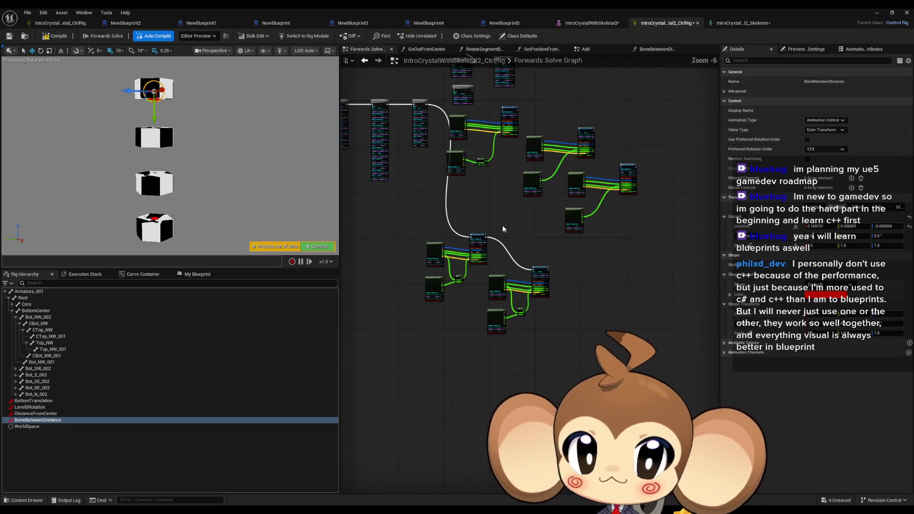
Chain the execution wire into the next transform node and nudge the distance control to test.
{"action": "scroll", "coordinate": [502, 224], "scroll_direction": "up", "scroll_amount": 3}
{"action": "mouse_move", "coordinate": [572, 329]}
{"action": "left_mouse_down"}
{"action": "mouse_move", "coordinate": [404, 149]}
{"action": "mouse_move", "coordinate": [433, 13]}
{"action": "mouse_move", "coordinate": [533, 110]}
{"action": "mouse_move", "coordinate": [494, 77]}
{"action": "left_mouse_up"}
{"action": "scroll", "coordinate": [464, 287], "scroll_direction": "down", "scroll_amount": 3}
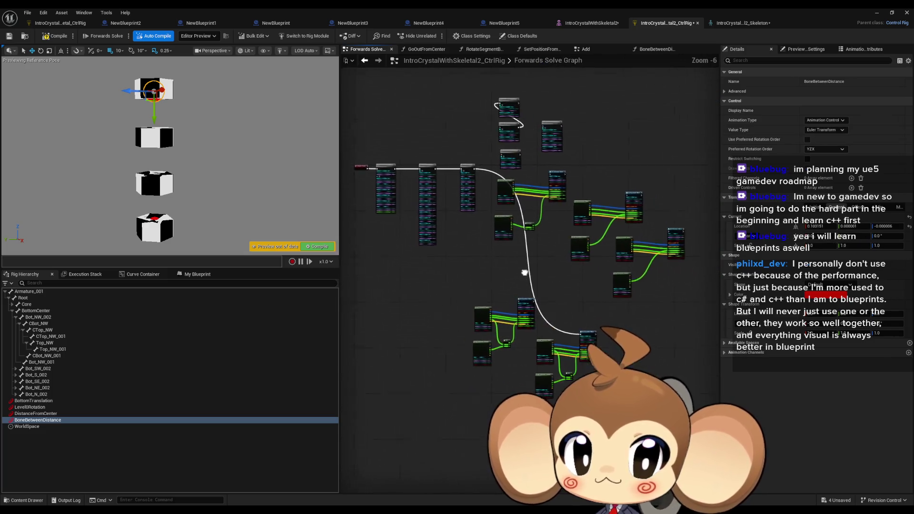
{"action": "scroll", "coordinate": [464, 287], "scroll_direction": "up", "scroll_amount": 2}
{"action": "mouse_move", "coordinate": [159, 86]}
{"action": "left_mouse_down"}
{"action": "mouse_move", "coordinate": [173, 87]}
{"action": "mouse_move", "coordinate": [152, 82]}
{"action": "mouse_move", "coordinate": [168, 83]}
{"action": "left_mouse_up"}
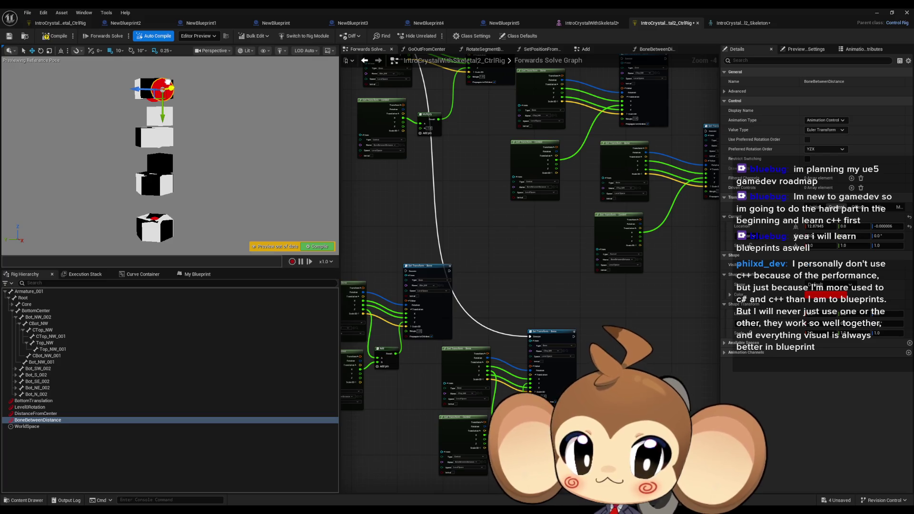
Multiply the BoneBetweenDistance control's X by -1.0 and feed it into the CTop_NW Add's B input.
{"action": "scroll", "coordinate": [383, 323], "scroll_direction": "up", "scroll_amount": 5}
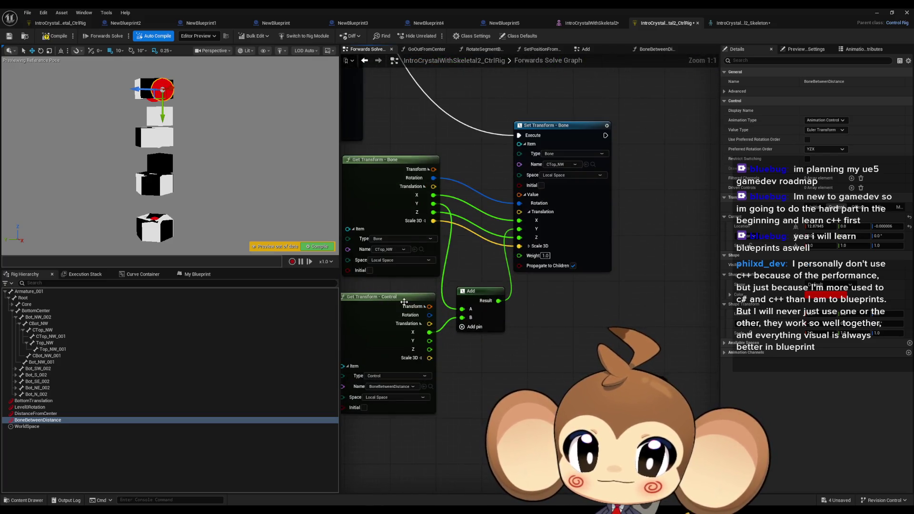
{"action": "left_click", "coordinate": [383, 323]}
{"action": "mouse_move", "coordinate": [383, 323]}
{"action": "left_mouse_down"}
{"action": "mouse_move", "coordinate": [332, 346]}
{"action": "mouse_move", "coordinate": [396, 362]}
{"action": "left_mouse_up"}
{"action": "type", "text": "*"}
{"action": "left_click", "coordinate": [420, 251]}
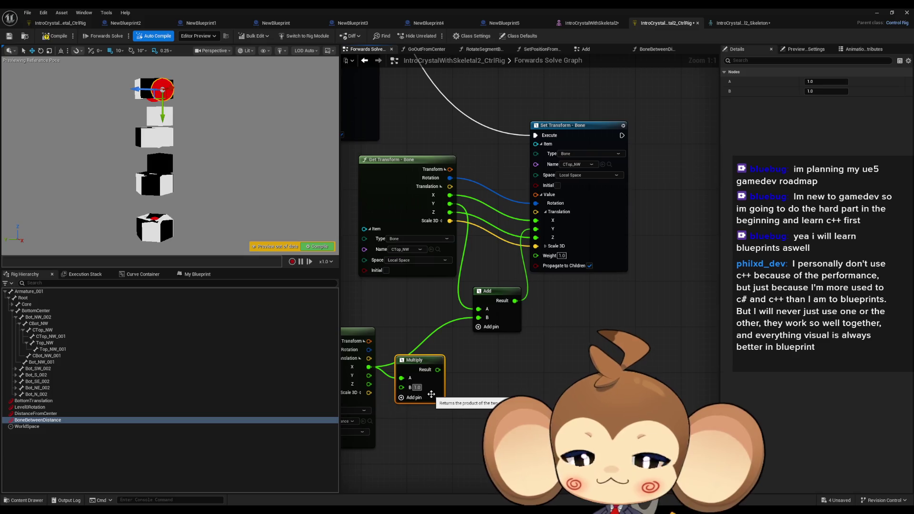
{"action": "left_click", "coordinate": [416, 387]}
{"action": "type", "text": "-1"}
{"action": "key", "text": "Return"}
{"action": "left_click_drag", "start_coordinate": [438, 369], "coordinate": [478, 317]}
Connect the execution flow into the copied Set Transform - Bone node.
{"action": "scroll", "coordinate": [482, 317], "scroll_direction": "down", "scroll_amount": 2}
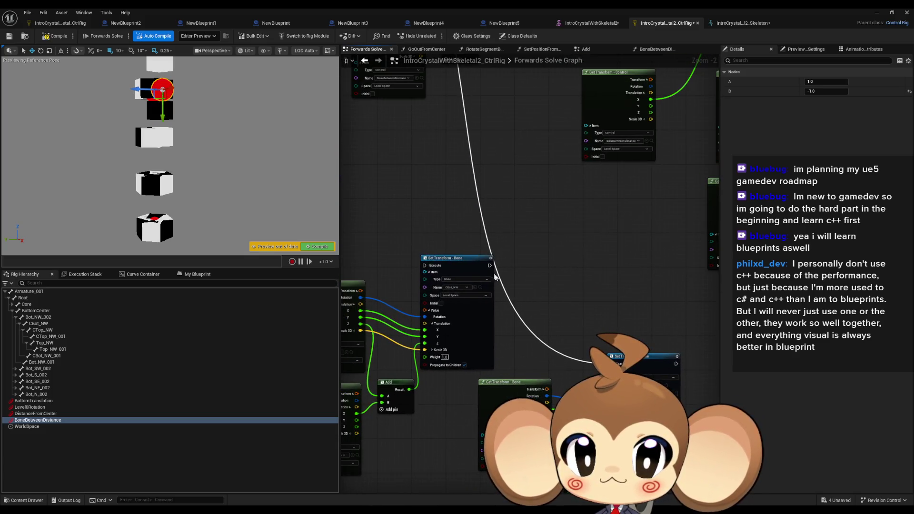
{"action": "left_click_drag", "start_coordinate": [492, 268], "coordinate": [707, 38]}
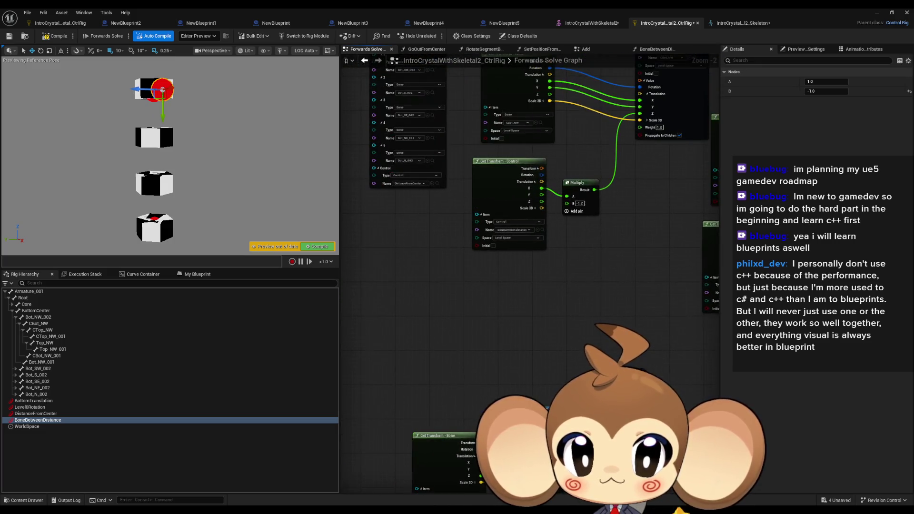
{"action": "scroll", "coordinate": [476, 289], "scroll_direction": "down", "scroll_amount": 2}
{"action": "mouse_move", "coordinate": [521, 375]}
{"action": "left_mouse_down"}
{"action": "mouse_move", "coordinate": [483, 125]}
{"action": "mouse_move", "coordinate": [454, 112]}
{"action": "left_mouse_up"}
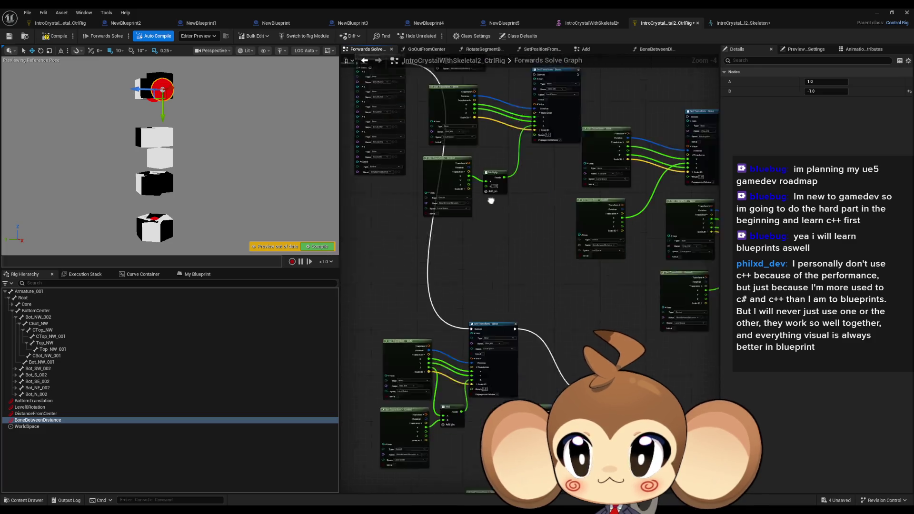
Nudge the control, then select and reposition the copied transform, Add and Multiply nodes.
{"action": "left_click_drag", "start_coordinate": [170, 86], "coordinate": [151, 83]}
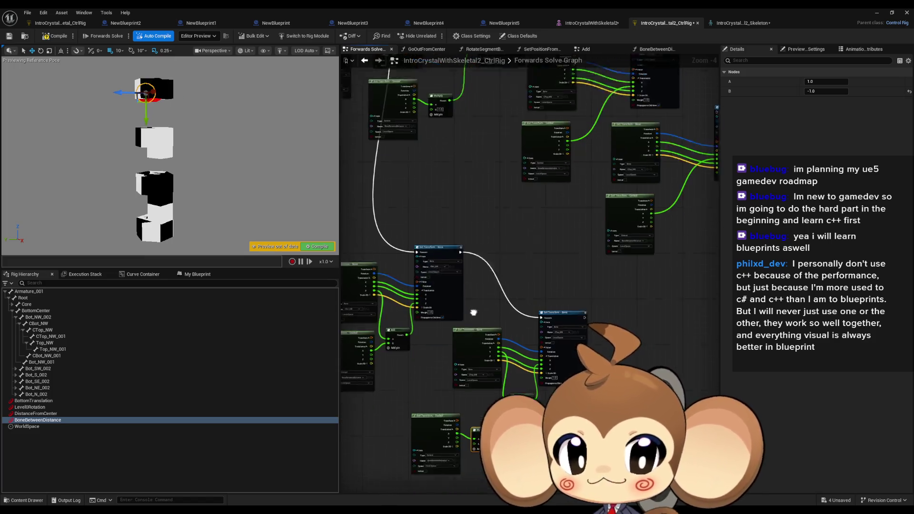
{"action": "left_click_drag", "start_coordinate": [404, 281], "coordinate": [529, 390]}
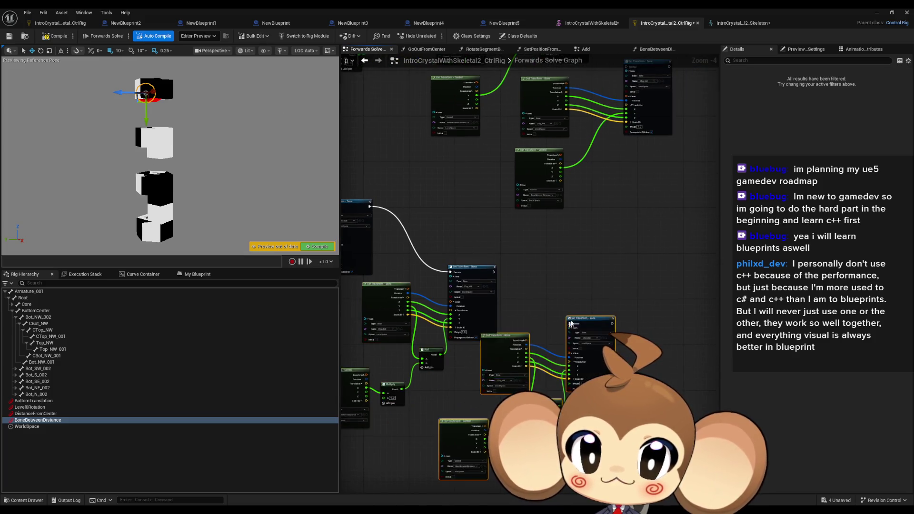
{"action": "scroll", "coordinate": [345, 219], "scroll_direction": "up", "scroll_amount": 4}
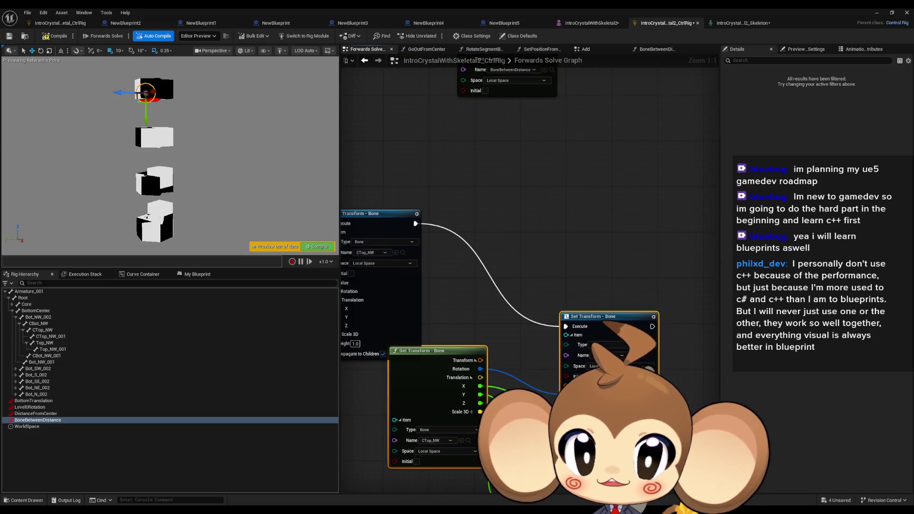
{"action": "left_click_drag", "start_coordinate": [619, 361], "coordinate": [639, 278]}
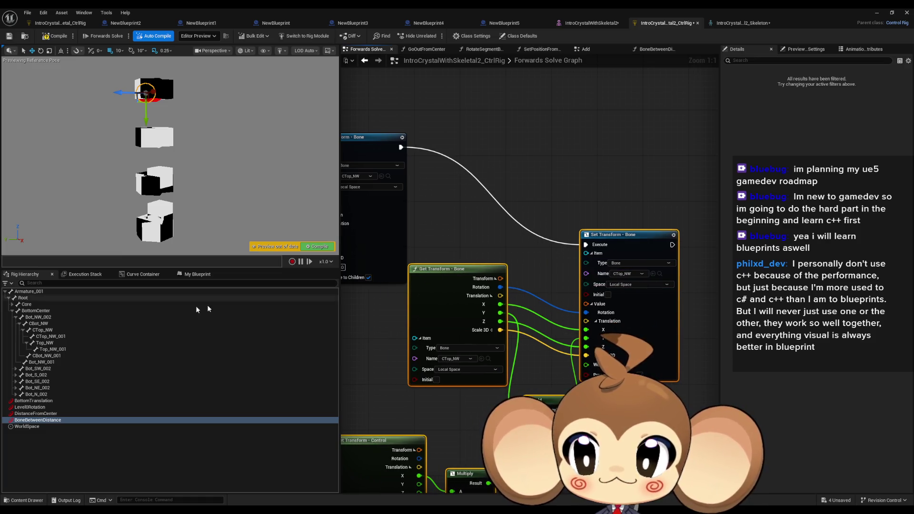
Retarget the copied Set Transform and Get Transform nodes to the Top_NW bone.
{"action": "left_click", "coordinate": [64, 343]}
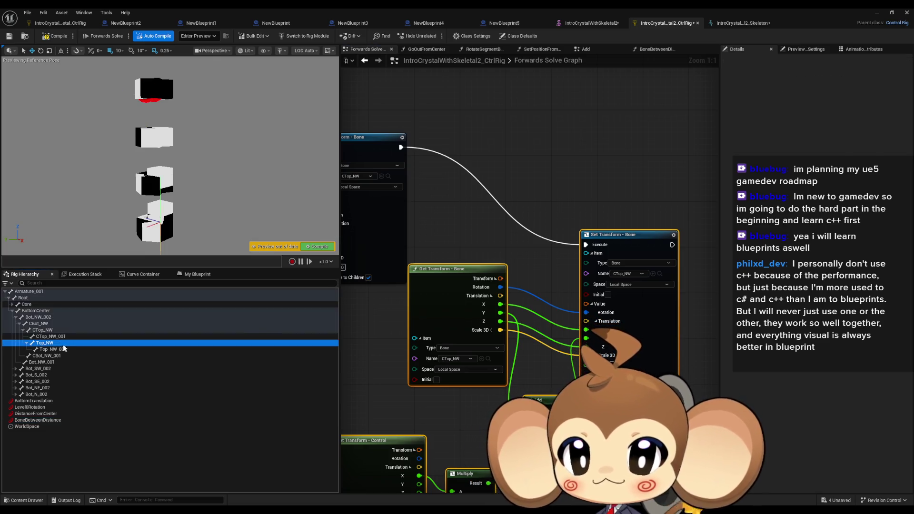
{"action": "left_click", "coordinate": [653, 274]}
{"action": "left_click", "coordinate": [481, 359]}
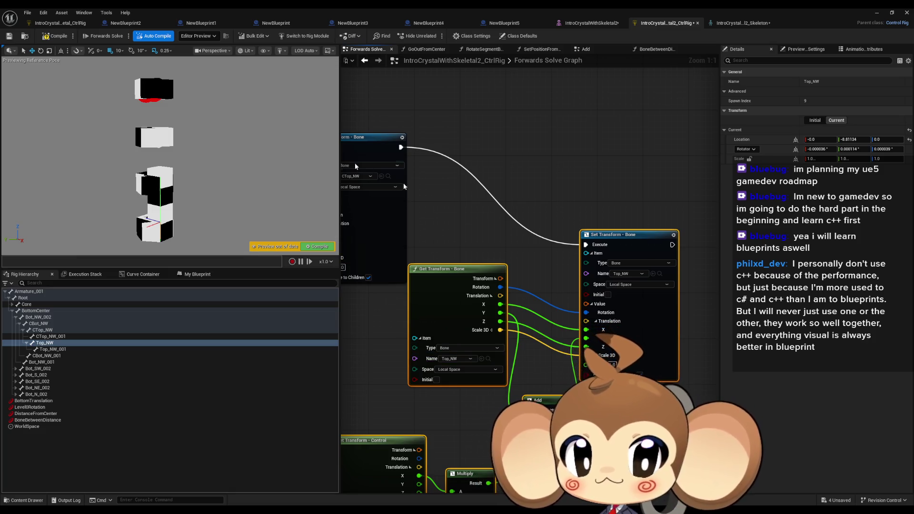
{"action": "scroll", "coordinate": [552, 221], "scroll_direction": "down", "scroll_amount": 5}
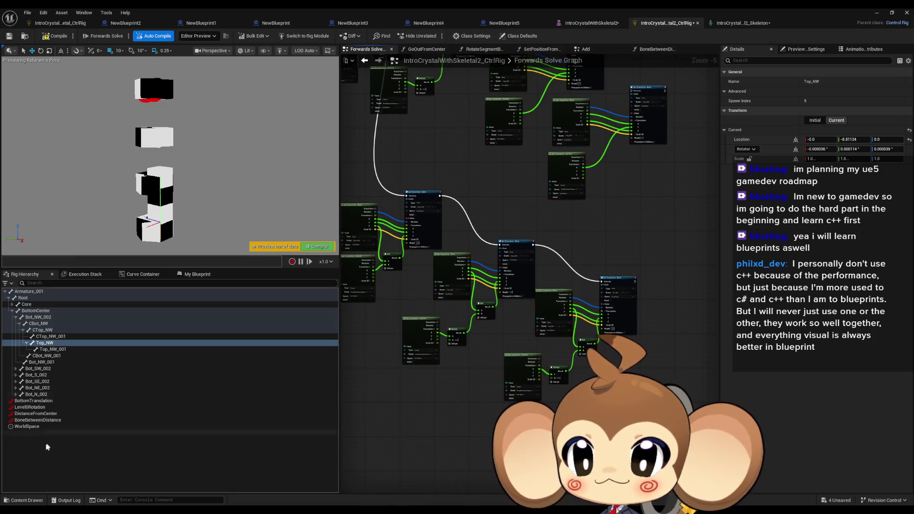
{"action": "left_click", "coordinate": [38, 420]}
Move BoneBetweenDistance along X and push DistanceFromCenter out to spread the cubes.
{"action": "mouse_move", "coordinate": [163, 139]}
{"action": "left_mouse_down"}
{"action": "mouse_move", "coordinate": [160, 155]}
{"action": "mouse_move", "coordinate": [187, 134]}
{"action": "left_mouse_up"}
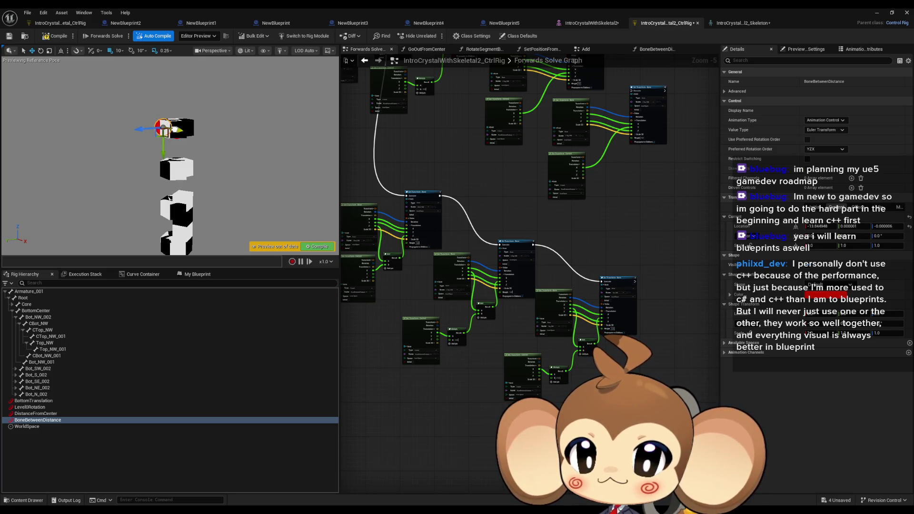
{"action": "left_click_drag", "start_coordinate": [189, 129], "coordinate": [184, 131]}
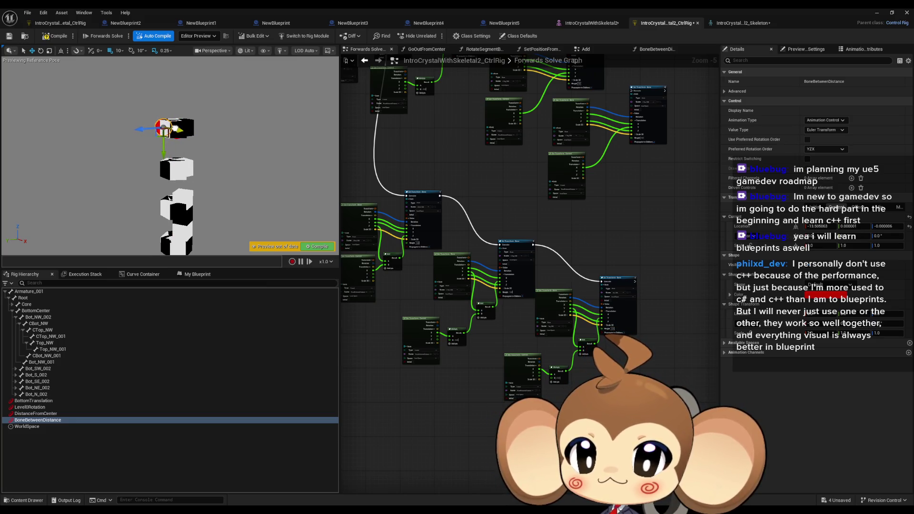
{"action": "left_click", "coordinate": [36, 413]}
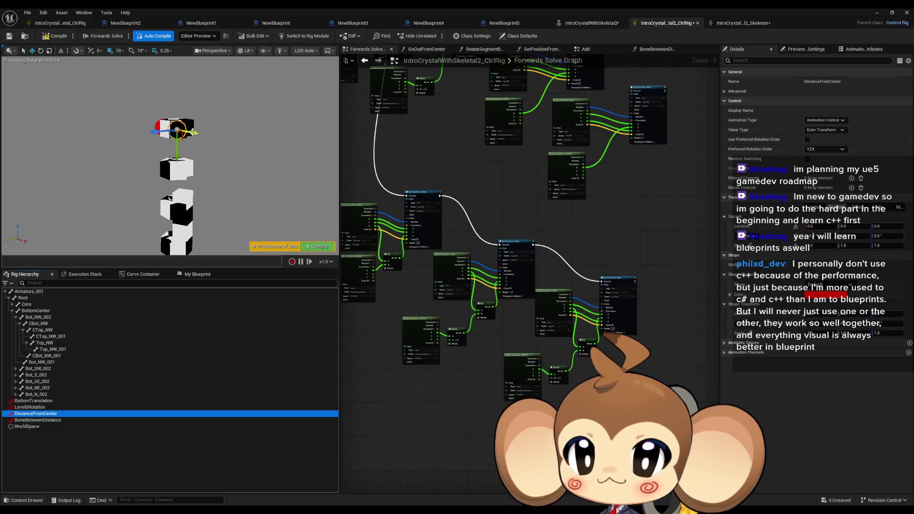
{"action": "left_click_drag", "start_coordinate": [199, 135], "coordinate": [215, 136]}
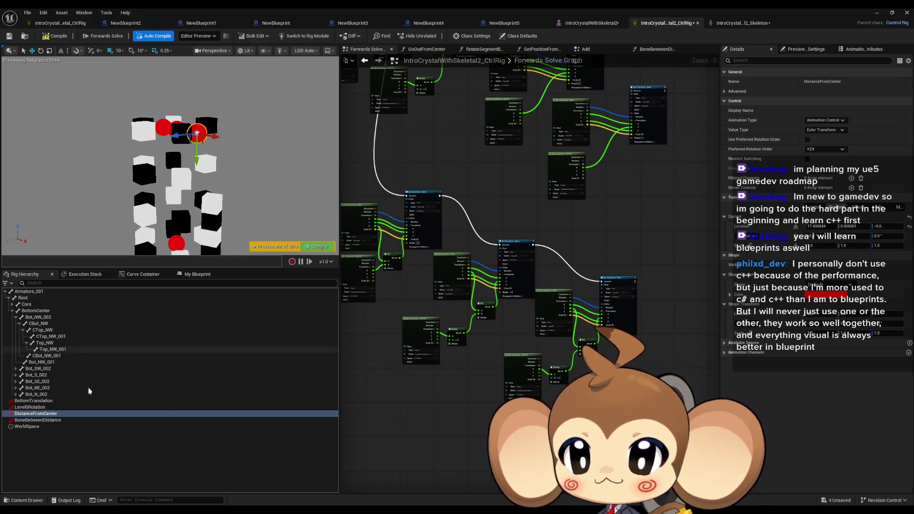
Rotate Level0Rotation and BottomTranslation, then turn Level0Rotation about -92 degrees.
{"action": "left_click", "coordinate": [45, 407]}
{"action": "left_click", "coordinate": [40, 51]}
{"action": "mouse_move", "coordinate": [177, 88]}
{"action": "left_mouse_down"}
{"action": "mouse_move", "coordinate": [203, 99]}
{"action": "mouse_move", "coordinate": [204, 123]}
{"action": "left_mouse_up"}
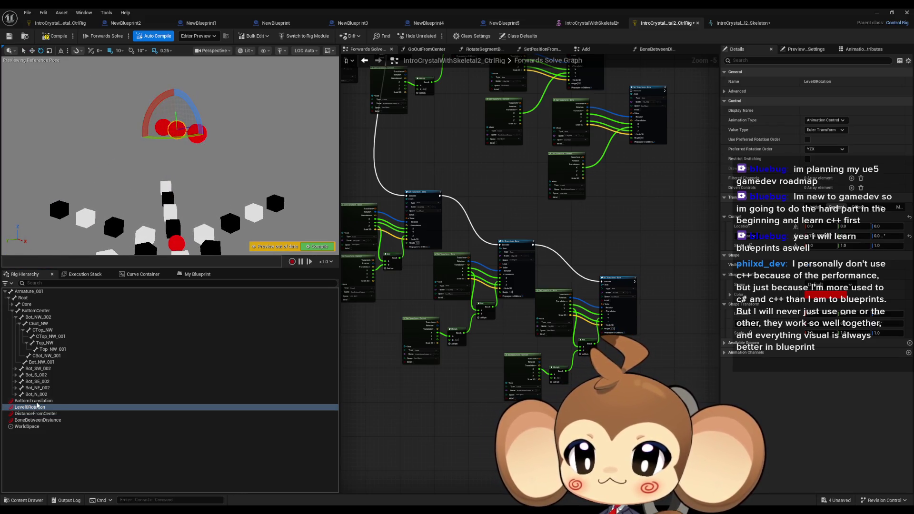
{"action": "left_click", "coordinate": [38, 401]}
{"action": "mouse_move", "coordinate": [162, 221]}
{"action": "left_mouse_down"}
{"action": "mouse_move", "coordinate": [237, 181]}
{"action": "mouse_move", "coordinate": [214, 188]}
{"action": "mouse_move", "coordinate": [190, 172]}
{"action": "left_mouse_up"}
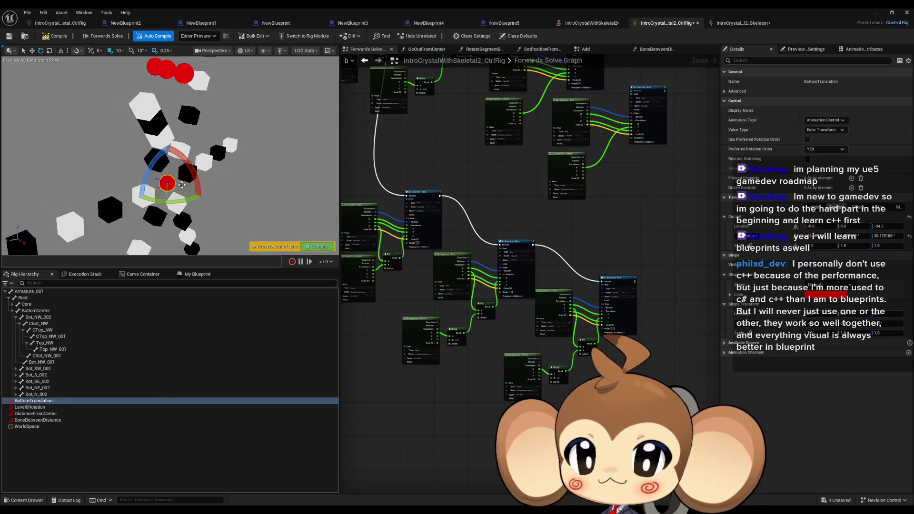
{"action": "left_click", "coordinate": [33, 407]}
{"action": "mouse_move", "coordinate": [143, 94]}
{"action": "left_mouse_down"}
{"action": "mouse_move", "coordinate": [143, 124]}
{"action": "mouse_move", "coordinate": [124, 143]}
{"action": "mouse_move", "coordinate": [142, 106]}
{"action": "mouse_move", "coordinate": [133, 66]}
{"action": "mouse_move", "coordinate": [143, 99]}
{"action": "mouse_move", "coordinate": [134, 126]}
{"action": "left_mouse_up"}
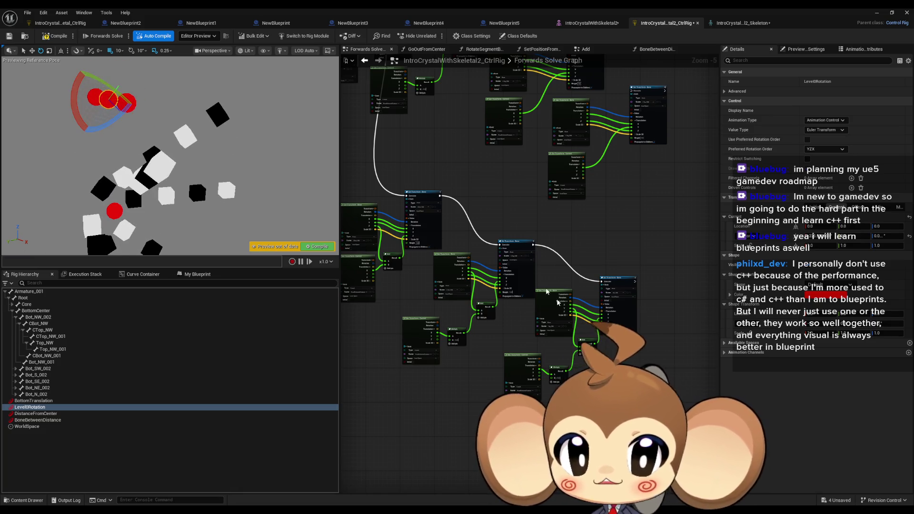
{"action": "scroll", "coordinate": [434, 284], "scroll_direction": "up", "scroll_amount": 5}
{"action": "mouse_move", "coordinate": [572, 356]}
{"action": "left_mouse_down"}
{"action": "mouse_move", "coordinate": [608, 322]}
{"action": "mouse_move", "coordinate": [498, 359]}
{"action": "mouse_move", "coordinate": [514, 342]}
{"action": "mouse_move", "coordinate": [584, 329]}
{"action": "mouse_move", "coordinate": [683, 436]}
{"action": "mouse_move", "coordinate": [669, 433]}
{"action": "left_mouse_up"}
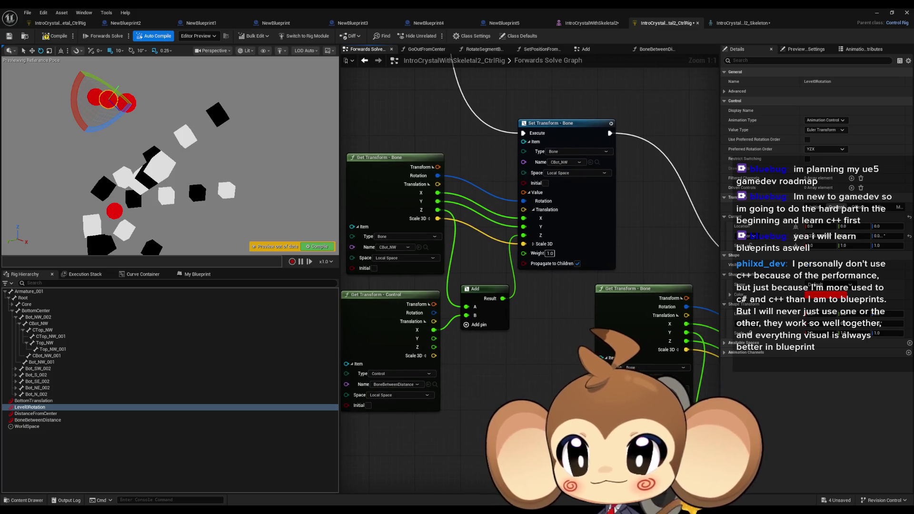
{"action": "scroll", "coordinate": [624, 452], "scroll_direction": "down", "scroll_amount": 2}
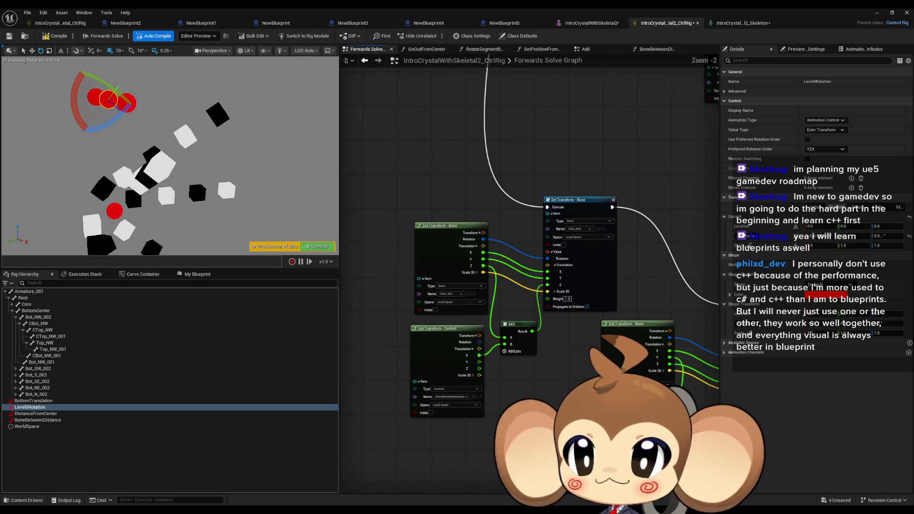
Compile, rotate Level0Rotation to fan out the cube chains, then shift BoneBetweenDistance along X.
{"action": "left_click", "coordinate": [51, 37]}
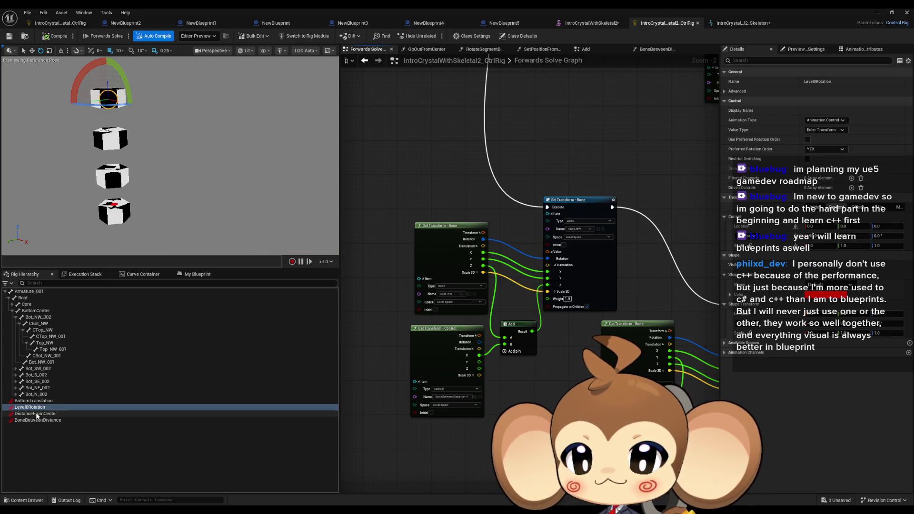
{"action": "mouse_move", "coordinate": [80, 71]}
{"action": "left_mouse_down"}
{"action": "mouse_move", "coordinate": [95, 60]}
{"action": "mouse_move", "coordinate": [131, 65]}
{"action": "left_mouse_up"}
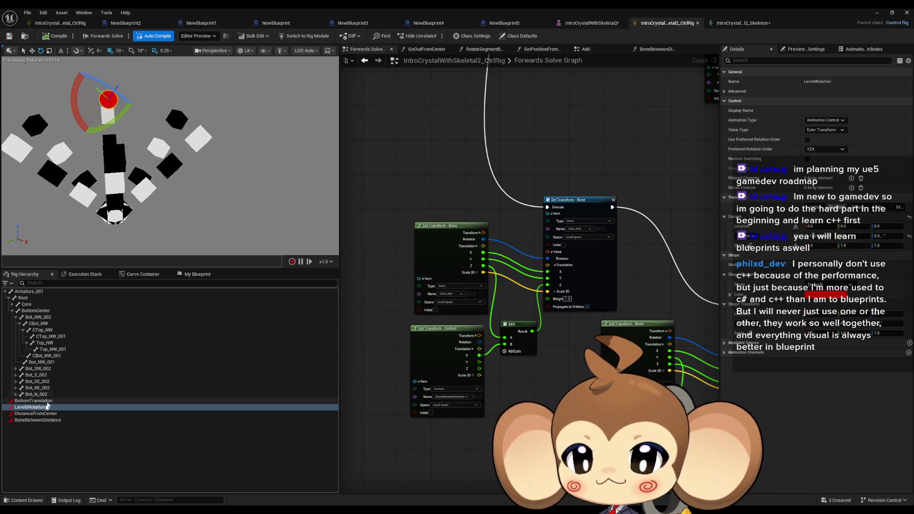
{"action": "left_click", "coordinate": [38, 420]}
{"action": "left_click", "coordinate": [32, 51]}
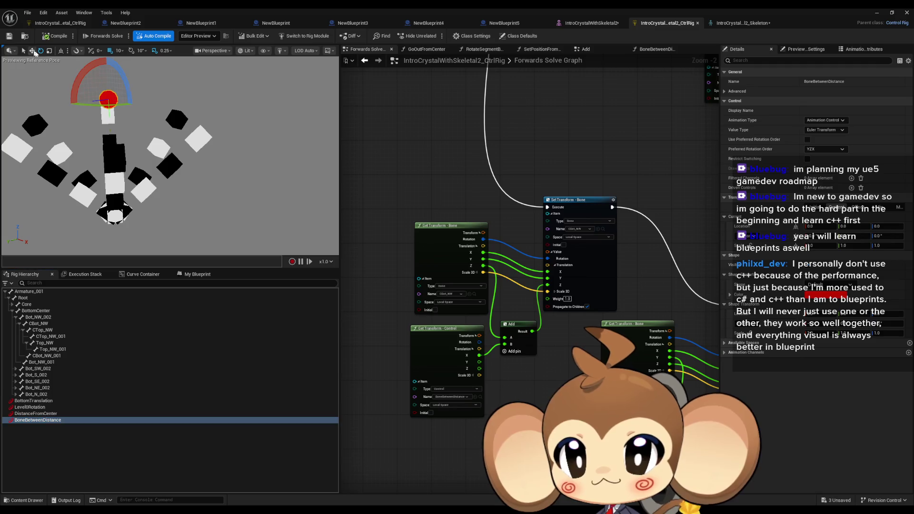
{"action": "mouse_move", "coordinate": [123, 103]}
{"action": "left_mouse_down"}
{"action": "mouse_move", "coordinate": [131, 104]}
{"action": "mouse_move", "coordinate": [111, 99]}
{"action": "left_mouse_up"}
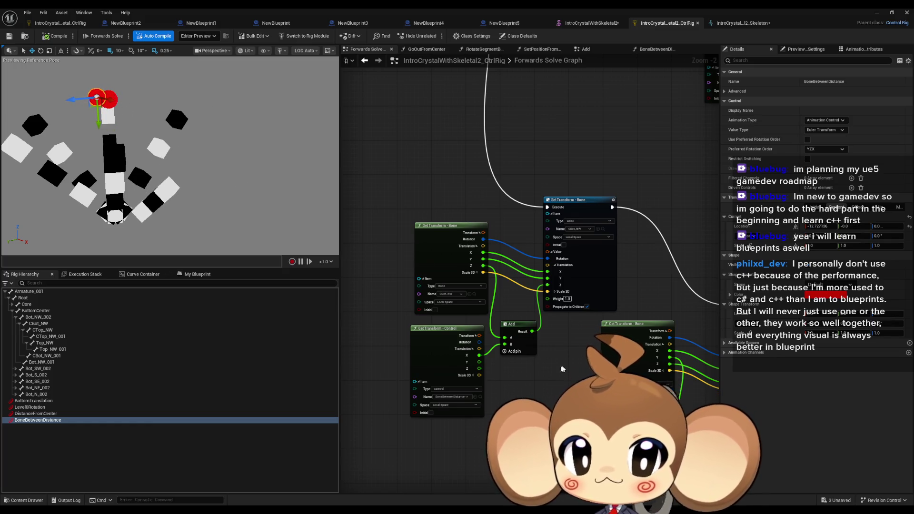
{"action": "scroll", "coordinate": [585, 295], "scroll_direction": "up", "scroll_amount": 2}
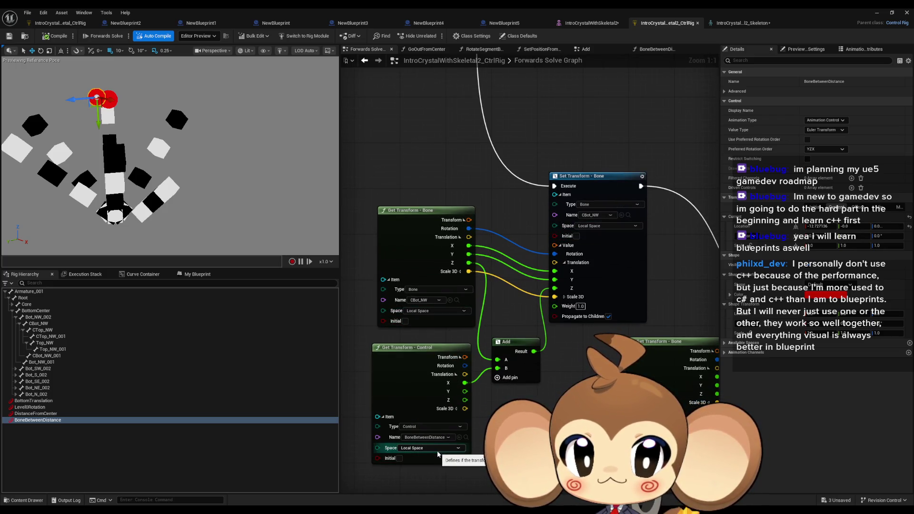
Pan to the CTop_NW and CBot_NW transform nodes and toggle Propagate to Children.
{"action": "mouse_move", "coordinate": [437, 454]}
{"action": "left_mouse_down"}
{"action": "mouse_move", "coordinate": [349, 287]}
{"action": "mouse_move", "coordinate": [362, 208]}
{"action": "mouse_move", "coordinate": [193, 185]}
{"action": "mouse_move", "coordinate": [174, 178]}
{"action": "mouse_move", "coordinate": [174, 168]}
{"action": "left_mouse_up"}
{"action": "mouse_move", "coordinate": [417, 134]}
{"action": "left_mouse_down"}
{"action": "mouse_move", "coordinate": [414, 103]}
{"action": "mouse_move", "coordinate": [347, 98]}
{"action": "left_mouse_up"}
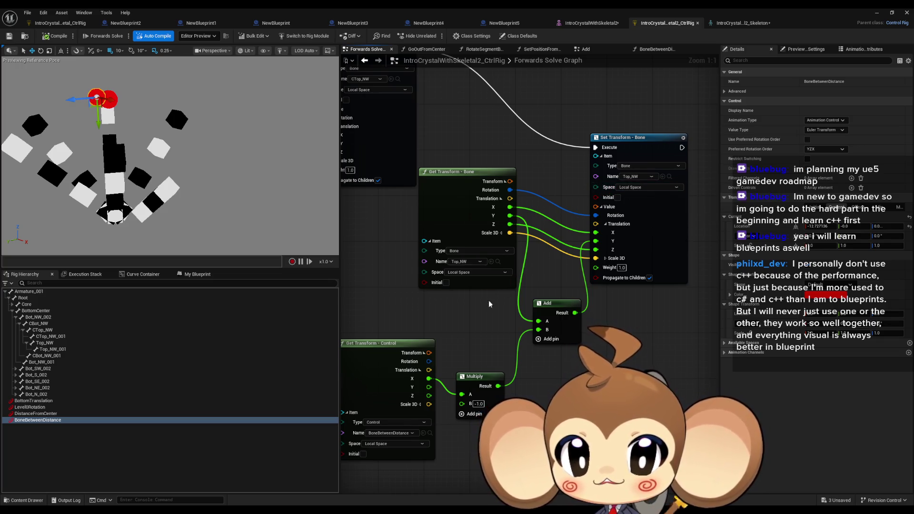
{"action": "left_click_drag", "start_coordinate": [480, 310], "coordinate": [539, 275]}
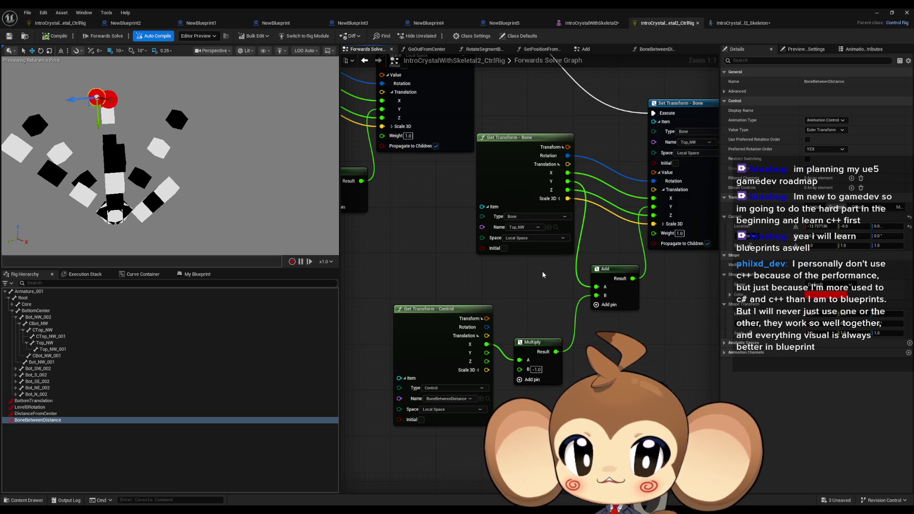
{"action": "scroll", "coordinate": [543, 275], "scroll_direction": "down", "scroll_amount": 1}
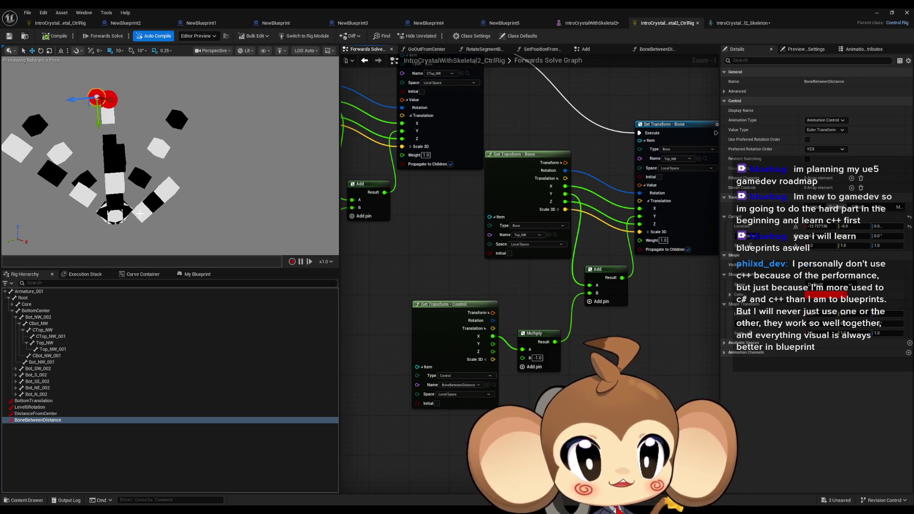
{"action": "mouse_move", "coordinate": [184, 207]}
{"action": "left_mouse_down"}
{"action": "mouse_move", "coordinate": [156, 180]}
{"action": "mouse_move", "coordinate": [237, 230]}
{"action": "left_mouse_up"}
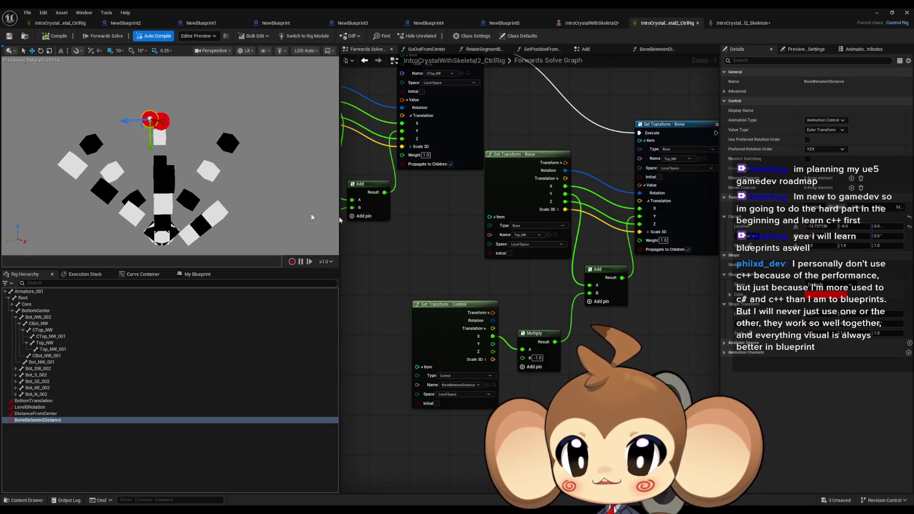
{"action": "scroll", "coordinate": [551, 351], "scroll_direction": "down", "scroll_amount": 1}
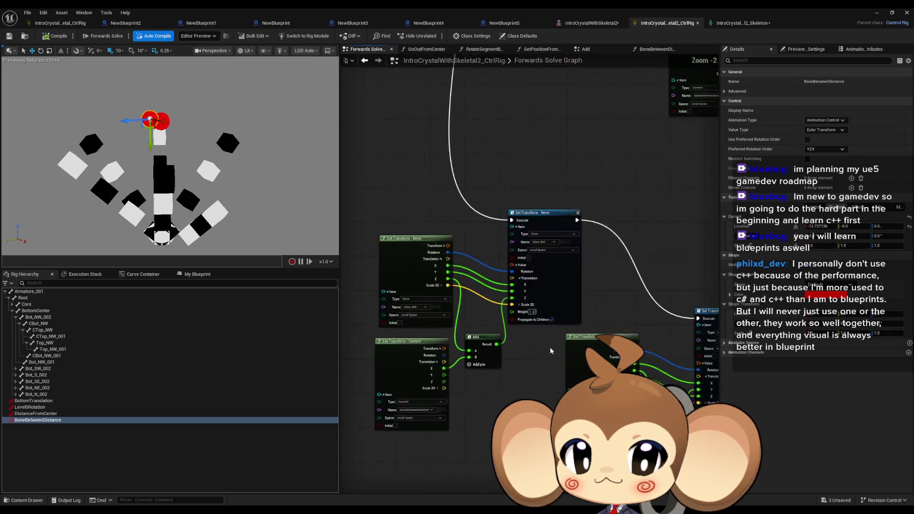
{"action": "scroll", "coordinate": [550, 350], "scroll_direction": "up", "scroll_amount": 2}
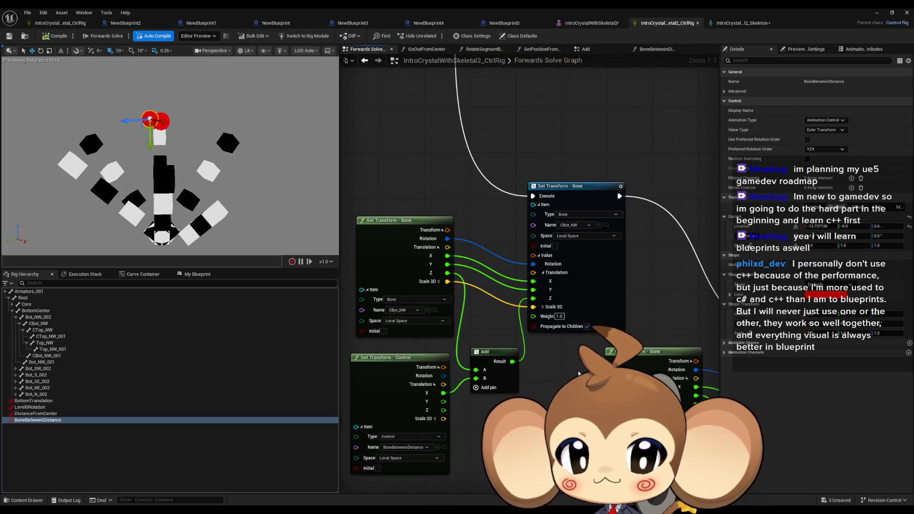
{"action": "left_click", "coordinate": [586, 327]}
Test BoneBetweenDistance, then enable Propagate to Children on the CBot_NW Set Transform node.
{"action": "mouse_move", "coordinate": [586, 328]}
{"action": "left_mouse_down"}
{"action": "mouse_move", "coordinate": [452, 203]}
{"action": "mouse_move", "coordinate": [374, 224]}
{"action": "left_mouse_up"}
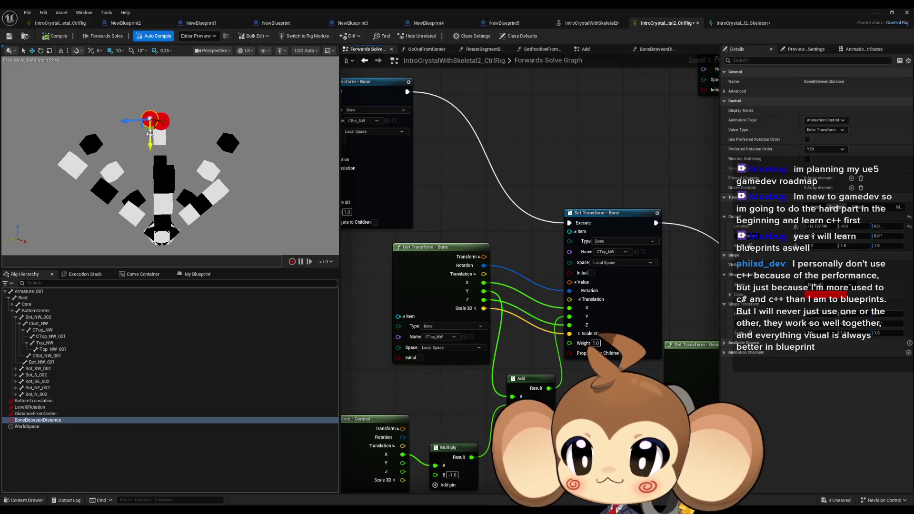
{"action": "mouse_move", "coordinate": [160, 122]}
{"action": "left_mouse_down"}
{"action": "mouse_move", "coordinate": [179, 133]}
{"action": "mouse_move", "coordinate": [161, 128]}
{"action": "mouse_move", "coordinate": [193, 129]}
{"action": "mouse_move", "coordinate": [164, 122]}
{"action": "mouse_move", "coordinate": [163, 102]}
{"action": "mouse_move", "coordinate": [178, 111]}
{"action": "mouse_move", "coordinate": [168, 107]}
{"action": "left_mouse_up"}
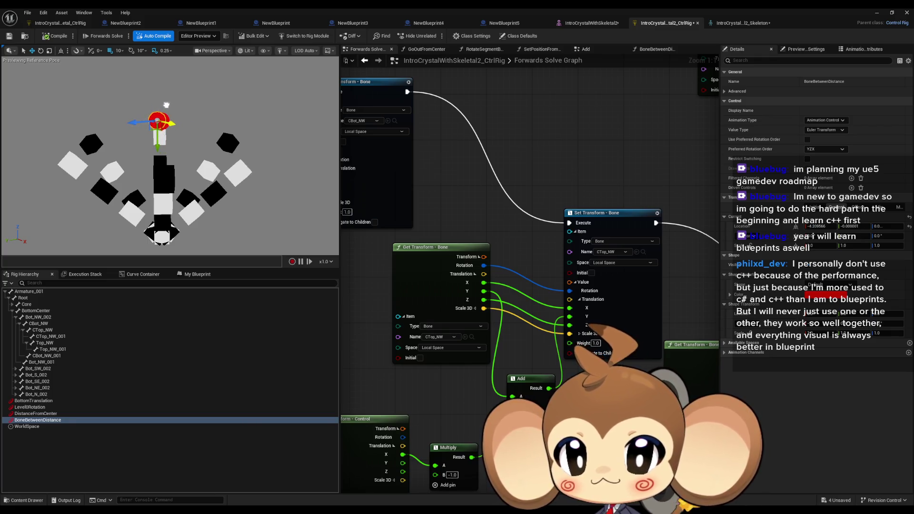
{"action": "left_click_drag", "start_coordinate": [471, 203], "coordinate": [548, 225]}
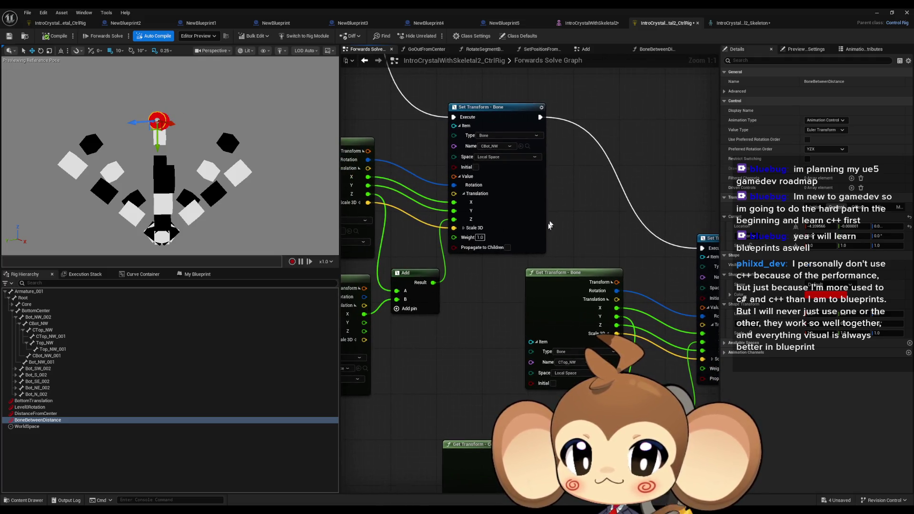
{"action": "left_click", "coordinate": [509, 248]}
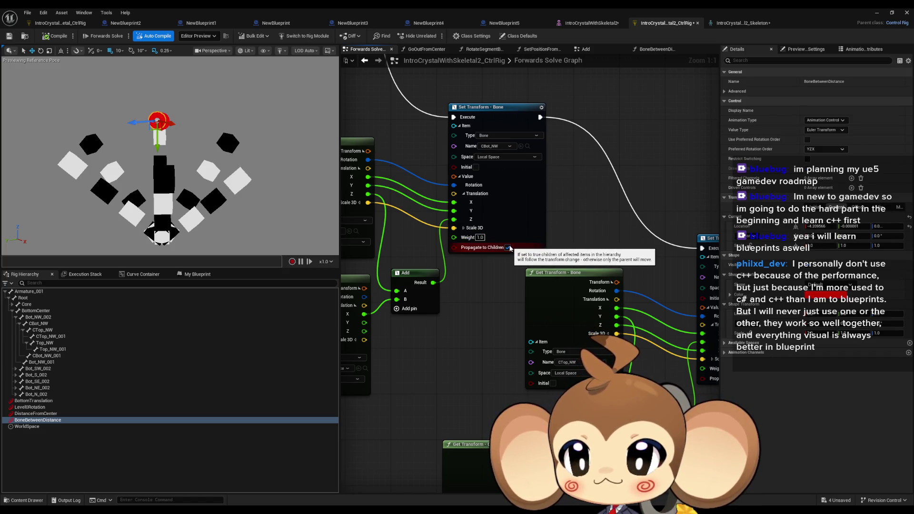
{"action": "left_click", "coordinate": [71, 413]}
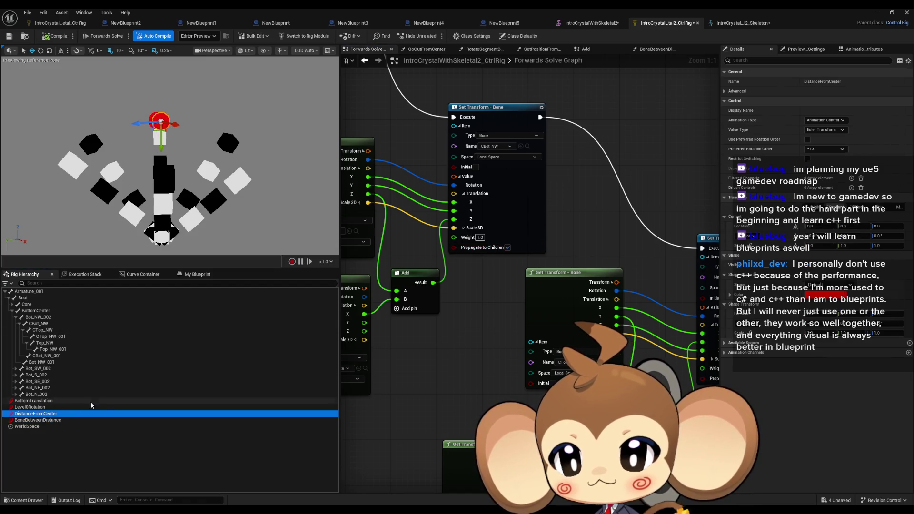
Rotate DistanceFromCenter and then Level0Rotation to test the rig.
{"action": "left_click", "coordinate": [40, 51]}
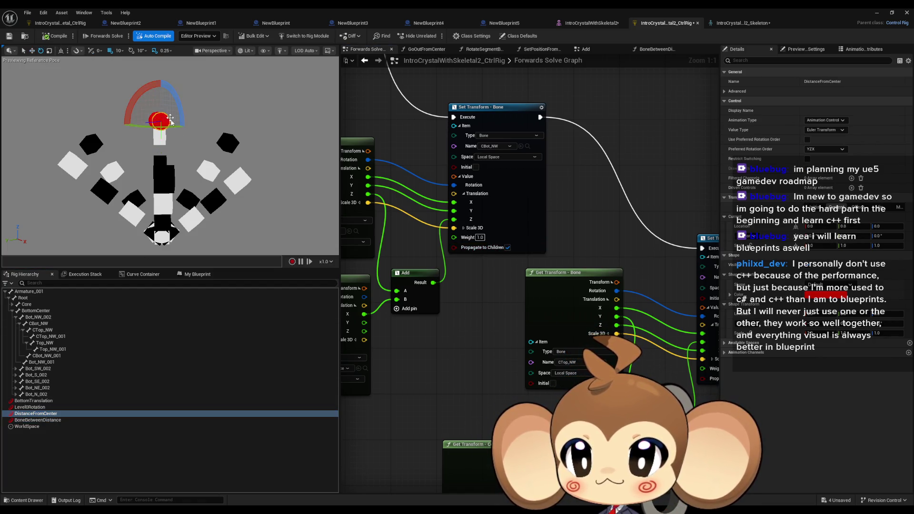
{"action": "left_click_drag", "start_coordinate": [138, 99], "coordinate": [123, 122]}
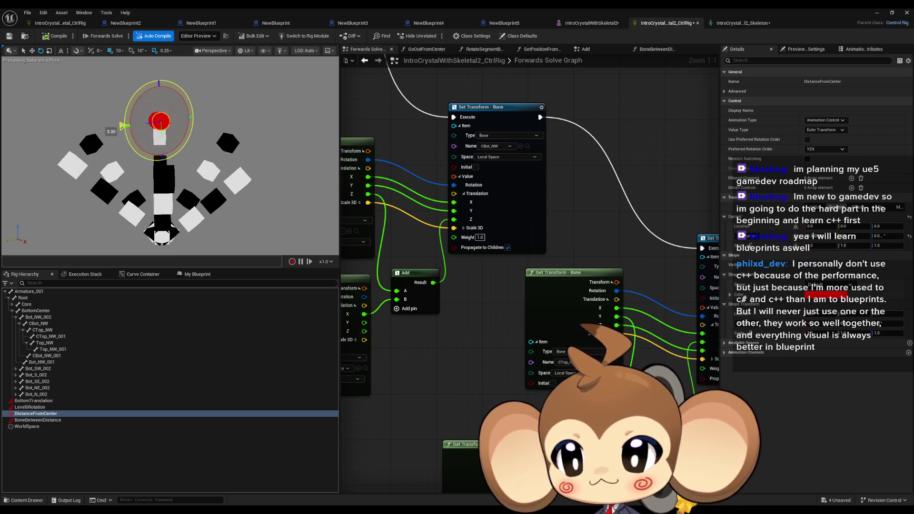
{"action": "left_click", "coordinate": [43, 420]}
{"action": "key", "text": "Up"}
{"action": "key", "text": "Up"}
{"action": "key", "text": "Up"}
{"action": "left_click", "coordinate": [35, 408]}
{"action": "mouse_move", "coordinate": [130, 116]}
{"action": "left_mouse_down"}
{"action": "mouse_move", "coordinate": [192, 95]}
{"action": "mouse_move", "coordinate": [195, 107]}
{"action": "mouse_move", "coordinate": [181, 87]}
{"action": "mouse_move", "coordinate": [192, 143]}
{"action": "mouse_move", "coordinate": [195, 95]}
{"action": "mouse_move", "coordinate": [186, 89]}
{"action": "mouse_move", "coordinate": [131, 115]}
{"action": "left_mouse_up"}
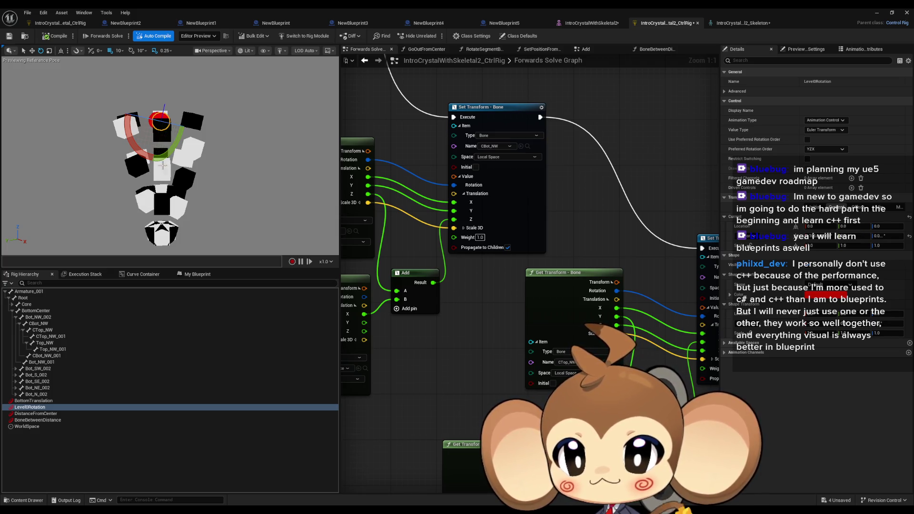
Move BoneBetweenDistance down and then left to test the cube spread.
{"action": "left_click", "coordinate": [71, 419]}
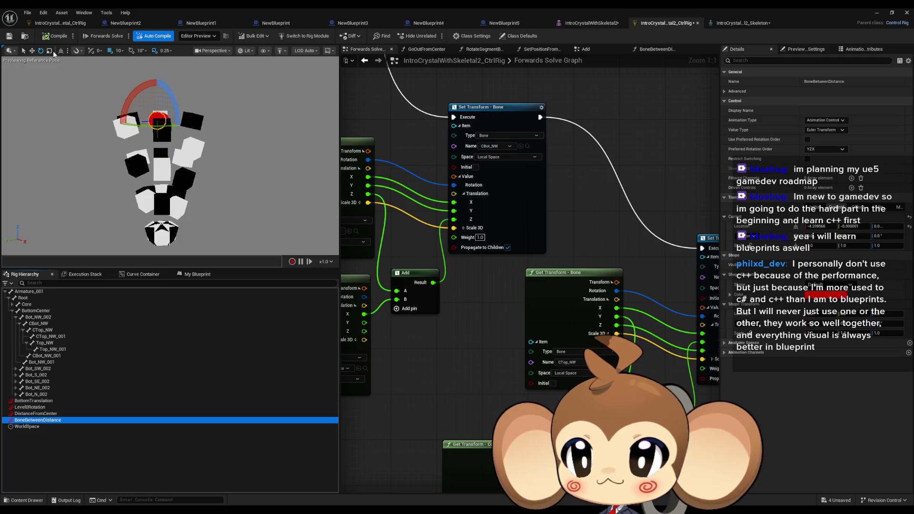
{"action": "left_click", "coordinate": [31, 51]}
{"action": "mouse_move", "coordinate": [169, 121]}
{"action": "left_mouse_down"}
{"action": "mouse_move", "coordinate": [173, 135]}
{"action": "mouse_move", "coordinate": [214, 157]}
{"action": "mouse_move", "coordinate": [225, 175]}
{"action": "mouse_move", "coordinate": [188, 160]}
{"action": "left_mouse_up"}
{"action": "left_click", "coordinate": [54, 413]}
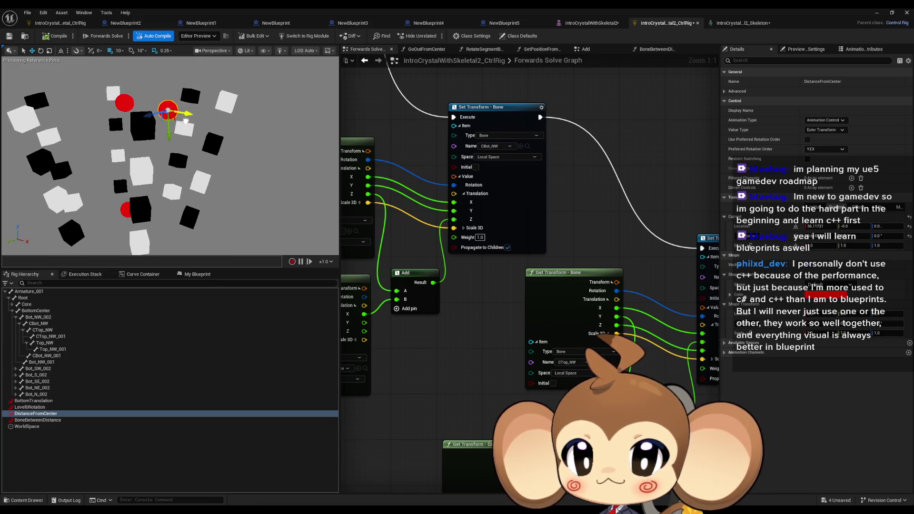
{"action": "left_click", "coordinate": [64, 420]}
{"action": "left_click_drag", "start_coordinate": [142, 106], "coordinate": [125, 103]}
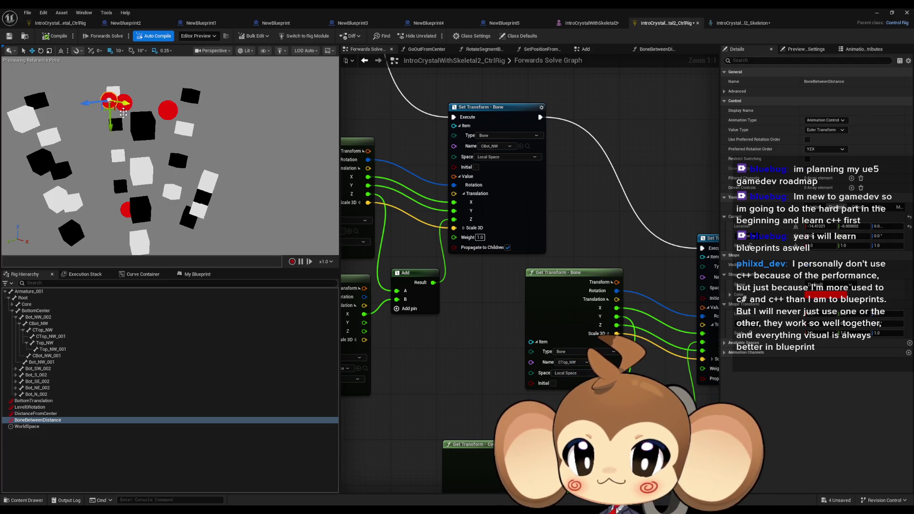
Rotate Level0Rotation to about 72 degrees and break the execution link after CBot_NW's Set Transform.
{"action": "left_click", "coordinate": [30, 407]}
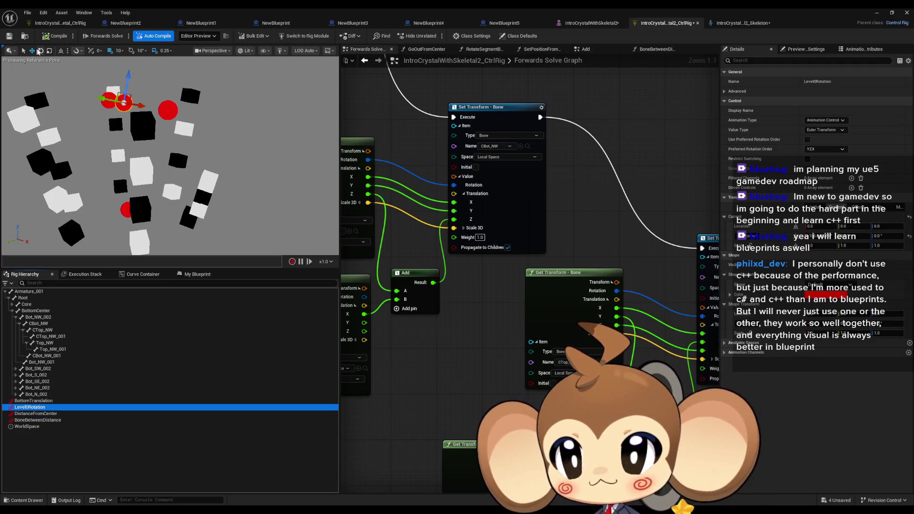
{"action": "left_click", "coordinate": [40, 50]}
{"action": "left_click_drag", "start_coordinate": [72, 101], "coordinate": [156, 97]}
{"action": "mouse_move", "coordinate": [459, 240]}
{"action": "left_mouse_down"}
{"action": "mouse_move", "coordinate": [561, 252]}
{"action": "mouse_move", "coordinate": [561, 278]}
{"action": "left_mouse_up"}
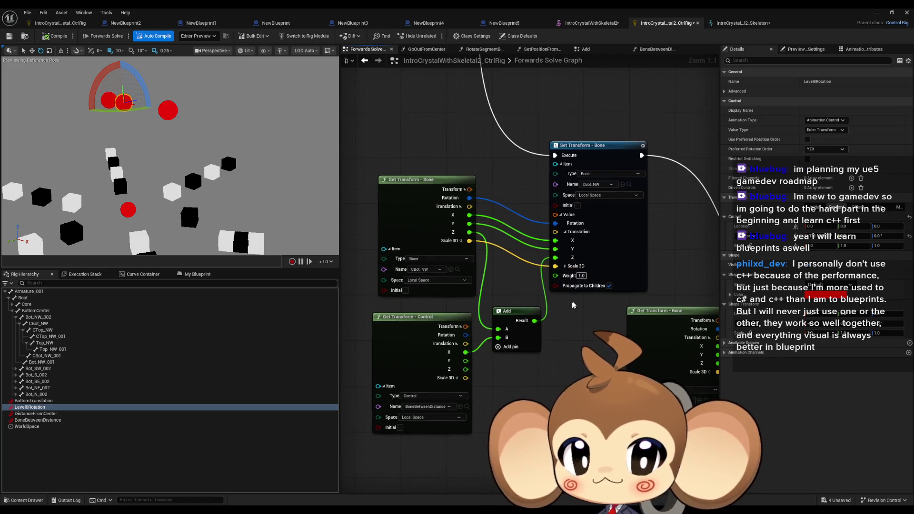
{"action": "left_click", "coordinate": [640, 156], "text": "alt"}
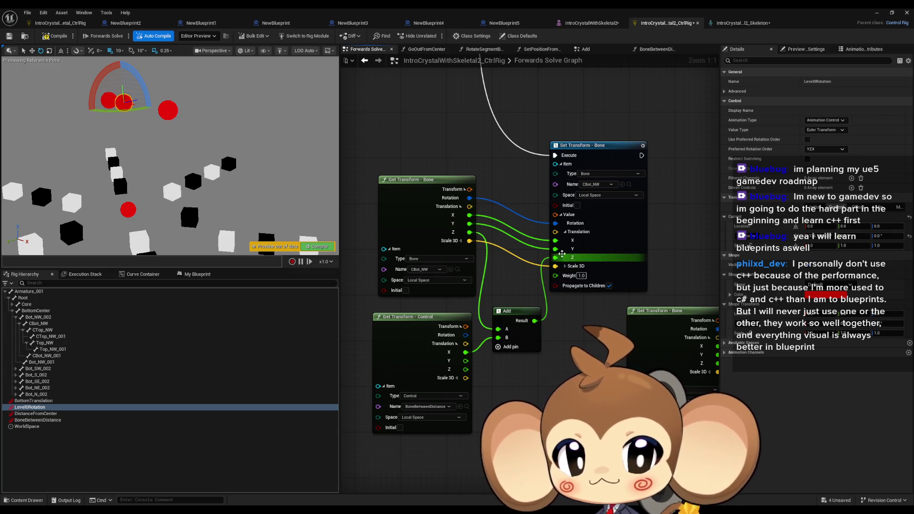
Set both the CBot_NW Set Transform and Get Transform spaces to Global Space.
{"action": "left_click", "coordinate": [598, 196]}
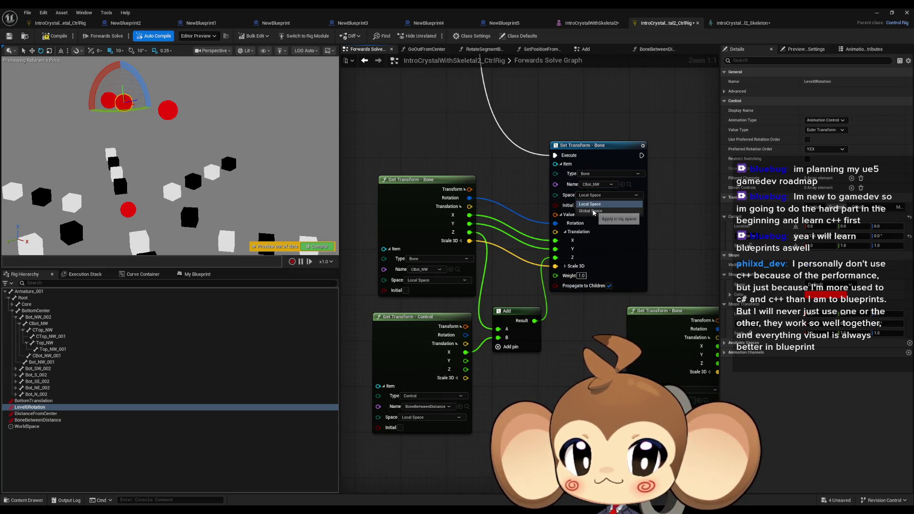
{"action": "left_click", "coordinate": [590, 211]}
{"action": "left_click", "coordinate": [593, 199]}
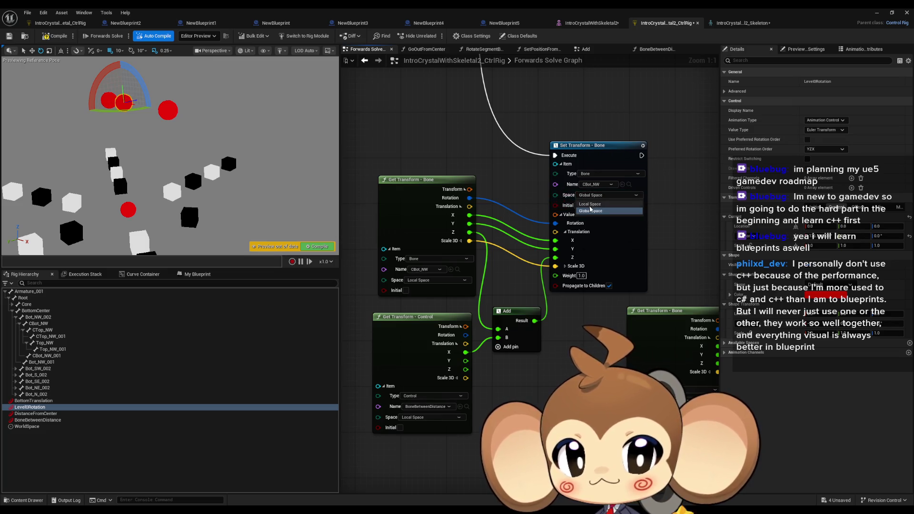
{"action": "left_click", "coordinate": [433, 280]}
{"action": "left_click", "coordinate": [427, 295]}
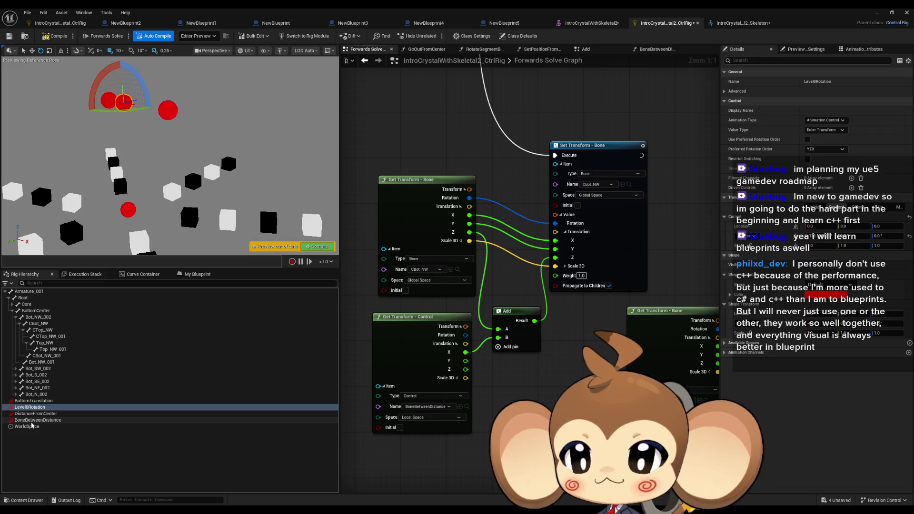
Rotate Level0Rotation and drag BoneBetweenDistance left and right to test the Global Space result.
{"action": "left_click_drag", "start_coordinate": [92, 107], "coordinate": [105, 126]}
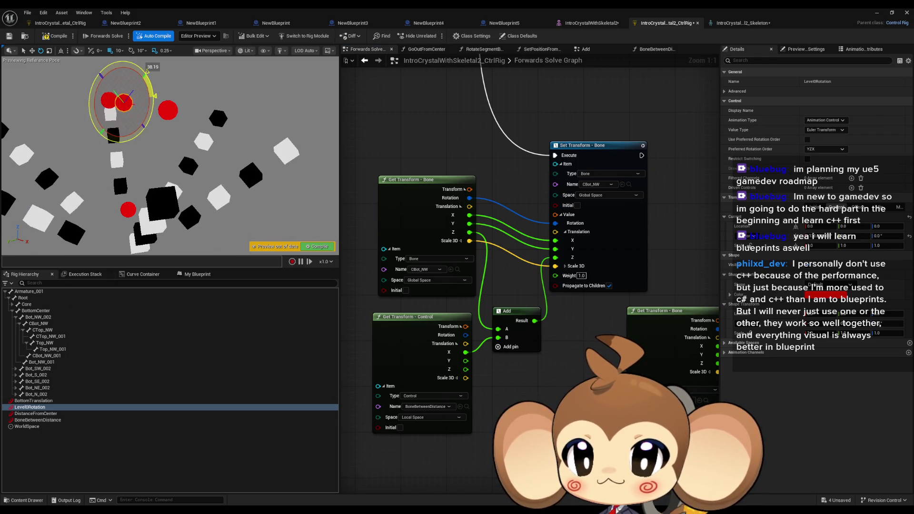
{"action": "left_click", "coordinate": [38, 419]}
{"action": "key", "text": "w"}
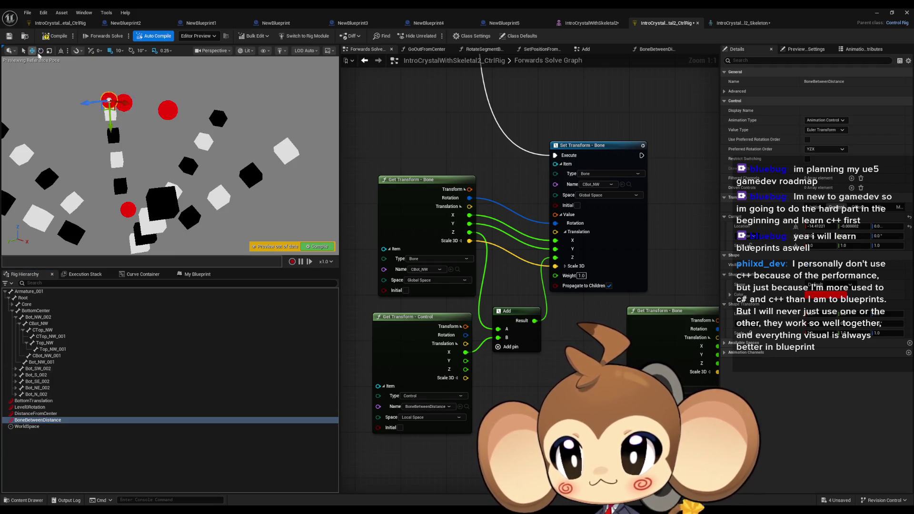
{"action": "mouse_move", "coordinate": [113, 102]}
{"action": "left_mouse_down"}
{"action": "mouse_move", "coordinate": [138, 100]}
{"action": "mouse_move", "coordinate": [9, 85]}
{"action": "mouse_move", "coordinate": [266, 124]}
{"action": "mouse_move", "coordinate": [138, 105]}
{"action": "mouse_move", "coordinate": [265, 112]}
{"action": "mouse_move", "coordinate": [119, 59]}
{"action": "mouse_move", "coordinate": [226, 62]}
{"action": "mouse_move", "coordinate": [174, 64]}
{"action": "mouse_move", "coordinate": [305, 97]}
{"action": "mouse_move", "coordinate": [164, 93]}
{"action": "mouse_move", "coordinate": [288, 111]}
{"action": "mouse_move", "coordinate": [149, 93]}
{"action": "mouse_move", "coordinate": [315, 117]}
{"action": "left_mouse_up"}
{"action": "mouse_move", "coordinate": [191, 99]}
{"action": "left_mouse_down"}
{"action": "mouse_move", "coordinate": [319, 123]}
{"action": "mouse_move", "coordinate": [247, 123]}
{"action": "mouse_move", "coordinate": [128, 102]}
{"action": "mouse_move", "coordinate": [247, 125]}
{"action": "mouse_move", "coordinate": [177, 118]}
{"action": "mouse_move", "coordinate": [196, 122]}
{"action": "mouse_move", "coordinate": [249, 126]}
{"action": "mouse_move", "coordinate": [111, 103]}
{"action": "mouse_move", "coordinate": [249, 139]}
{"action": "mouse_move", "coordinate": [143, 102]}
{"action": "mouse_move", "coordinate": [244, 123]}
{"action": "mouse_move", "coordinate": [158, 112]}
{"action": "mouse_move", "coordinate": [256, 138]}
{"action": "left_mouse_up"}
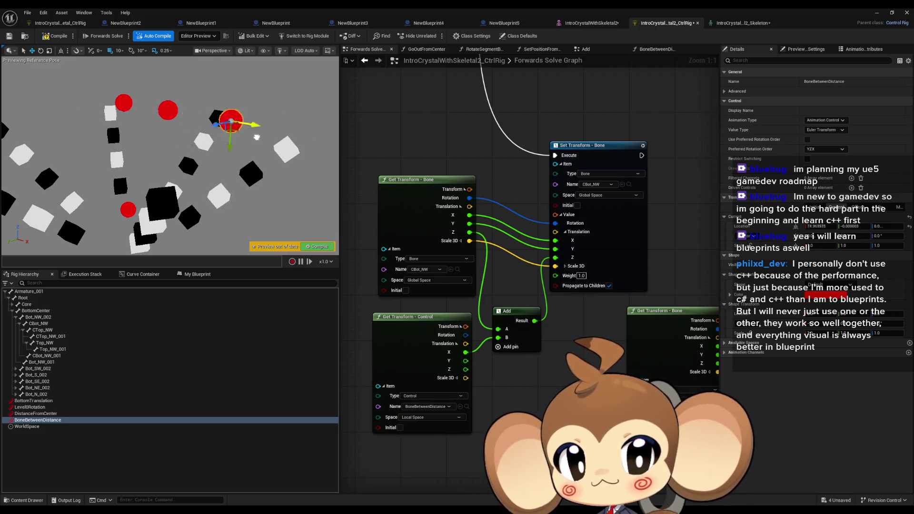
{"action": "left_click_drag", "start_coordinate": [194, 113], "coordinate": [280, 128]}
{"action": "left_click_drag", "start_coordinate": [196, 106], "coordinate": [258, 123]}
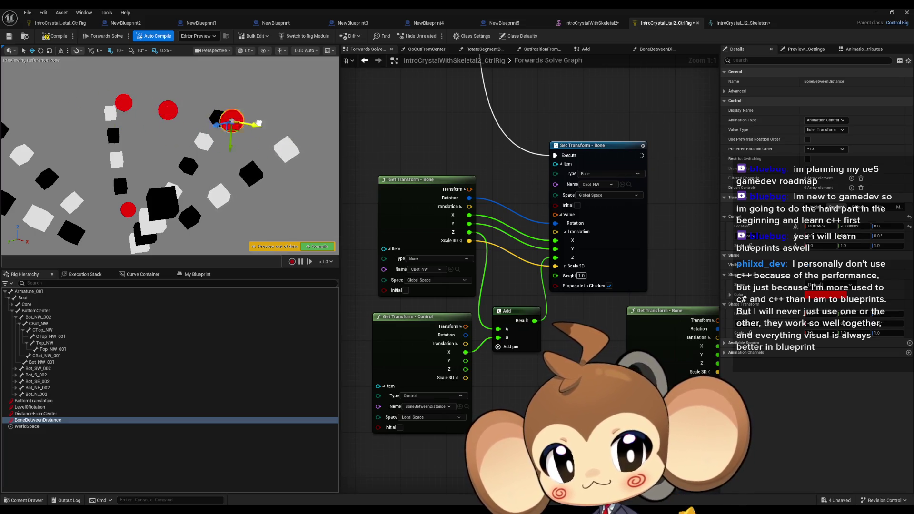
{"action": "mouse_move", "coordinate": [314, 119]}
{"action": "left_mouse_down"}
{"action": "mouse_move", "coordinate": [226, 114]}
{"action": "mouse_move", "coordinate": [299, 121]}
{"action": "left_mouse_up"}
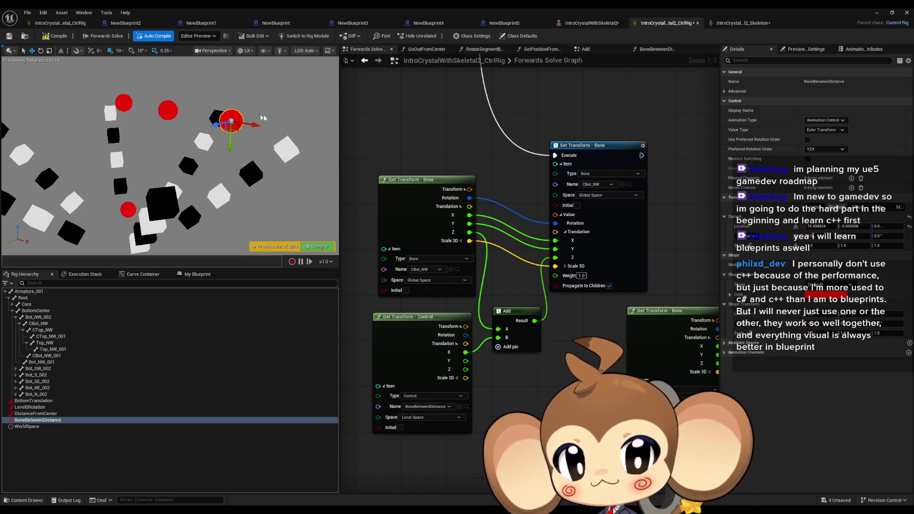
Revert both CBot_NW transform nodes to Local Space and move BoneBetweenDistance left.
{"action": "left_click", "coordinate": [440, 280]}
{"action": "left_click", "coordinate": [419, 289]}
{"action": "left_click", "coordinate": [607, 195]}
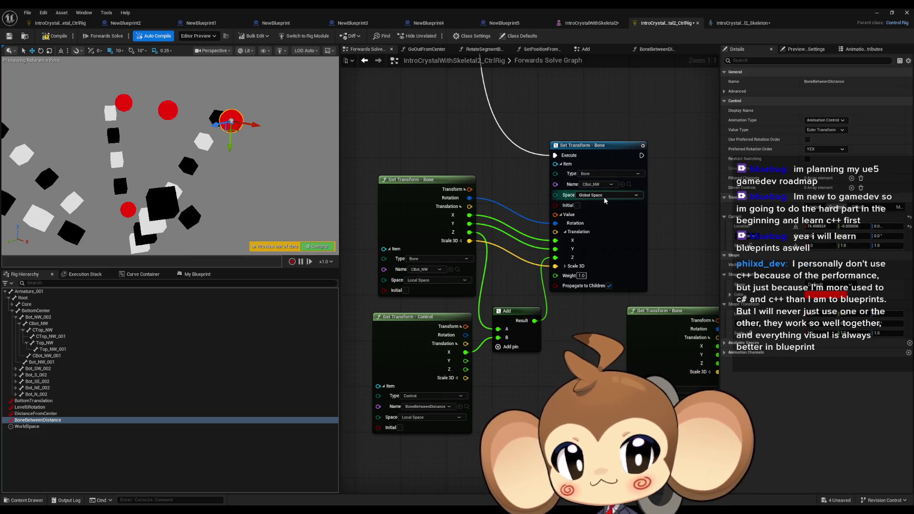
{"action": "left_click", "coordinate": [590, 204]}
{"action": "mouse_move", "coordinate": [260, 129]}
{"action": "left_mouse_down"}
{"action": "mouse_move", "coordinate": [281, 128]}
{"action": "mouse_move", "coordinate": [134, 95]}
{"action": "mouse_move", "coordinate": [152, 96]}
{"action": "mouse_move", "coordinate": [94, 97]}
{"action": "mouse_move", "coordinate": [154, 102]}
{"action": "mouse_move", "coordinate": [102, 100]}
{"action": "mouse_move", "coordinate": [166, 106]}
{"action": "mouse_move", "coordinate": [51, 82]}
{"action": "mouse_move", "coordinate": [86, 96]}
{"action": "left_mouse_up"}
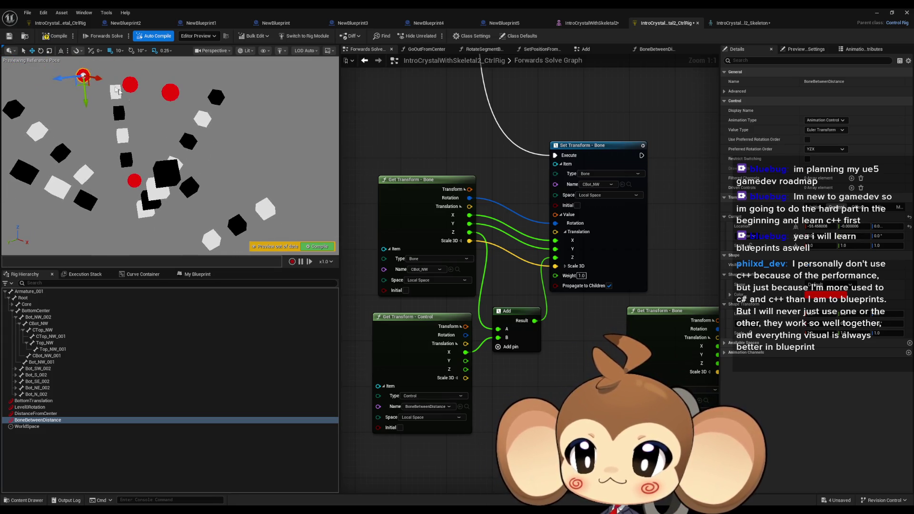
Turn off Propagate to Children on CBot_NW's Set Transform and retest BoneBetweenDistance.
{"action": "mouse_move", "coordinate": [99, 79]}
{"action": "left_mouse_down"}
{"action": "mouse_move", "coordinate": [150, 88]}
{"action": "mouse_move", "coordinate": [109, 81]}
{"action": "left_mouse_up"}
{"action": "mouse_move", "coordinate": [113, 113]}
{"action": "left_mouse_down"}
{"action": "mouse_move", "coordinate": [101, 112]}
{"action": "mouse_move", "coordinate": [150, 120]}
{"action": "mouse_move", "coordinate": [129, 121]}
{"action": "left_mouse_up"}
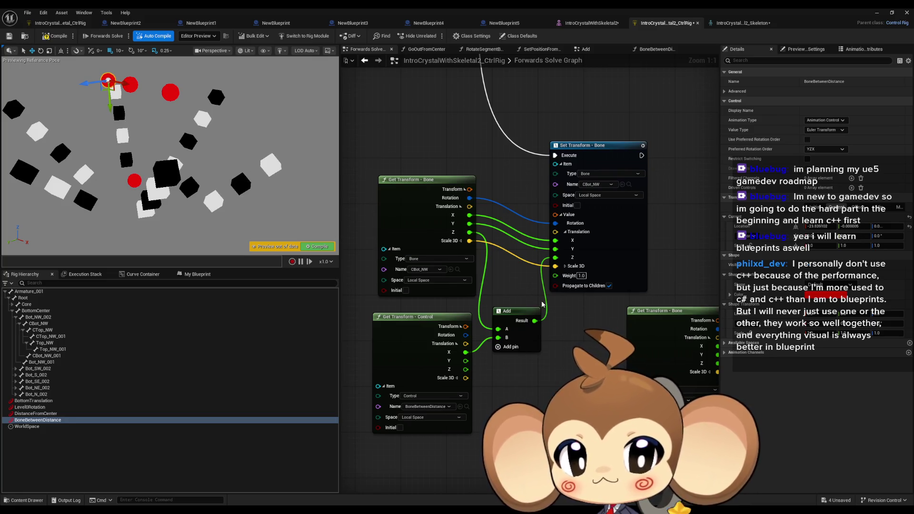
{"action": "left_click_drag", "start_coordinate": [542, 305], "coordinate": [433, 308]}
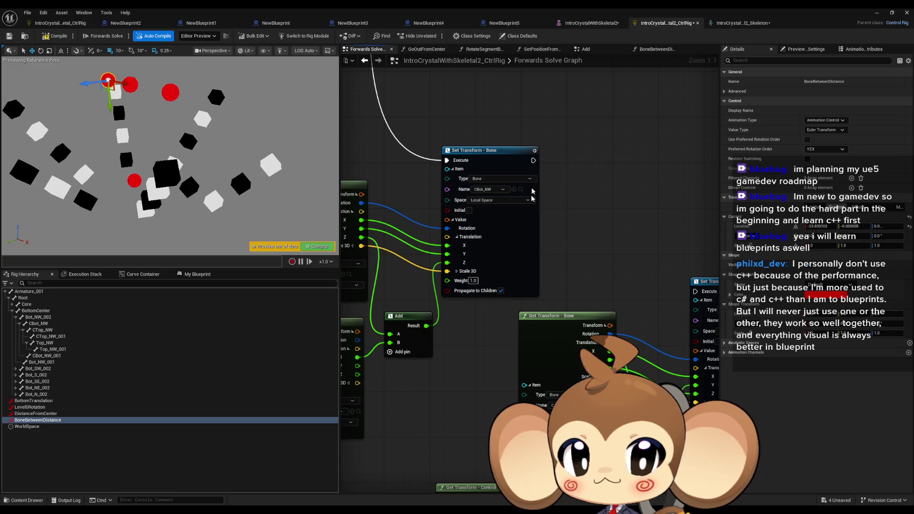
{"action": "left_click", "coordinate": [500, 290]}
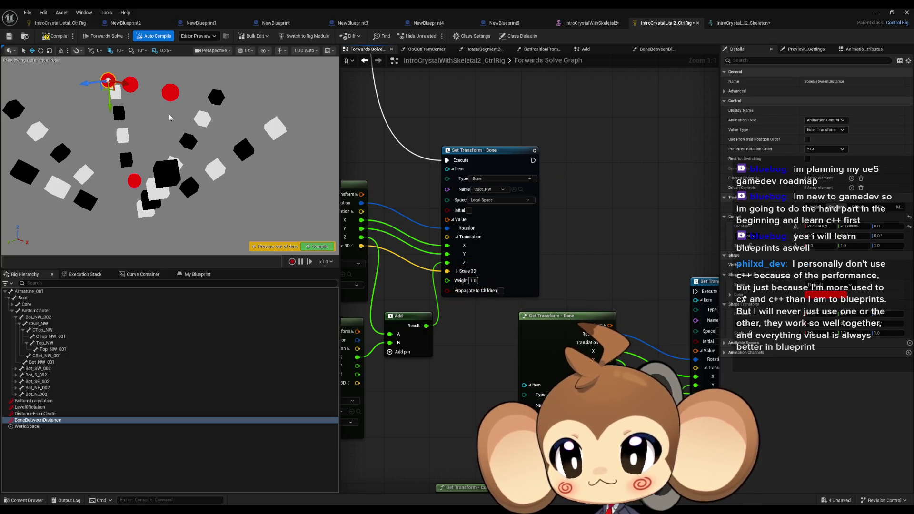
{"action": "mouse_move", "coordinate": [153, 94]}
{"action": "left_mouse_down"}
{"action": "mouse_move", "coordinate": [223, 105]}
{"action": "mouse_move", "coordinate": [141, 98]}
{"action": "mouse_move", "coordinate": [321, 127]}
{"action": "mouse_move", "coordinate": [158, 111]}
{"action": "mouse_move", "coordinate": [162, 141]}
{"action": "left_mouse_up"}
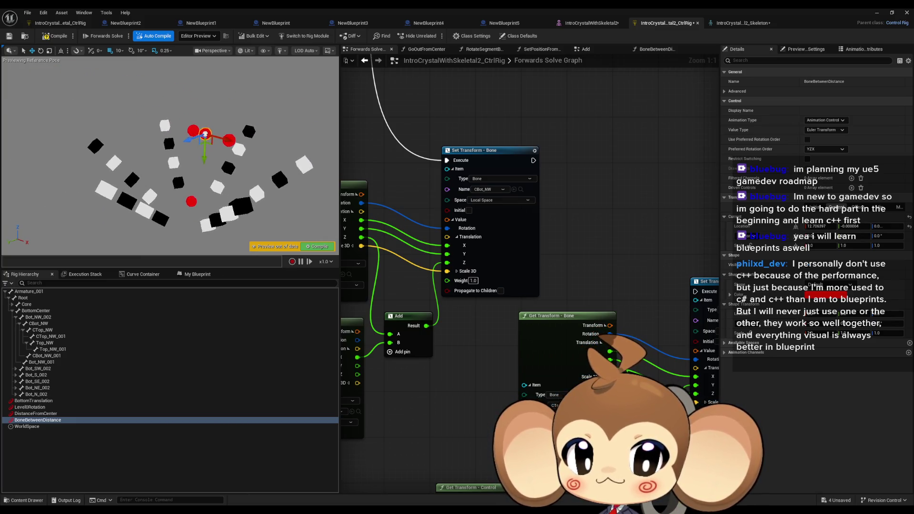
Rearrange the graph around the CTop_NW Set Transform node and nudge BoneBetweenDistance again.
{"action": "key", "text": "e"}
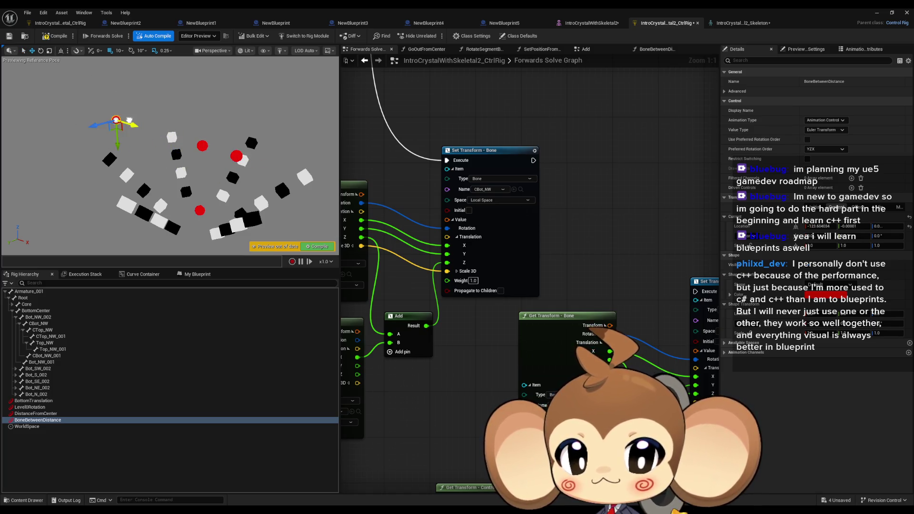
{"action": "mouse_move", "coordinate": [483, 156]}
{"action": "left_mouse_down"}
{"action": "mouse_move", "coordinate": [382, 134]}
{"action": "mouse_move", "coordinate": [452, 190]}
{"action": "mouse_move", "coordinate": [525, 217]}
{"action": "left_mouse_up"}
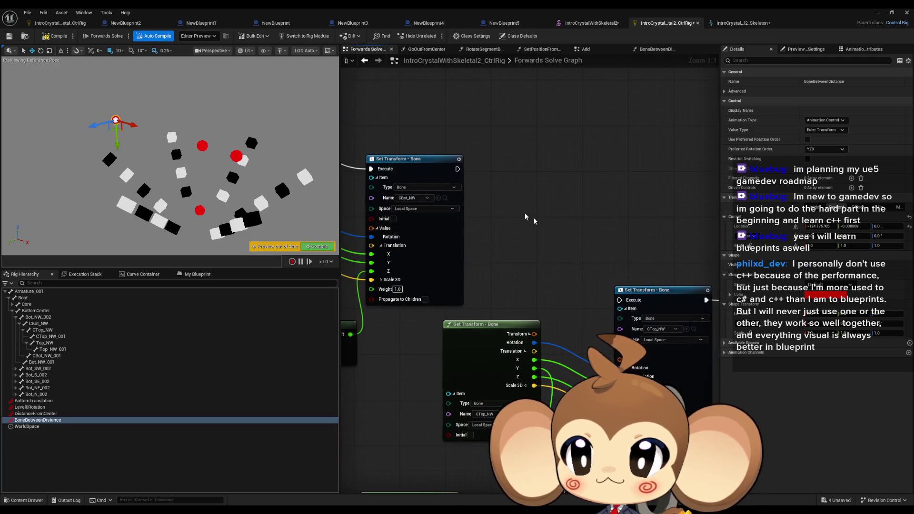
{"action": "mouse_move", "coordinate": [594, 282]}
{"action": "left_mouse_down"}
{"action": "mouse_move", "coordinate": [539, 245]}
{"action": "mouse_move", "coordinate": [544, 256]}
{"action": "mouse_move", "coordinate": [554, 256]}
{"action": "mouse_move", "coordinate": [439, 151]}
{"action": "left_mouse_up"}
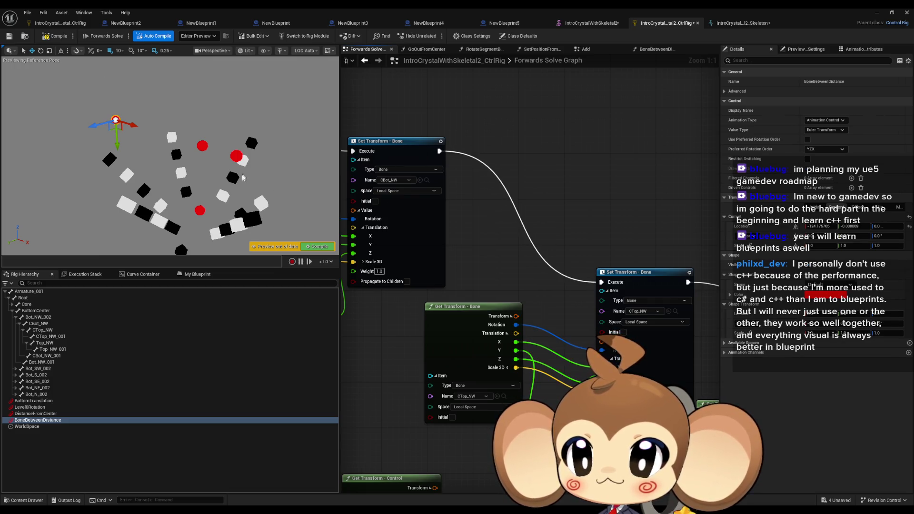
{"action": "mouse_move", "coordinate": [134, 125]}
{"action": "left_mouse_down"}
{"action": "mouse_move", "coordinate": [240, 164]}
{"action": "mouse_move", "coordinate": [214, 162]}
{"action": "left_mouse_up"}
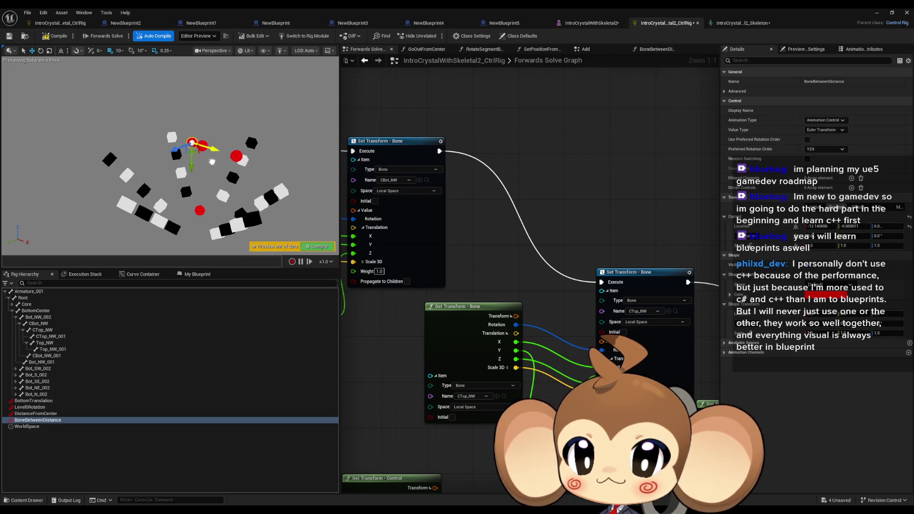
{"action": "left_click_drag", "start_coordinate": [465, 215], "coordinate": [572, 219]}
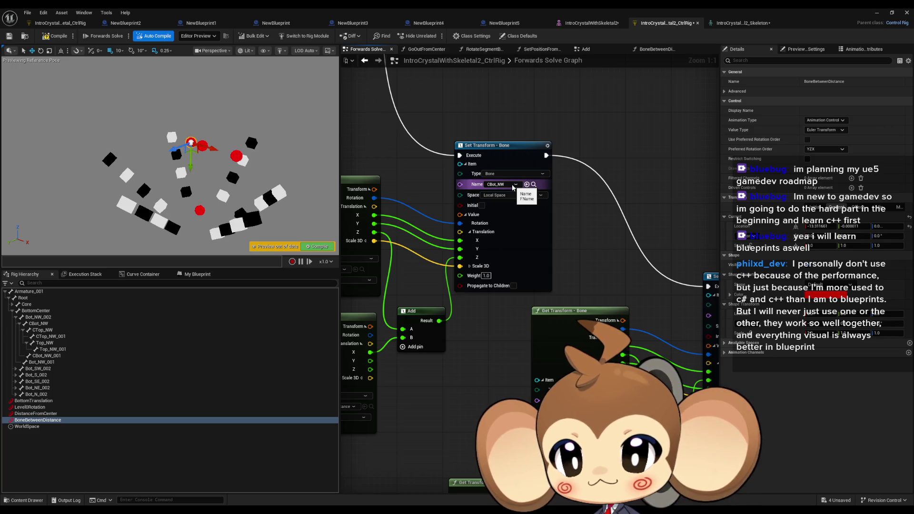
Retarget the copied Set Transform - Bone node to CBot_NW_001 and test the control.
{"action": "left_click", "coordinate": [512, 186]}
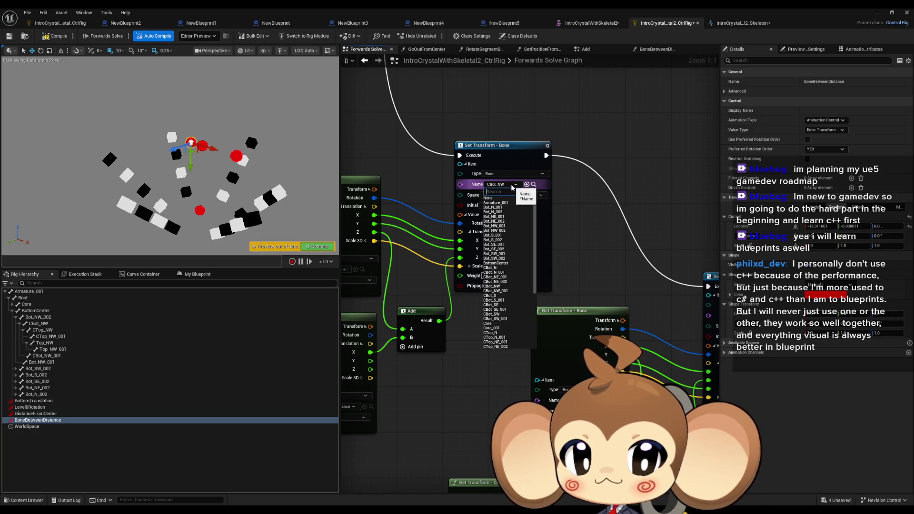
{"action": "left_click", "coordinate": [503, 291]}
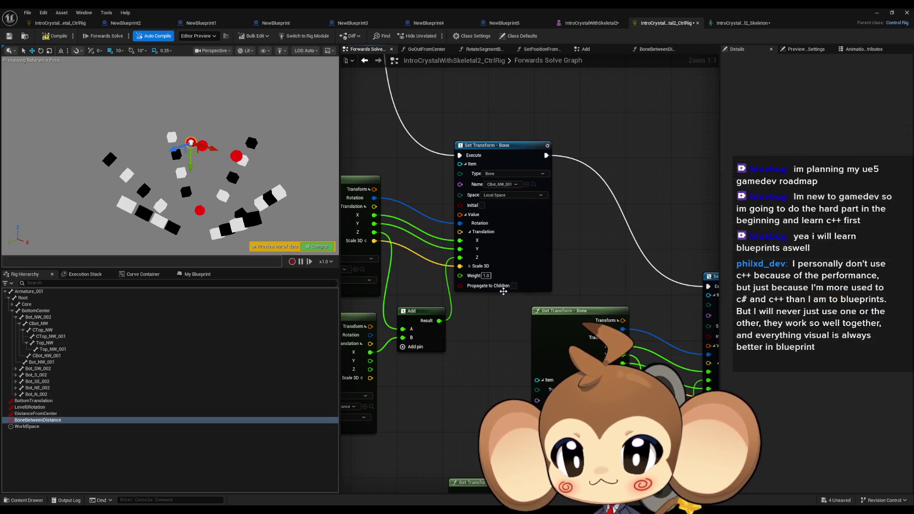
{"action": "mouse_move", "coordinate": [210, 150]}
{"action": "left_mouse_down"}
{"action": "mouse_move", "coordinate": [233, 157]}
{"action": "mouse_move", "coordinate": [200, 145]}
{"action": "mouse_move", "coordinate": [243, 166]}
{"action": "mouse_move", "coordinate": [226, 168]}
{"action": "left_mouse_up"}
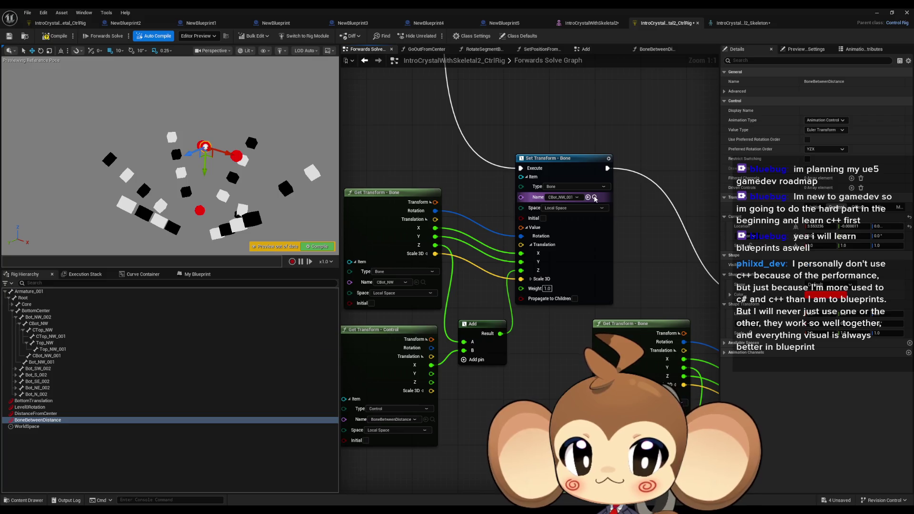
Make the copied Get Transform node read CBot_NW_001, then move BoneBetweenDistance to test.
{"action": "left_click", "coordinate": [594, 197]}
{"action": "left_click", "coordinate": [416, 283]}
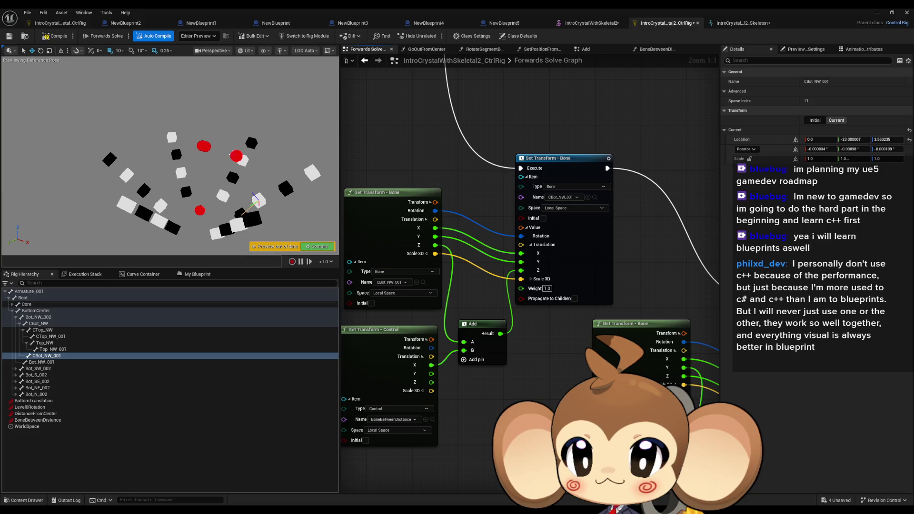
{"action": "left_click", "coordinate": [236, 156]}
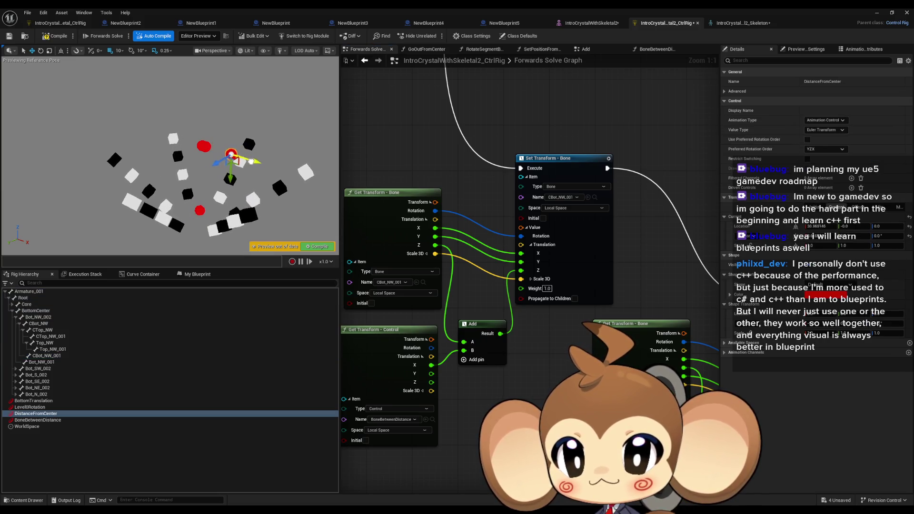
{"action": "left_click", "coordinate": [204, 147]}
{"action": "left_click_drag", "start_coordinate": [230, 156], "coordinate": [234, 159]}
{"action": "mouse_move", "coordinate": [508, 352]}
{"action": "left_mouse_down"}
{"action": "mouse_move", "coordinate": [513, 327]}
{"action": "mouse_move", "coordinate": [462, 313]}
{"action": "mouse_move", "coordinate": [473, 317]}
{"action": "mouse_move", "coordinate": [486, 235]}
{"action": "mouse_move", "coordinate": [400, 209]}
{"action": "left_mouse_up"}
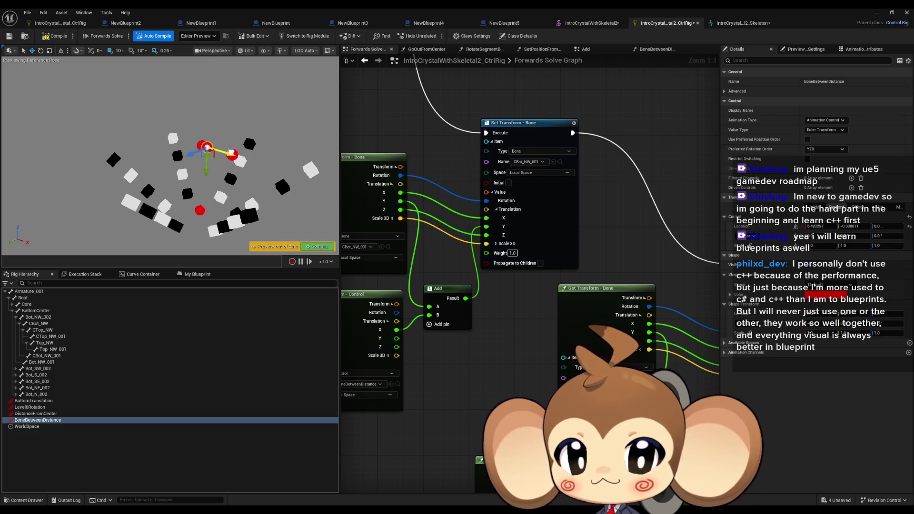
Insert a Multiply node with B = -1.0 between the control's Translation X and the Add node's B pin.
{"action": "mouse_move", "coordinate": [426, 354]}
{"action": "left_mouse_down"}
{"action": "mouse_move", "coordinate": [407, 306]}
{"action": "mouse_move", "coordinate": [376, 280]}
{"action": "left_mouse_up"}
{"action": "key", "text": "ctrl+v"}
{"action": "left_click_drag", "start_coordinate": [457, 323], "coordinate": [409, 266]}
{"action": "mouse_move", "coordinate": [226, 150]}
{"action": "left_mouse_down"}
{"action": "mouse_move", "coordinate": [266, 159]}
{"action": "mouse_move", "coordinate": [243, 162]}
{"action": "mouse_move", "coordinate": [212, 152]}
{"action": "mouse_move", "coordinate": [265, 161]}
{"action": "mouse_move", "coordinate": [125, 118]}
{"action": "mouse_move", "coordinate": [280, 137]}
{"action": "mouse_move", "coordinate": [224, 153]}
{"action": "mouse_move", "coordinate": [133, 133]}
{"action": "mouse_move", "coordinate": [103, 113]}
{"action": "mouse_move", "coordinate": [167, 102]}
{"action": "mouse_move", "coordinate": [200, 133]}
{"action": "mouse_move", "coordinate": [188, 151]}
{"action": "mouse_move", "coordinate": [165, 142]}
{"action": "left_mouse_up"}
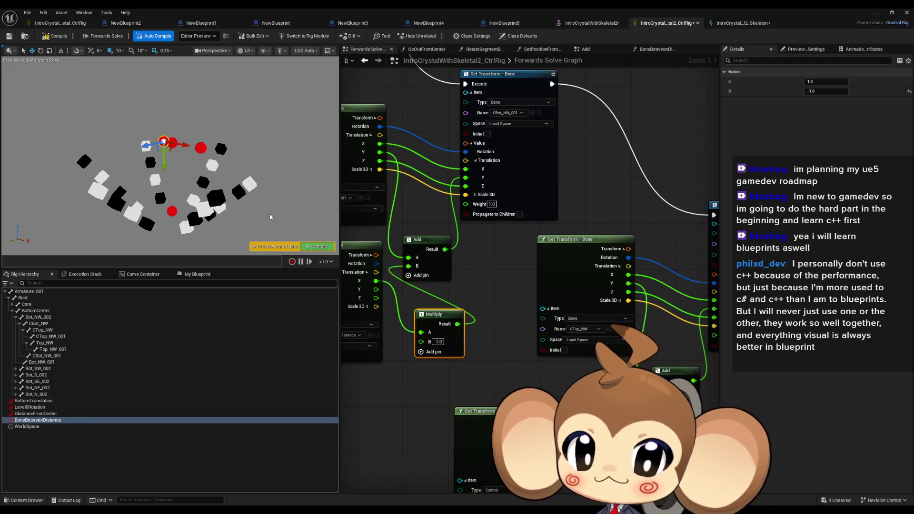
{"action": "left_click", "coordinate": [438, 341]}
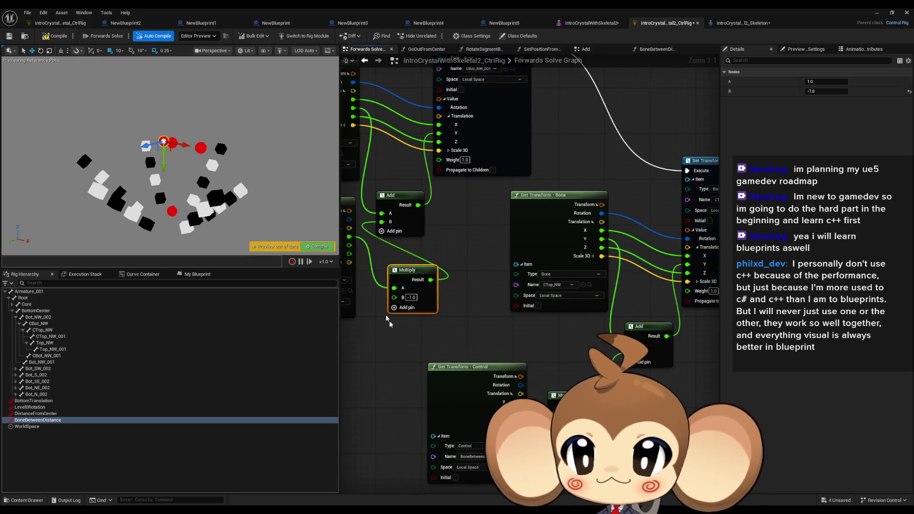
Test the inverted offset by moving the control and rotating the DistanceFromCenter control.
{"action": "mouse_move", "coordinate": [184, 145]}
{"action": "left_mouse_down"}
{"action": "mouse_move", "coordinate": [210, 153]}
{"action": "mouse_move", "coordinate": [183, 146]}
{"action": "left_mouse_up"}
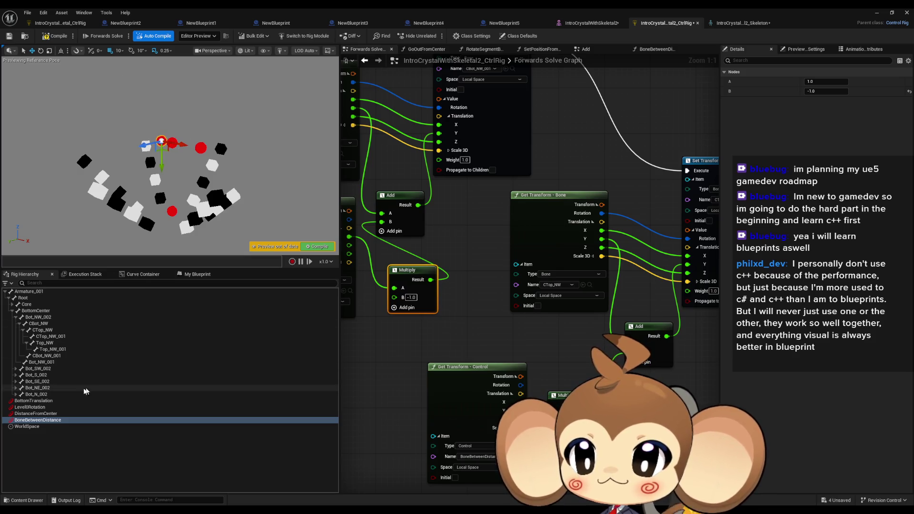
{"action": "left_click", "coordinate": [72, 413]}
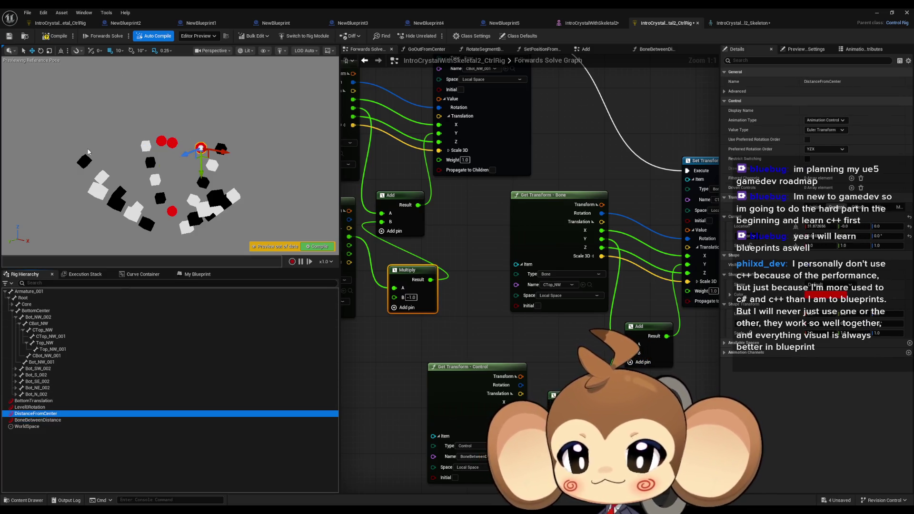
{"action": "left_click", "coordinate": [41, 51]}
{"action": "left_click_drag", "start_coordinate": [180, 135], "coordinate": [175, 161]}
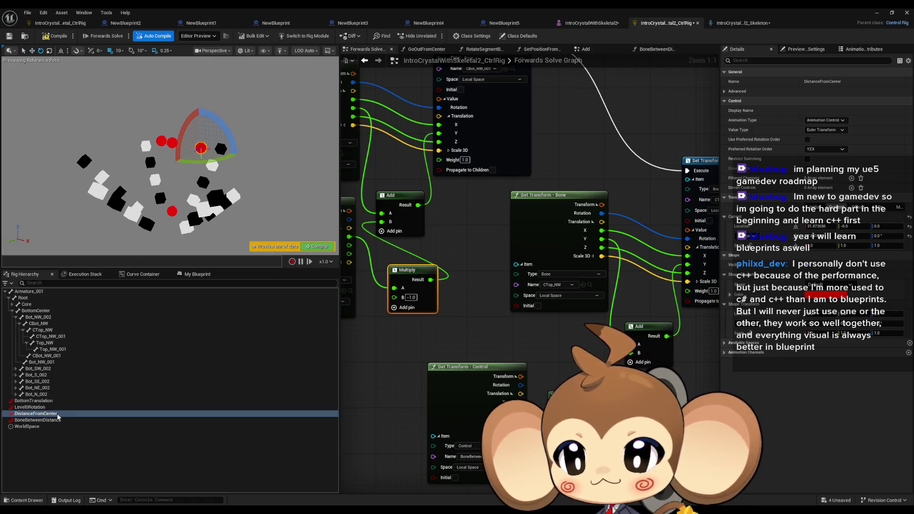
{"action": "key", "text": "w"}
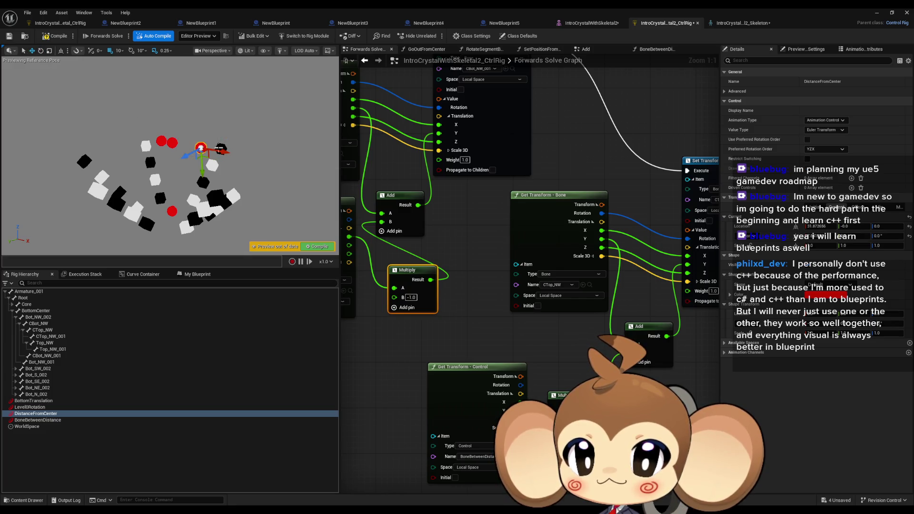
{"action": "mouse_move", "coordinate": [221, 150]}
{"action": "left_mouse_down"}
{"action": "mouse_move", "coordinate": [238, 151]}
{"action": "mouse_move", "coordinate": [223, 152]}
{"action": "left_mouse_up"}
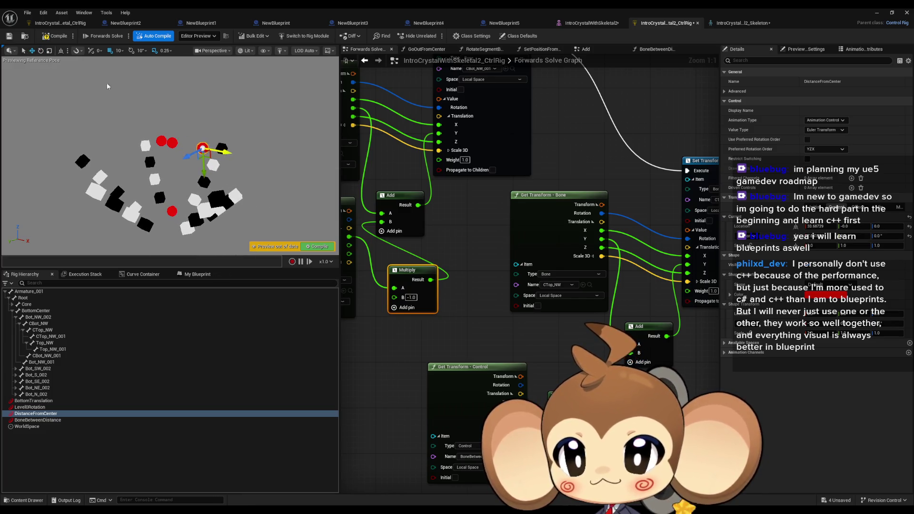
Rotate the level rotation control to tilt the rig, then reselect the BoneBetweenDistance control.
{"action": "left_click", "coordinate": [38, 408]}
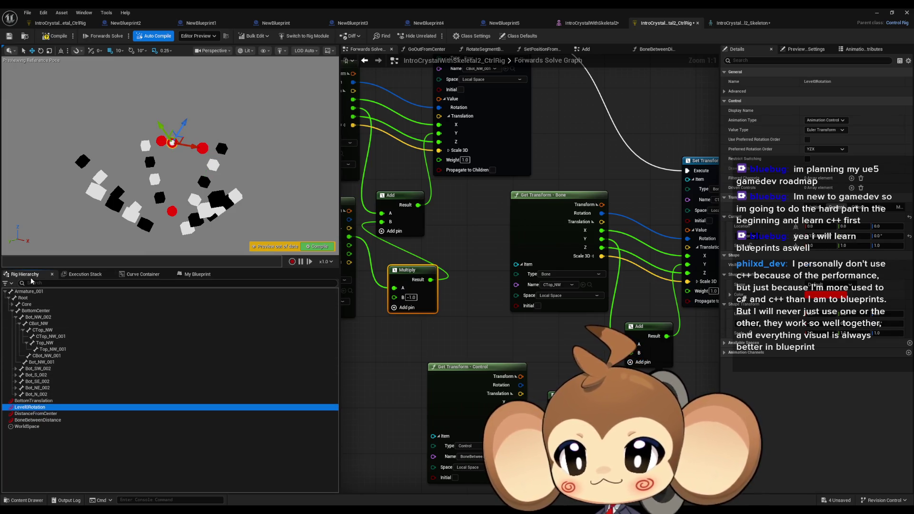
{"action": "left_click", "coordinate": [41, 50]}
{"action": "mouse_move", "coordinate": [147, 142]}
{"action": "left_mouse_down"}
{"action": "mouse_move", "coordinate": [171, 157]}
{"action": "mouse_move", "coordinate": [195, 136]}
{"action": "left_mouse_up"}
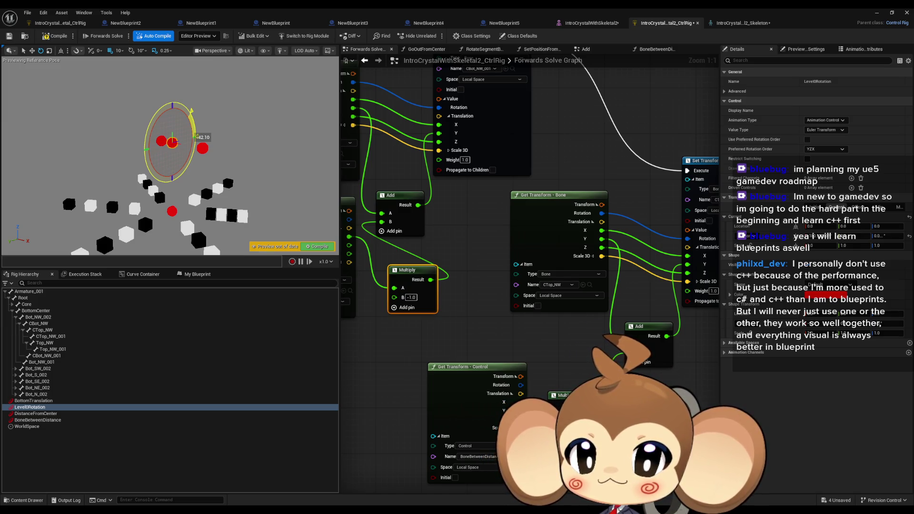
{"action": "left_click_drag", "start_coordinate": [195, 139], "coordinate": [195, 136]}
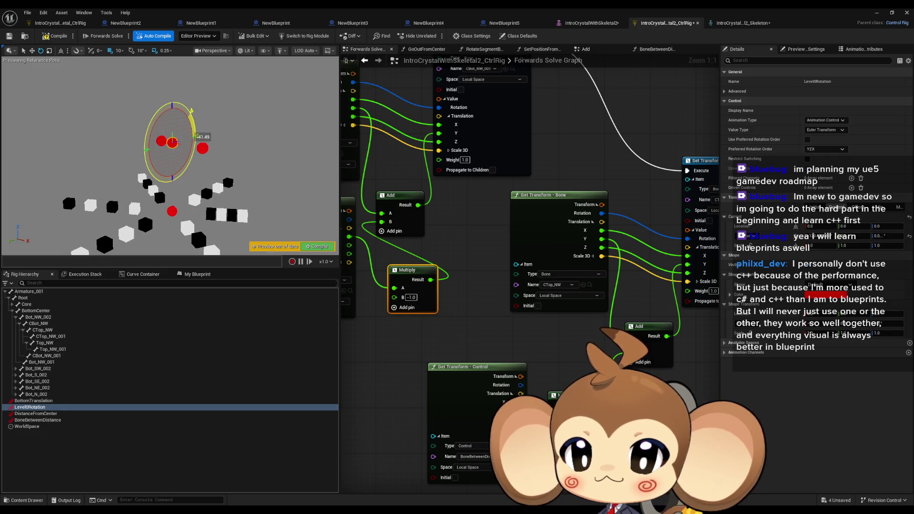
{"action": "left_click", "coordinate": [33, 419]}
{"action": "left_click", "coordinate": [32, 50]}
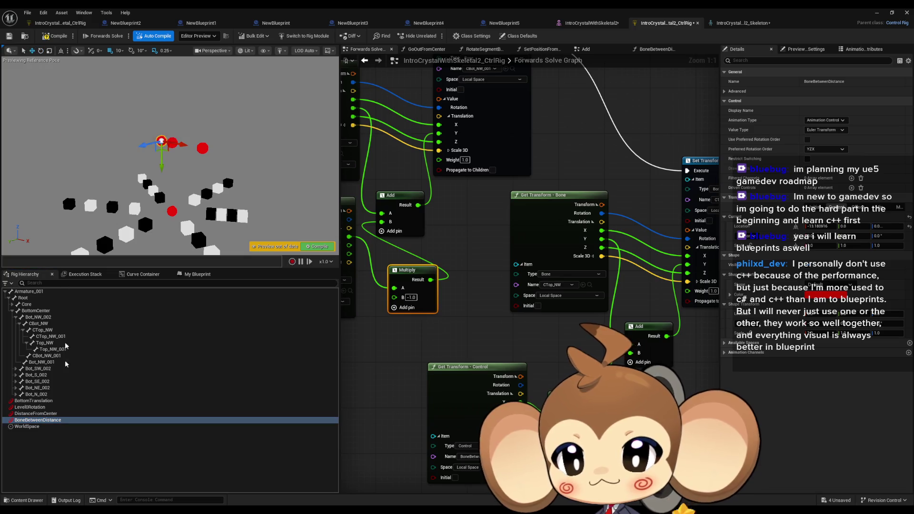
{"action": "left_click", "coordinate": [37, 401]}
{"action": "left_click", "coordinate": [42, 419]}
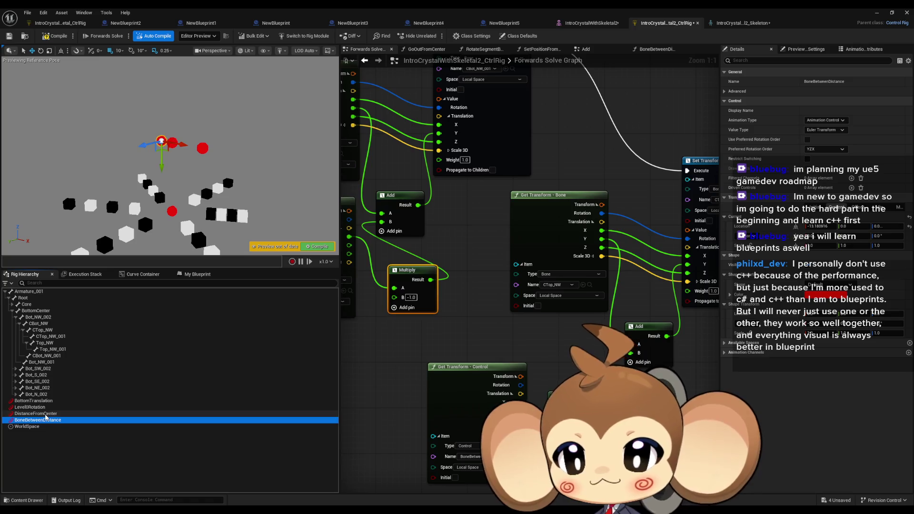
Pull DistanceFromCenter inward, raise and rotate BottomTranslation, and reset the level rotation near zero.
{"action": "left_click", "coordinate": [45, 413]}
{"action": "left_click_drag", "start_coordinate": [226, 151], "coordinate": [201, 148]}
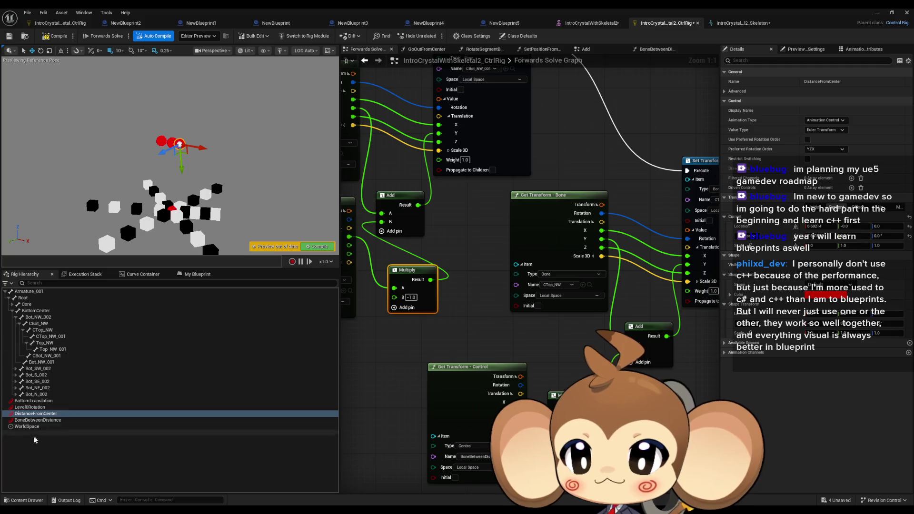
{"action": "left_click", "coordinate": [33, 401]}
{"action": "mouse_move", "coordinate": [171, 191]}
{"action": "left_mouse_down"}
{"action": "mouse_move", "coordinate": [176, 114]}
{"action": "mouse_move", "coordinate": [178, 132]}
{"action": "mouse_move", "coordinate": [189, 120]}
{"action": "mouse_move", "coordinate": [210, 133]}
{"action": "left_mouse_up"}
{"action": "left_click", "coordinate": [41, 50]}
{"action": "mouse_move", "coordinate": [155, 160]}
{"action": "left_mouse_down"}
{"action": "mouse_move", "coordinate": [162, 170]}
{"action": "mouse_move", "coordinate": [143, 179]}
{"action": "mouse_move", "coordinate": [162, 153]}
{"action": "mouse_move", "coordinate": [138, 156]}
{"action": "mouse_move", "coordinate": [149, 139]}
{"action": "mouse_move", "coordinate": [143, 118]}
{"action": "mouse_move", "coordinate": [164, 114]}
{"action": "mouse_move", "coordinate": [200, 122]}
{"action": "mouse_move", "coordinate": [213, 152]}
{"action": "mouse_move", "coordinate": [205, 175]}
{"action": "mouse_move", "coordinate": [209, 160]}
{"action": "left_mouse_up"}
{"action": "scroll", "coordinate": [168, 152], "scroll_direction": "up", "scroll_amount": 5}
{"action": "left_click", "coordinate": [37, 408]}
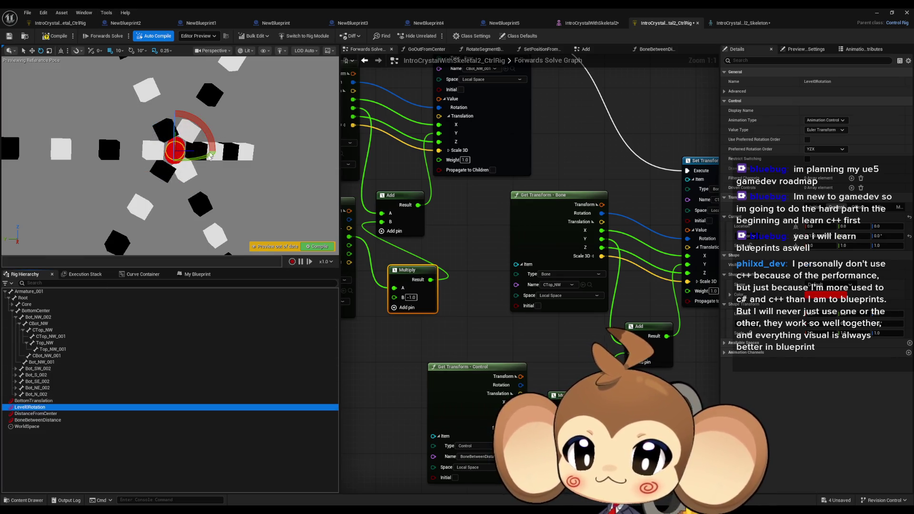
{"action": "mouse_move", "coordinate": [197, 153]}
{"action": "left_mouse_down"}
{"action": "mouse_move", "coordinate": [210, 141]}
{"action": "mouse_move", "coordinate": [157, 114]}
{"action": "mouse_move", "coordinate": [109, 126]}
{"action": "mouse_move", "coordinate": [164, 191]}
{"action": "mouse_move", "coordinate": [148, 188]}
{"action": "mouse_move", "coordinate": [209, 172]}
{"action": "mouse_move", "coordinate": [219, 133]}
{"action": "mouse_move", "coordinate": [177, 102]}
{"action": "mouse_move", "coordinate": [209, 126]}
{"action": "mouse_move", "coordinate": [216, 151]}
{"action": "left_mouse_up"}
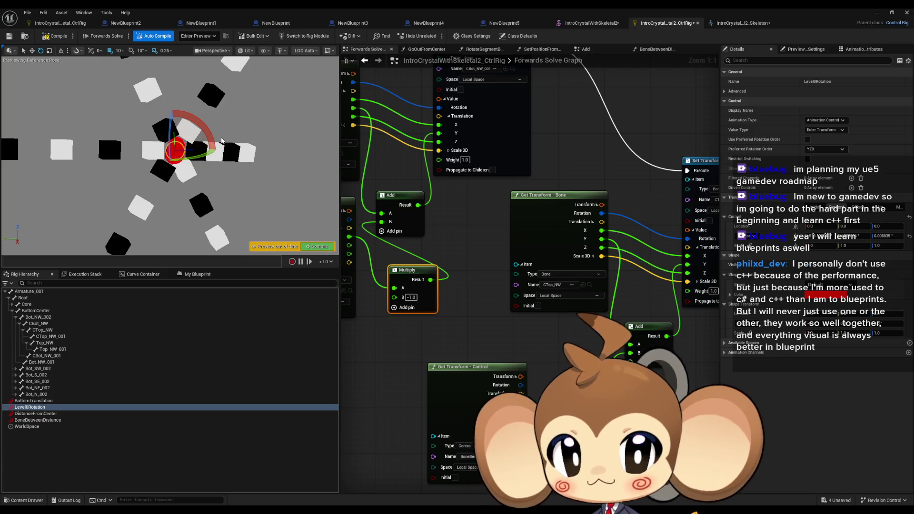
Compile the rig and open the BoneBetweenDistanceFunc function graph from the My Blueprint function list.
{"action": "left_click", "coordinate": [58, 37]}
{"action": "scroll", "coordinate": [501, 229], "scroll_direction": "down", "scroll_amount": 8}
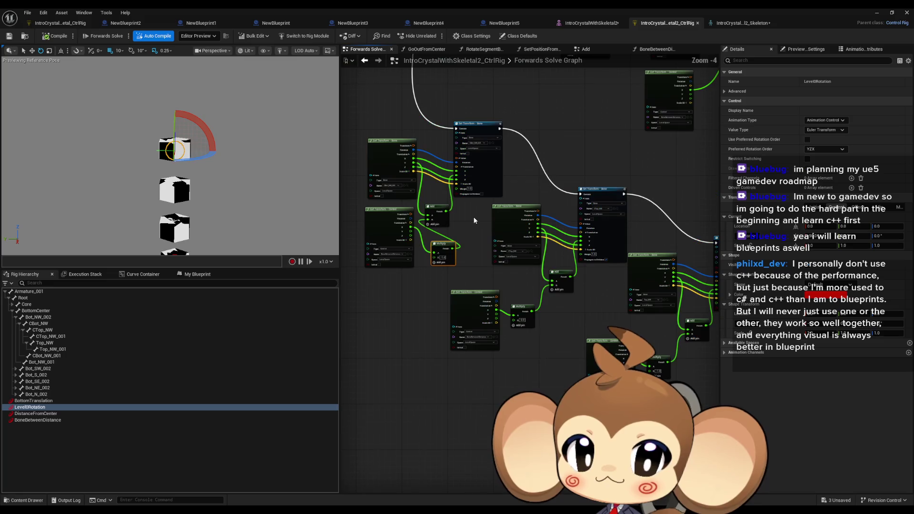
{"action": "scroll", "coordinate": [453, 314], "scroll_direction": "up", "scroll_amount": 3}
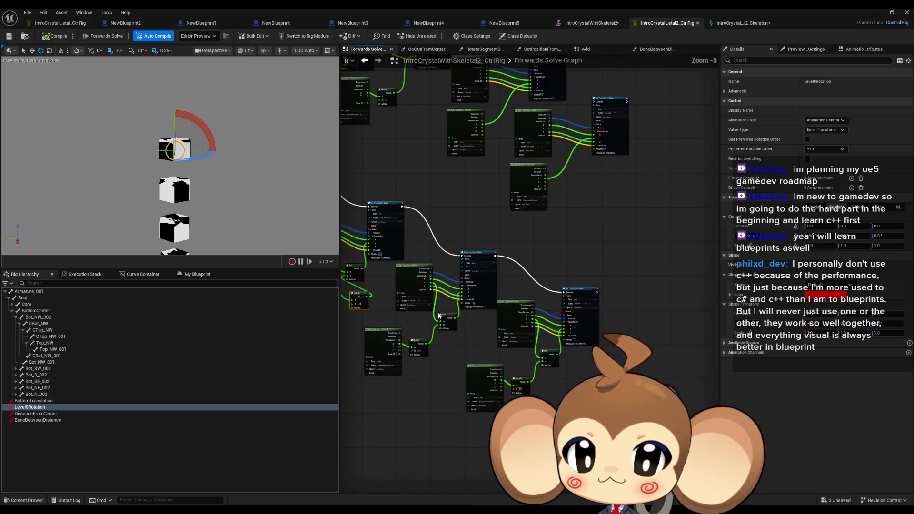
{"action": "scroll", "coordinate": [409, 252], "scroll_direction": "up", "scroll_amount": 5}
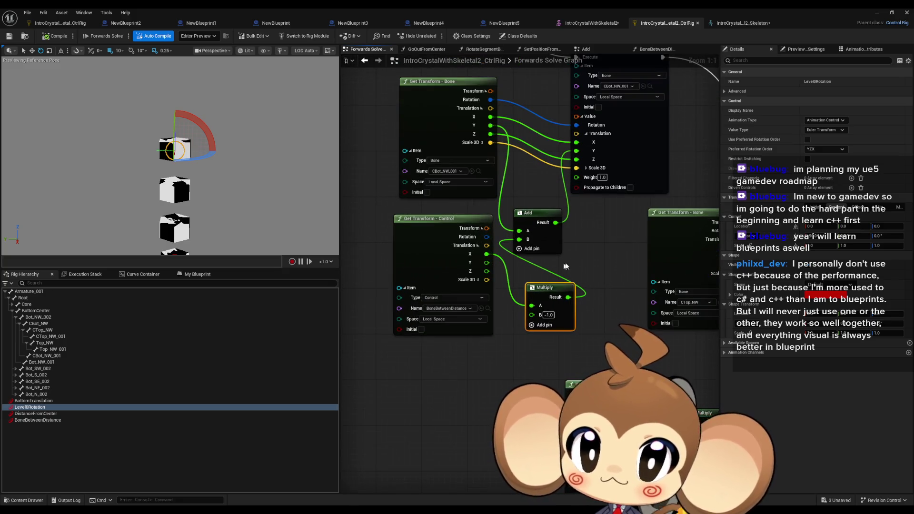
{"action": "scroll", "coordinate": [508, 304], "scroll_direction": "down", "scroll_amount": 3}
{"action": "scroll", "coordinate": [508, 304], "scroll_direction": "down", "scroll_amount": 4}
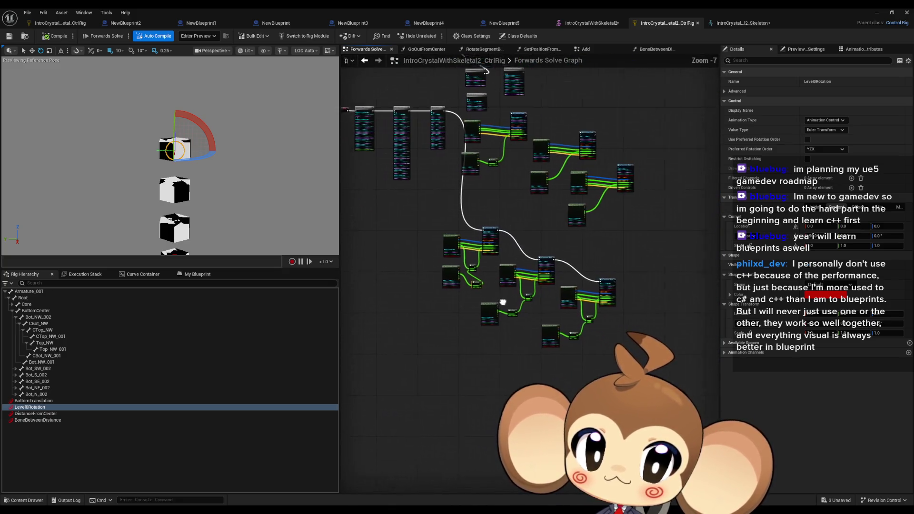
{"action": "mouse_move", "coordinate": [413, 224]}
{"action": "left_mouse_down"}
{"action": "mouse_move", "coordinate": [565, 326]}
{"action": "mouse_move", "coordinate": [626, 355]}
{"action": "left_mouse_up"}
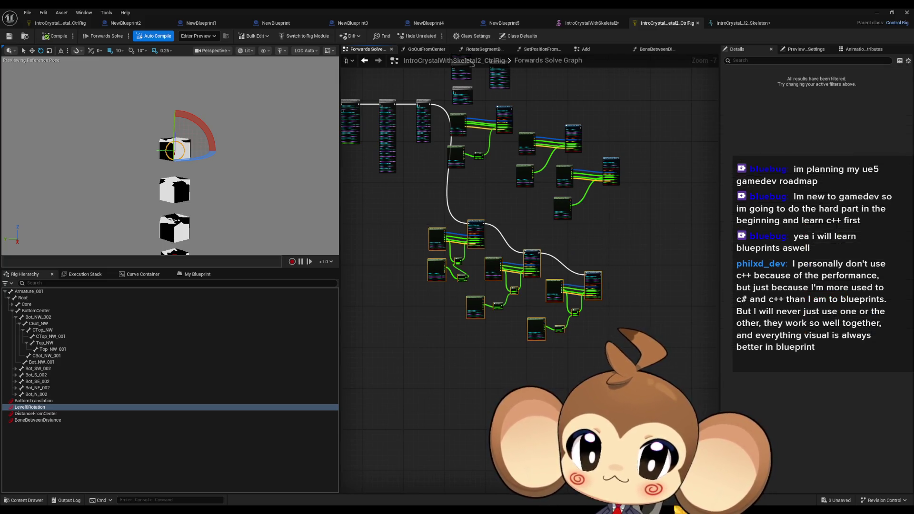
{"action": "left_click", "coordinate": [193, 275]}
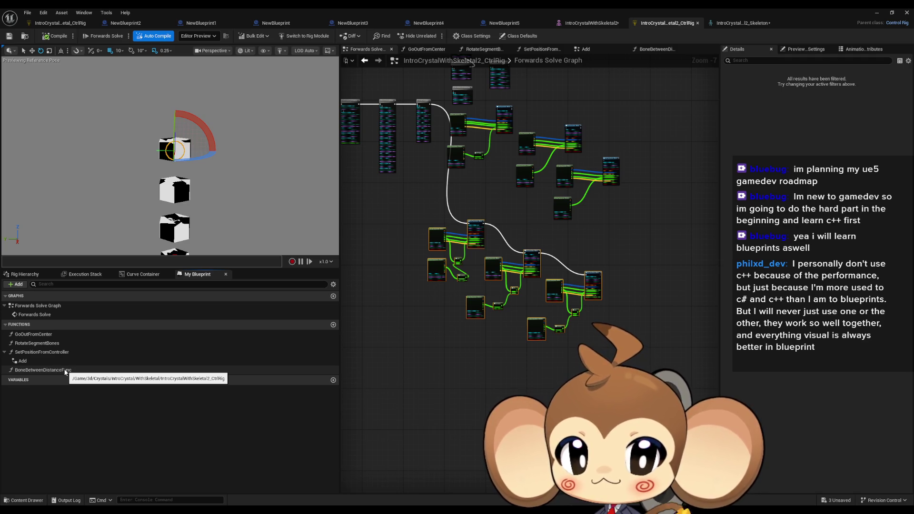
{"action": "double_click", "coordinate": [43, 370]}
Select all function nodes, delete them, and undo to restore them.
{"action": "scroll", "coordinate": [493, 305], "scroll_direction": "down", "scroll_amount": 5}
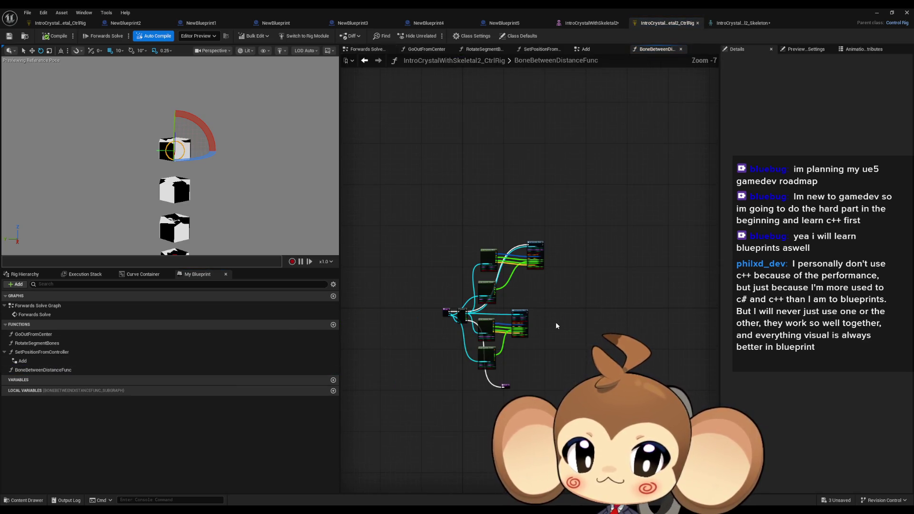
{"action": "left_click_drag", "start_coordinate": [453, 198], "coordinate": [537, 364]}
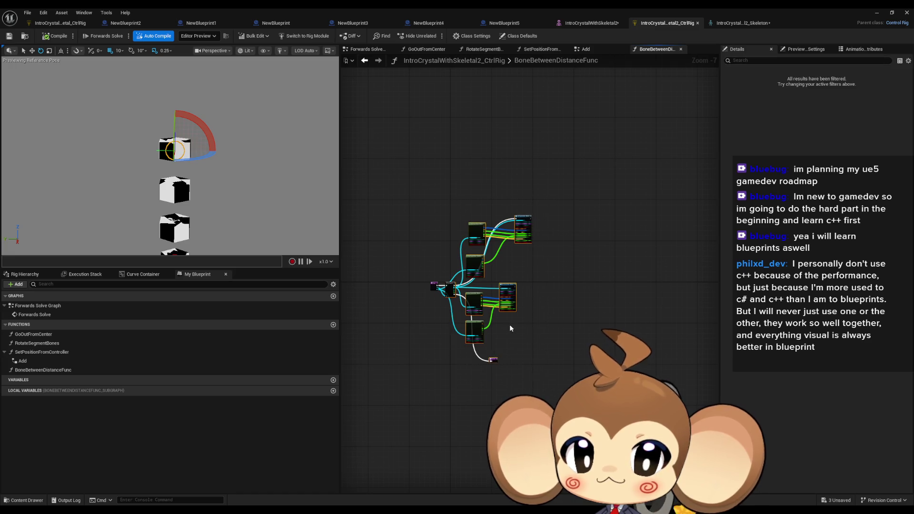
{"action": "scroll", "coordinate": [509, 324], "scroll_direction": "up", "scroll_amount": 2}
{"action": "mouse_move", "coordinate": [408, 126]}
{"action": "left_mouse_down"}
{"action": "mouse_move", "coordinate": [534, 336]}
{"action": "mouse_move", "coordinate": [578, 350]}
{"action": "left_mouse_up"}
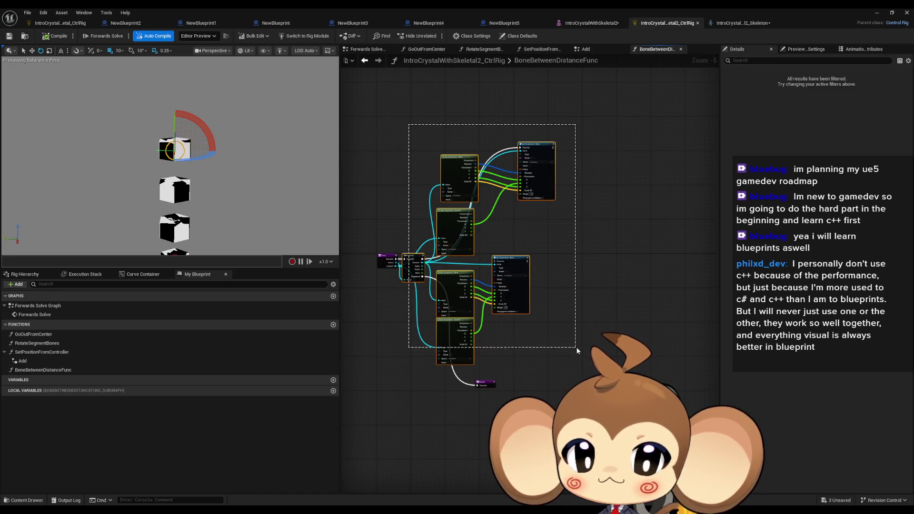
{"action": "key", "text": "Delete"}
{"action": "key", "text": "ctrl+z"}
{"action": "key", "text": "ctrl+z"}
{"action": "key", "text": "ctrl+z"}
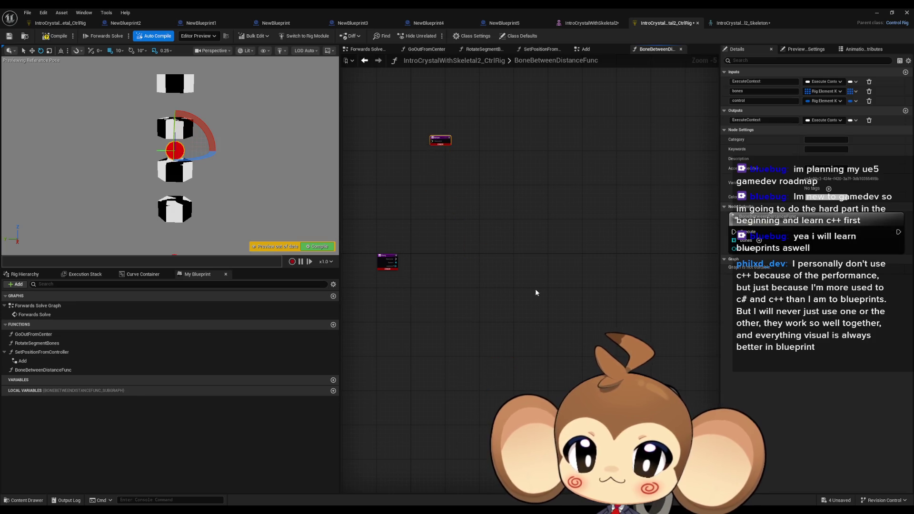
Pan across the function's transform nodes and select the Entry node to show its inputs.
{"action": "scroll", "coordinate": [554, 371], "scroll_direction": "up", "scroll_amount": 4}
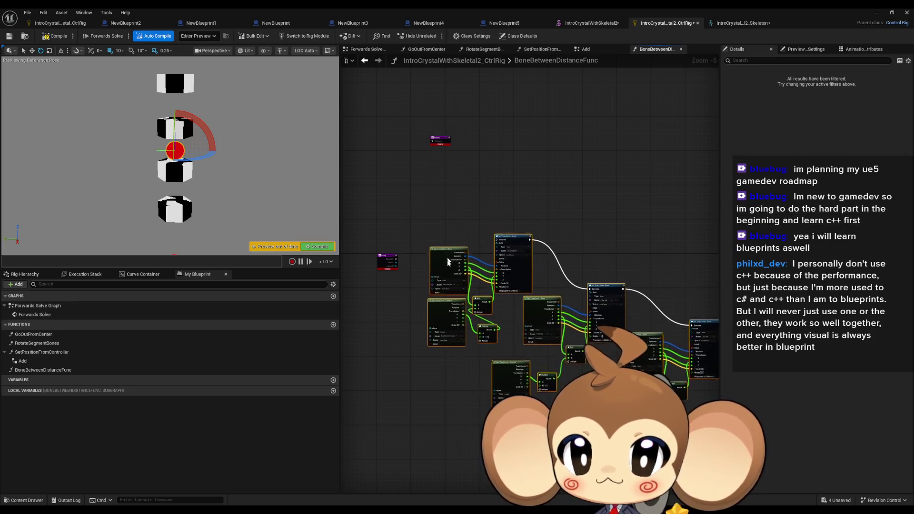
{"action": "mouse_move", "coordinate": [554, 371]}
{"action": "left_mouse_down"}
{"action": "mouse_move", "coordinate": [477, 307]}
{"action": "mouse_move", "coordinate": [476, 259]}
{"action": "mouse_move", "coordinate": [428, 226]}
{"action": "left_mouse_up"}
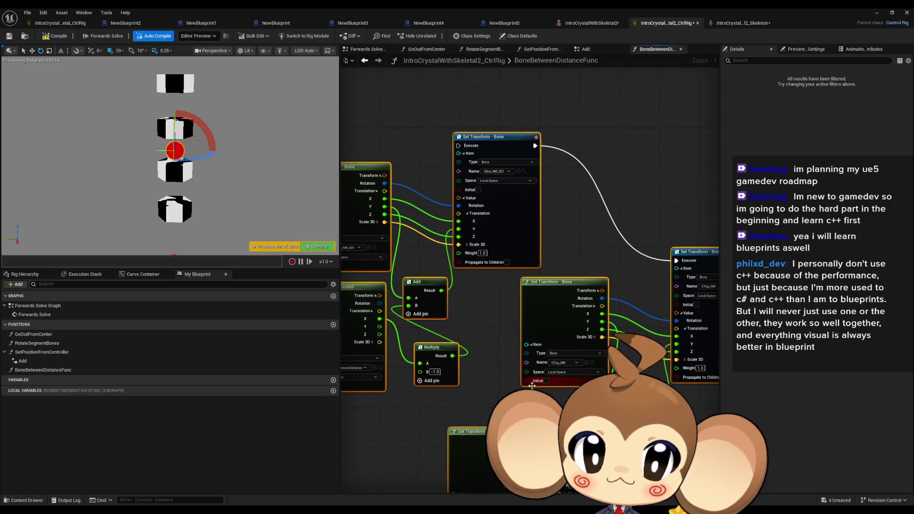
{"action": "left_click_drag", "start_coordinate": [639, 427], "coordinate": [408, 346]}
{"action": "scroll", "coordinate": [494, 382], "scroll_direction": "down", "scroll_amount": 1}
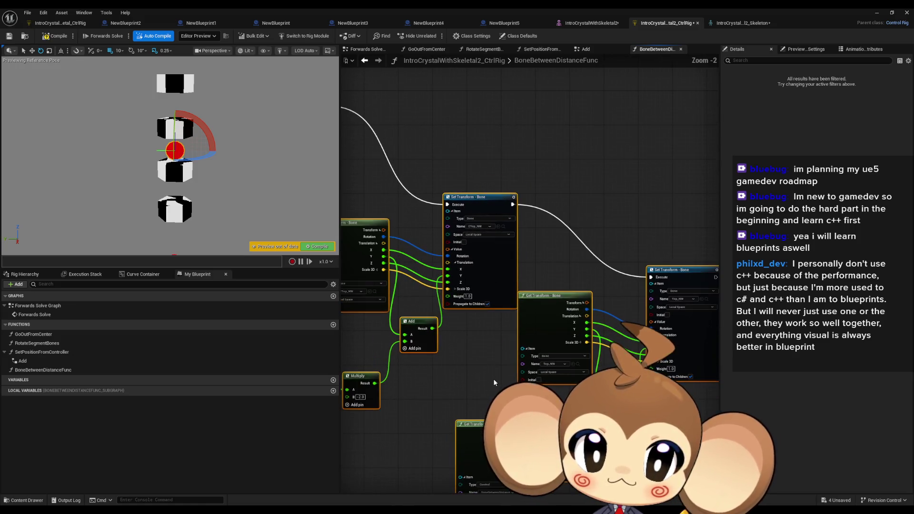
{"action": "mouse_move", "coordinate": [494, 383]}
{"action": "left_mouse_down"}
{"action": "mouse_move", "coordinate": [393, 332]}
{"action": "mouse_move", "coordinate": [487, 315]}
{"action": "left_mouse_up"}
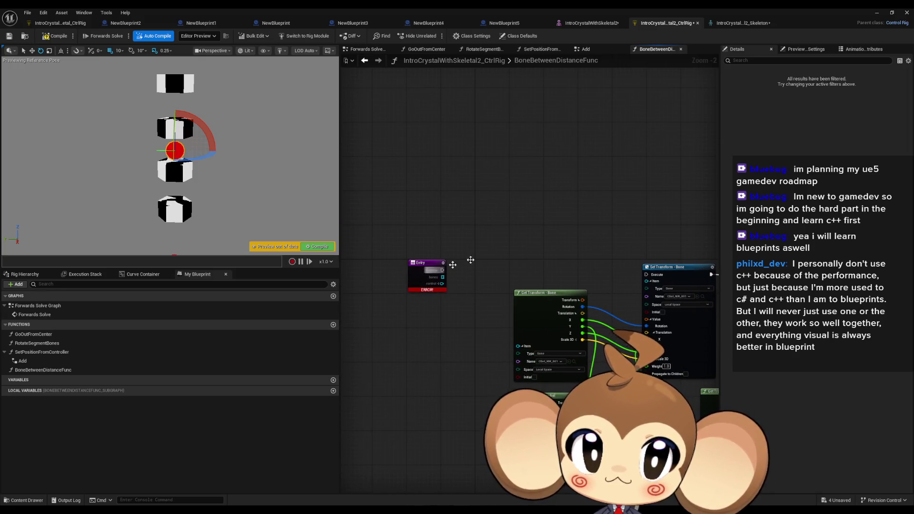
{"action": "left_click_drag", "start_coordinate": [357, 257], "coordinate": [456, 310]}
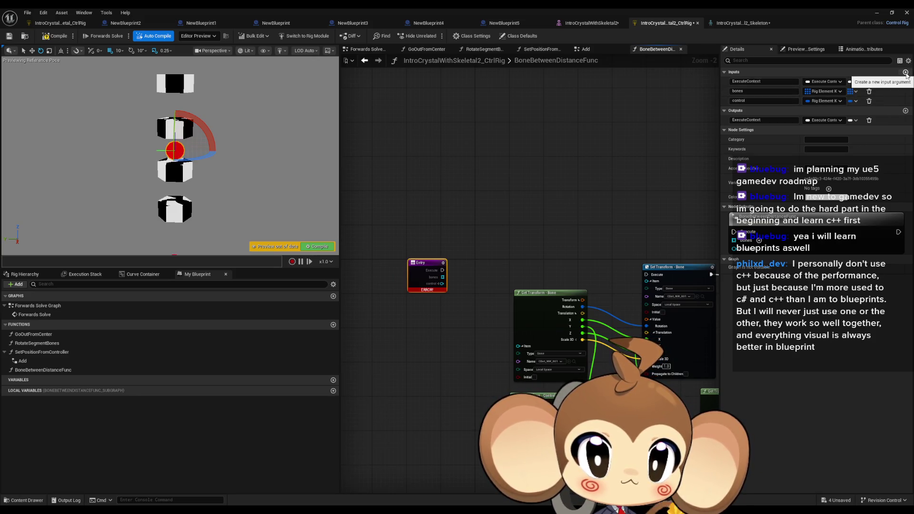
Add two new array inputs to the function and move the control input to the end.
{"action": "left_click", "coordinate": [905, 72]}
{"action": "left_click", "coordinate": [905, 73]}
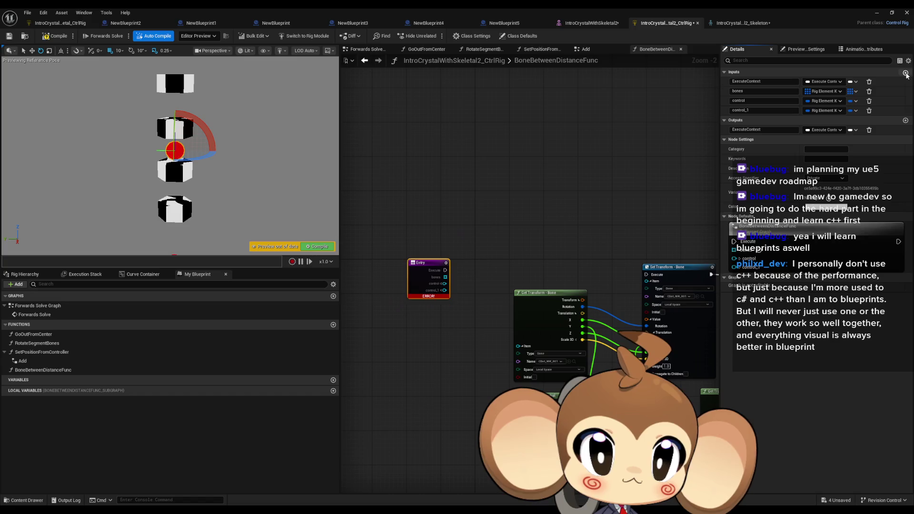
{"action": "left_click", "coordinate": [820, 114]}
{"action": "left_click", "coordinate": [855, 110]}
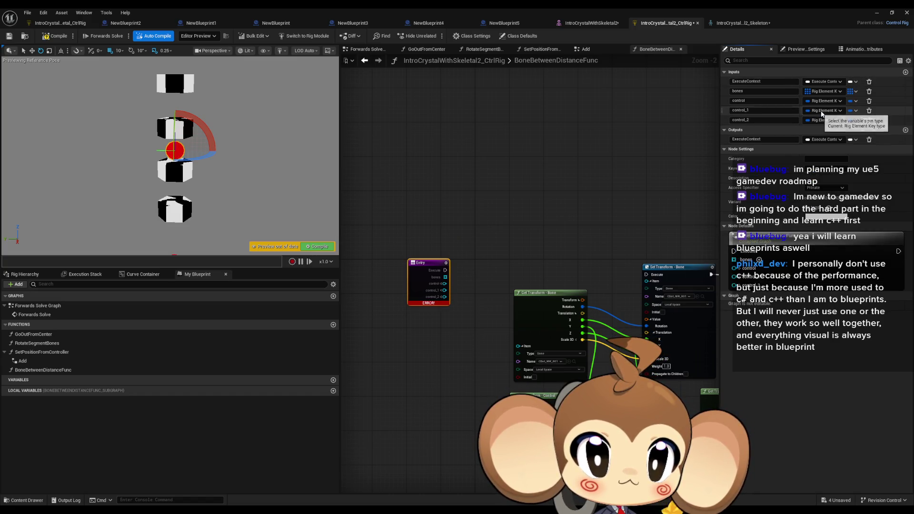
{"action": "left_click", "coordinate": [841, 131]}
{"action": "left_click", "coordinate": [855, 120]}
{"action": "left_click", "coordinate": [848, 141]}
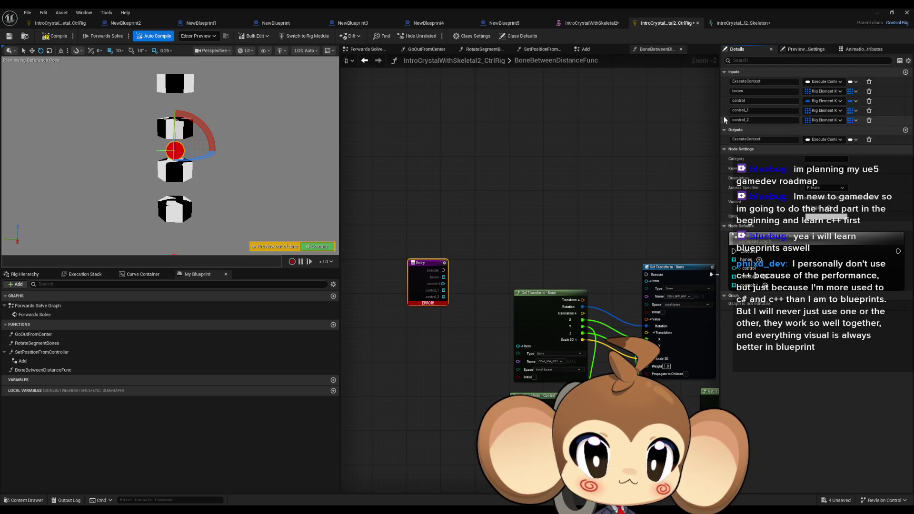
{"action": "left_click_drag", "start_coordinate": [721, 103], "coordinate": [722, 126]}
{"action": "type", "text": "CTOP"}
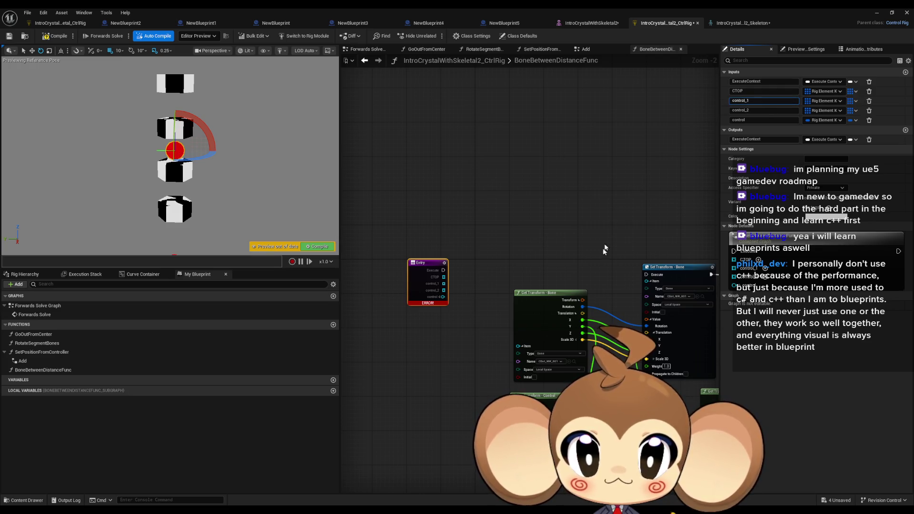
Rename the three array inputs to CBOT, CTOP and TOP.
{"action": "left_click", "coordinate": [745, 92]}
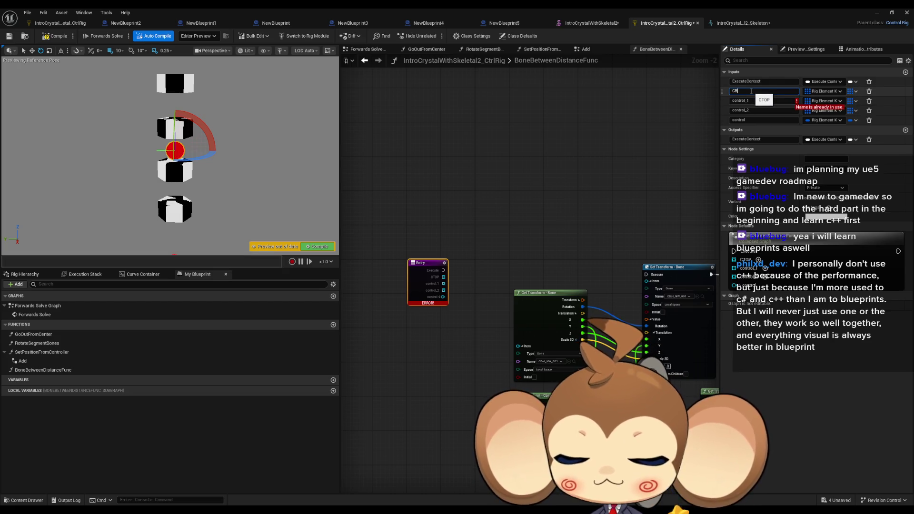
{"action": "left_click", "coordinate": [756, 101]}
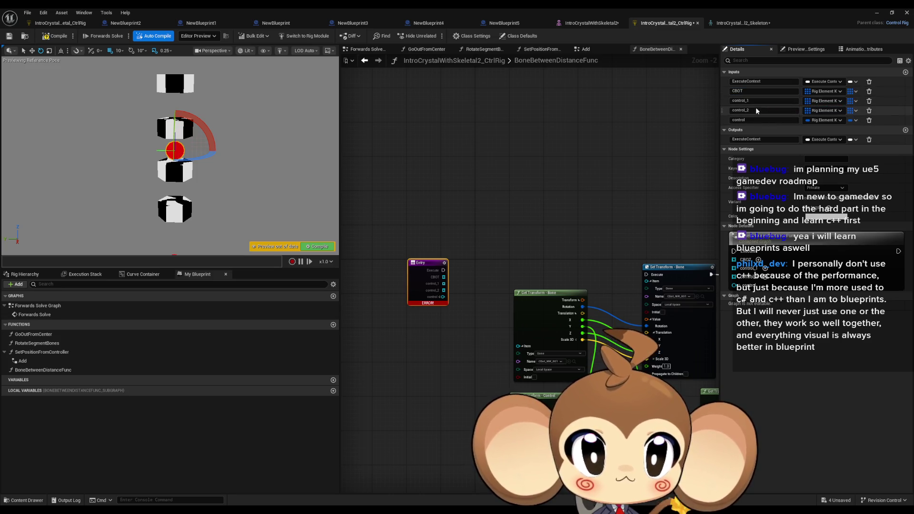
{"action": "type", "text": "CTOP"}
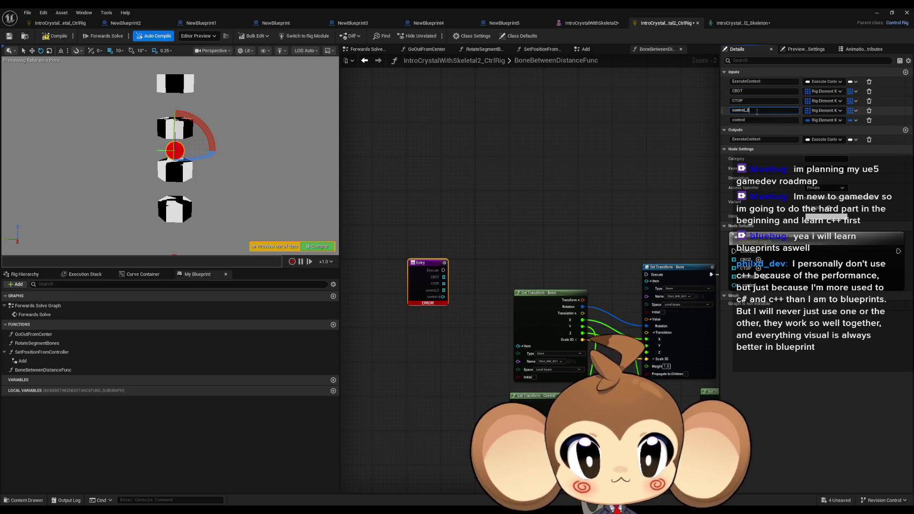
{"action": "key", "text": "Return"}
{"action": "left_click", "coordinate": [601, 198]}
Create a For Each loop over the CBOT array input.
{"action": "left_click_drag", "start_coordinate": [561, 237], "coordinate": [477, 231]}
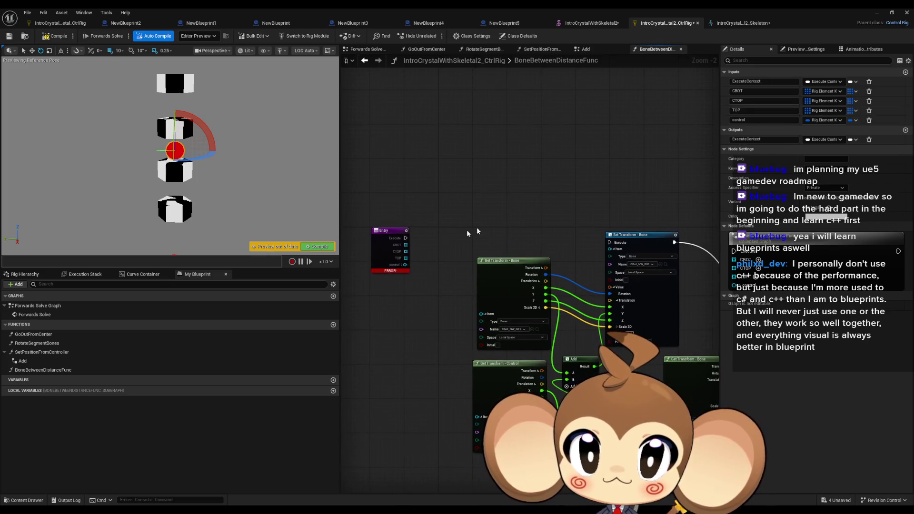
{"action": "mouse_move", "coordinate": [405, 245]}
{"action": "left_mouse_down"}
{"action": "mouse_move", "coordinate": [477, 163]}
{"action": "mouse_move", "coordinate": [469, 124]}
{"action": "left_mouse_up"}
{"action": "key", "text": "Escape"}
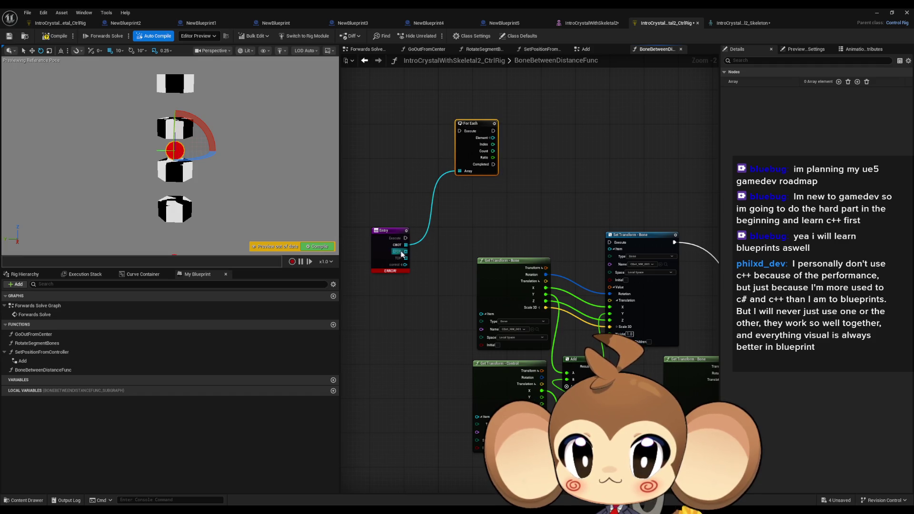
Add Array At nodes reading from the CTOP and TOP inputs.
{"action": "mouse_move", "coordinate": [411, 248]}
{"action": "left_mouse_down"}
{"action": "mouse_move", "coordinate": [475, 203]}
{"action": "mouse_move", "coordinate": [499, 202]}
{"action": "left_mouse_up"}
{"action": "type", "text": "at"}
{"action": "left_click", "coordinate": [499, 240]}
{"action": "left_click_drag", "start_coordinate": [404, 261], "coordinate": [498, 215]}
{"action": "type", "text": "at"}
{"action": "left_click", "coordinate": [514, 240]}
Align the two At nodes and feed the For Each loop Index into both.
{"action": "mouse_move", "coordinate": [530, 182]}
{"action": "left_mouse_down"}
{"action": "mouse_move", "coordinate": [514, 186]}
{"action": "mouse_move", "coordinate": [471, 252]}
{"action": "mouse_move", "coordinate": [495, 221]}
{"action": "left_mouse_up"}
{"action": "scroll", "coordinate": [474, 176], "scroll_direction": "up", "scroll_amount": 2}
{"action": "left_click_drag", "start_coordinate": [459, 182], "coordinate": [501, 221]}
{"action": "left_click_drag", "start_coordinate": [459, 190], "coordinate": [501, 261]}
{"action": "left_click", "coordinate": [554, 157]}
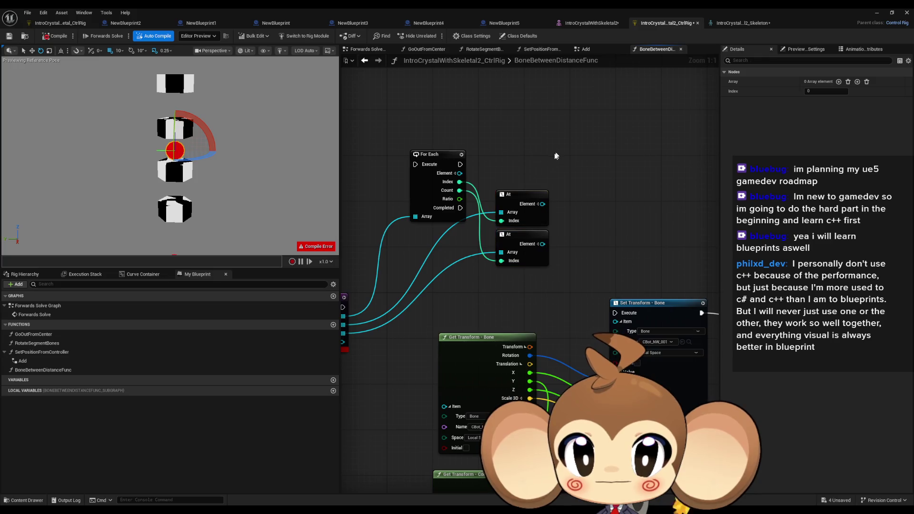
{"action": "scroll", "coordinate": [543, 191], "scroll_direction": "down", "scroll_amount": 3}
{"action": "scroll", "coordinate": [552, 312], "scroll_direction": "up", "scroll_amount": 2}
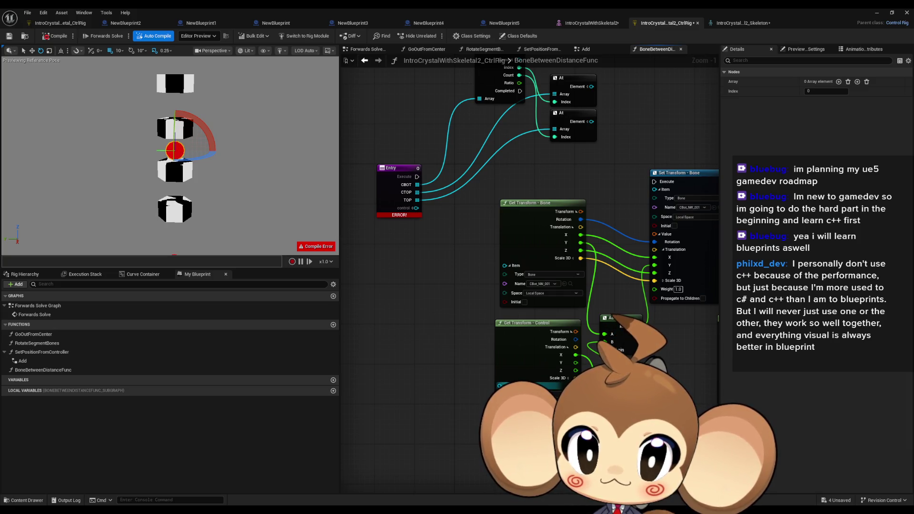
Wire the control input into the Get Transform - Control and Set Transform - Control nodes.
{"action": "left_click_drag", "start_coordinate": [498, 387], "coordinate": [416, 212]}
{"action": "scroll", "coordinate": [429, 219], "scroll_direction": "down", "scroll_amount": 3}
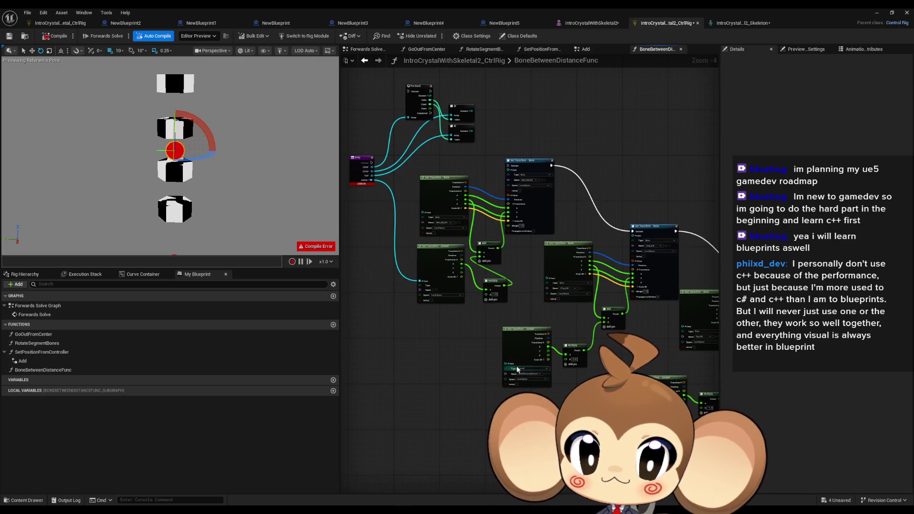
{"action": "mouse_move", "coordinate": [371, 180]}
{"action": "left_mouse_down"}
{"action": "mouse_move", "coordinate": [507, 331]}
{"action": "mouse_move", "coordinate": [506, 363]}
{"action": "left_mouse_up"}
{"action": "left_click", "coordinate": [370, 182]}
{"action": "mouse_move", "coordinate": [640, 412]}
{"action": "left_mouse_down"}
{"action": "mouse_move", "coordinate": [482, 292]}
{"action": "mouse_move", "coordinate": [371, 181]}
{"action": "left_mouse_up"}
{"action": "scroll", "coordinate": [442, 177], "scroll_direction": "up", "scroll_amount": 4}
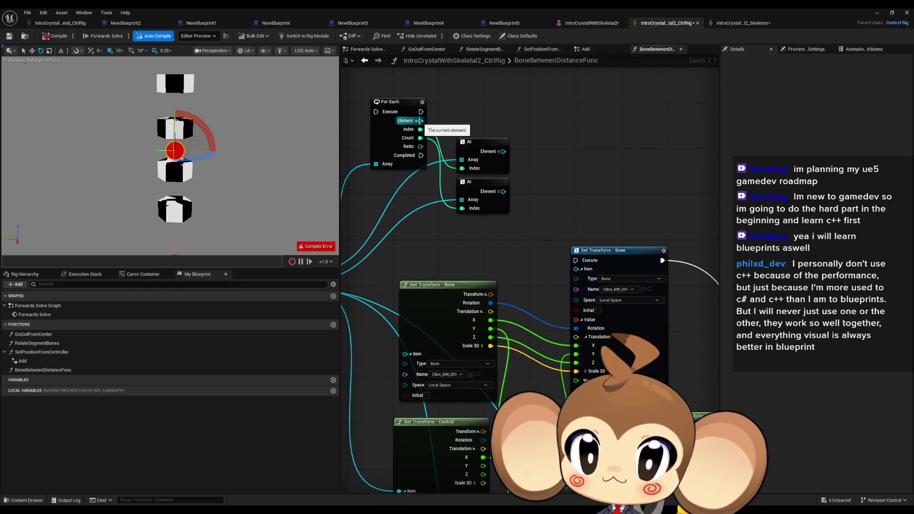
Connect the loop element and At outputs to the Get/Set Transform - Bone item pins.
{"action": "mouse_move", "coordinate": [418, 120]}
{"action": "left_mouse_down"}
{"action": "mouse_move", "coordinate": [397, 366]}
{"action": "mouse_move", "coordinate": [380, 387]}
{"action": "mouse_move", "coordinate": [404, 354]}
{"action": "left_mouse_up"}
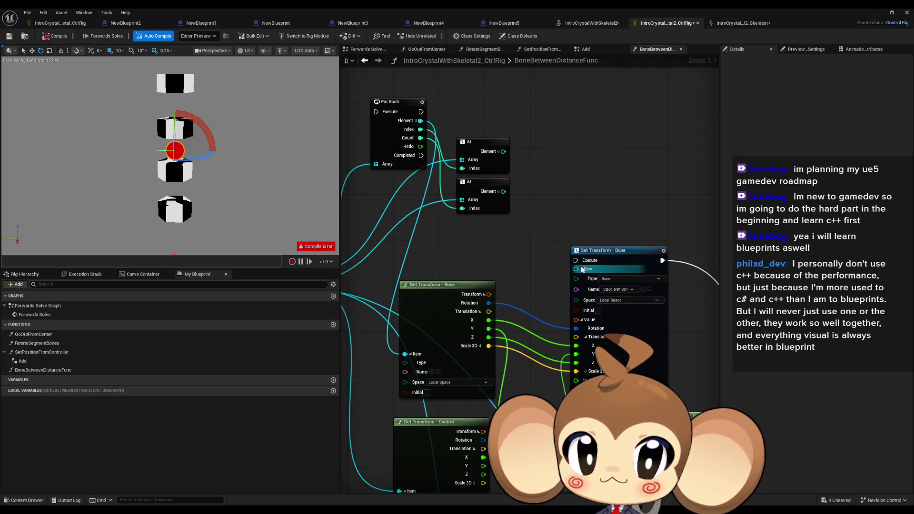
{"action": "left_click_drag", "start_coordinate": [577, 271], "coordinate": [503, 191]}
{"action": "scroll", "coordinate": [477, 180], "scroll_direction": "down", "scroll_amount": 2}
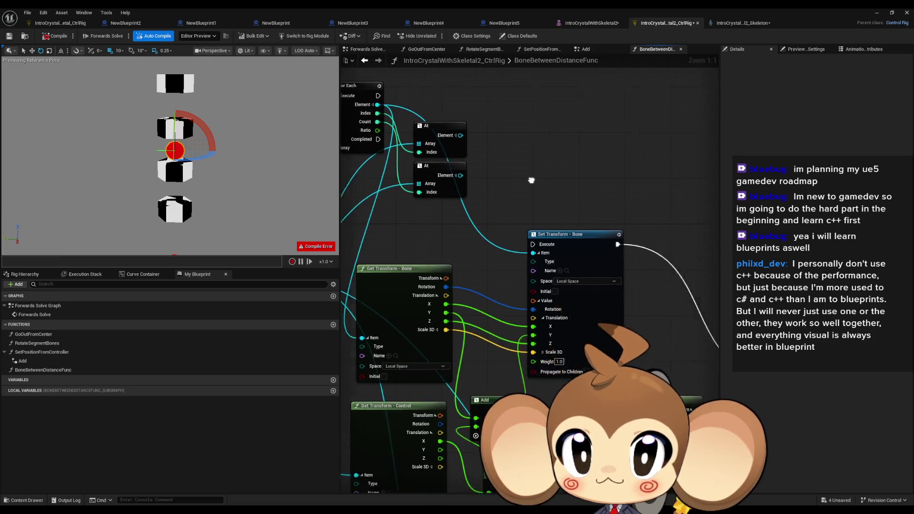
{"action": "scroll", "coordinate": [477, 181], "scroll_direction": "up", "scroll_amount": 1}
{"action": "scroll", "coordinate": [557, 178], "scroll_direction": "down", "scroll_amount": 1}
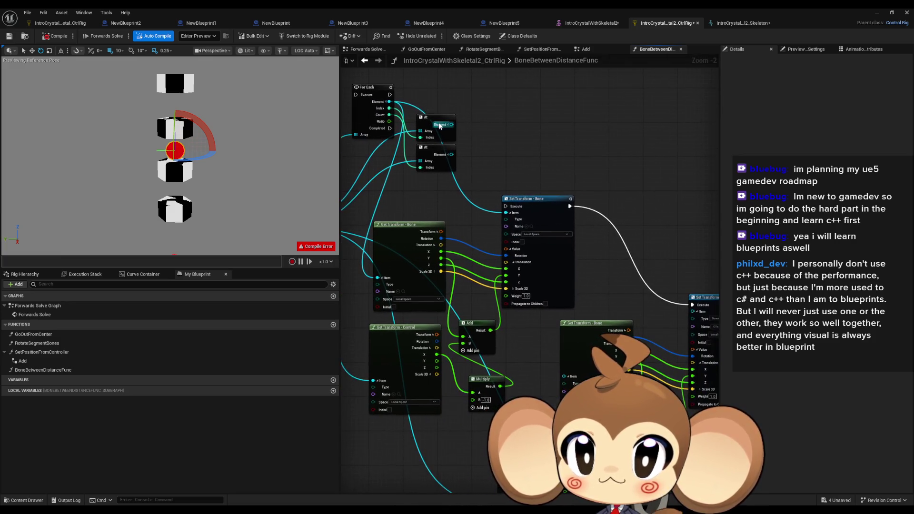
{"action": "mouse_move", "coordinate": [450, 124]}
{"action": "left_mouse_down"}
{"action": "mouse_move", "coordinate": [505, 213]}
{"action": "mouse_move", "coordinate": [511, 388]}
{"action": "mouse_move", "coordinate": [533, 393]}
{"action": "mouse_move", "coordinate": [564, 377]}
{"action": "left_mouse_up"}
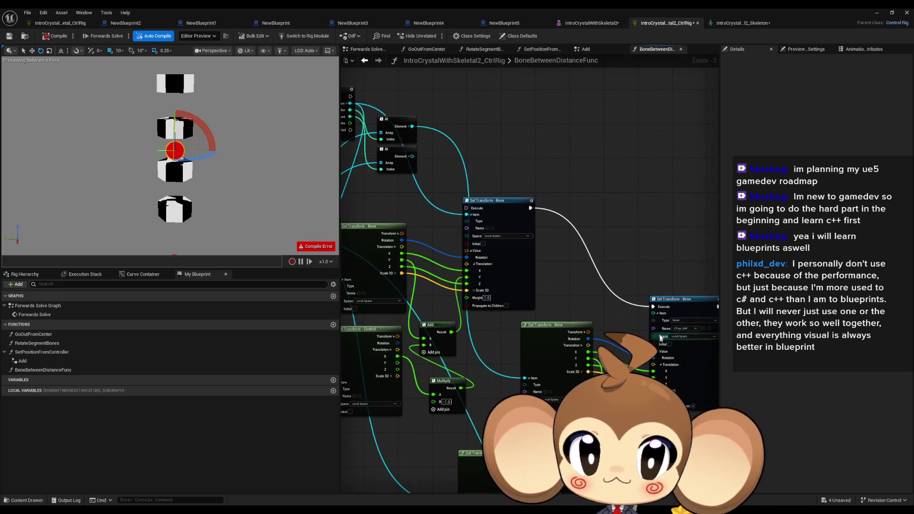
{"action": "mouse_move", "coordinate": [657, 318]}
{"action": "left_mouse_down"}
{"action": "mouse_move", "coordinate": [595, 266]}
{"action": "mouse_move", "coordinate": [412, 156]}
{"action": "mouse_move", "coordinate": [558, 344]}
{"action": "mouse_move", "coordinate": [569, 391]}
{"action": "left_mouse_up"}
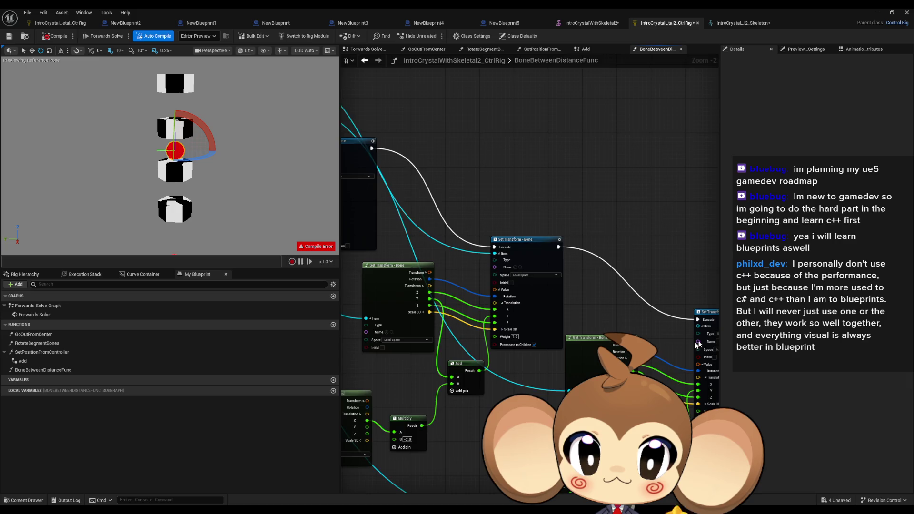
{"action": "mouse_move", "coordinate": [698, 326]}
{"action": "left_mouse_down"}
{"action": "mouse_move", "coordinate": [464, 249]}
{"action": "mouse_move", "coordinate": [438, 139]}
{"action": "mouse_move", "coordinate": [401, 196]}
{"action": "left_mouse_up"}
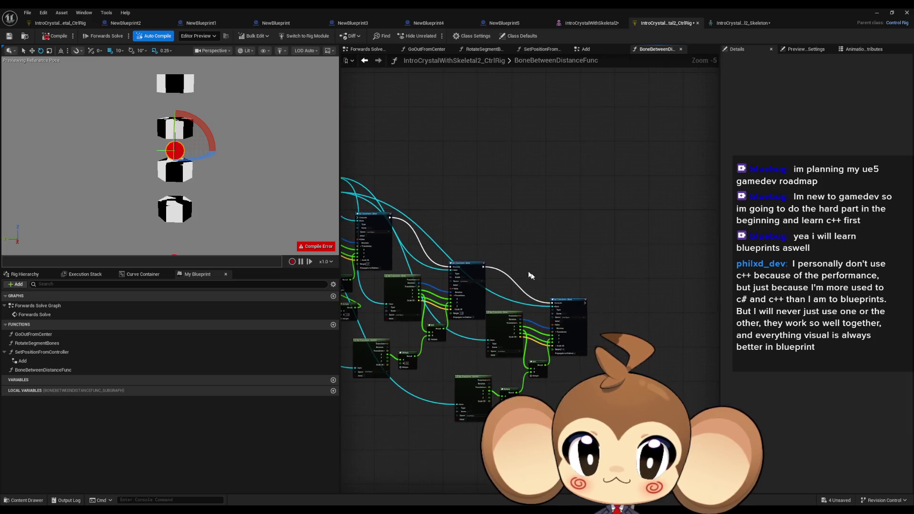
{"action": "scroll", "coordinate": [530, 288], "scroll_direction": "up", "scroll_amount": 1}
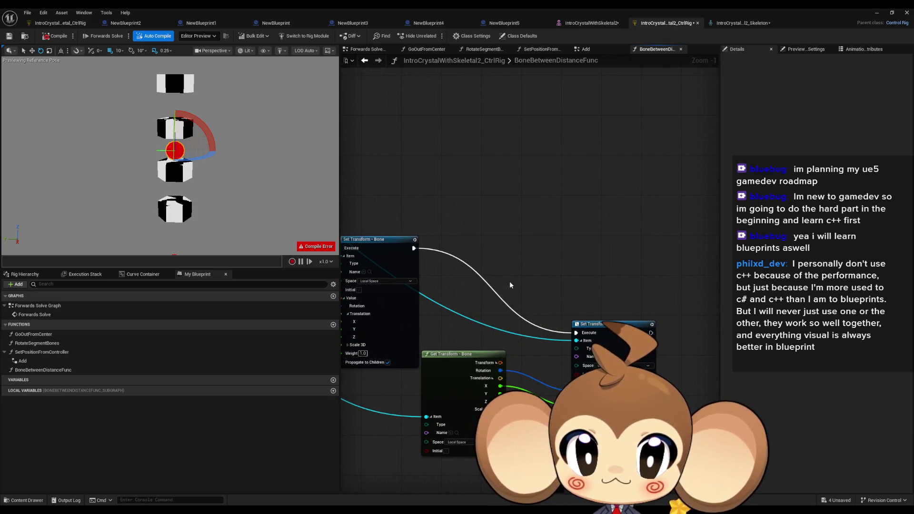
{"action": "scroll", "coordinate": [527, 292], "scroll_direction": "down", "scroll_amount": 2}
{"action": "left_click_drag", "start_coordinate": [526, 293], "coordinate": [554, 216]}
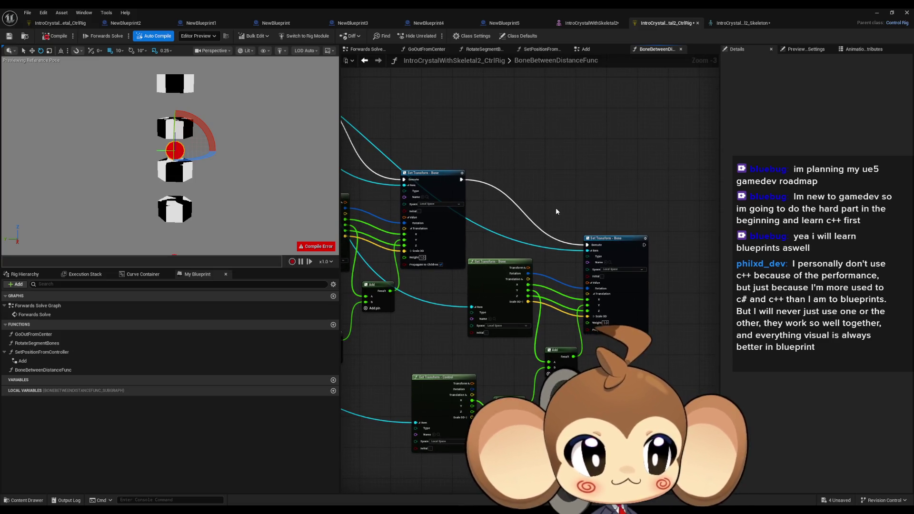
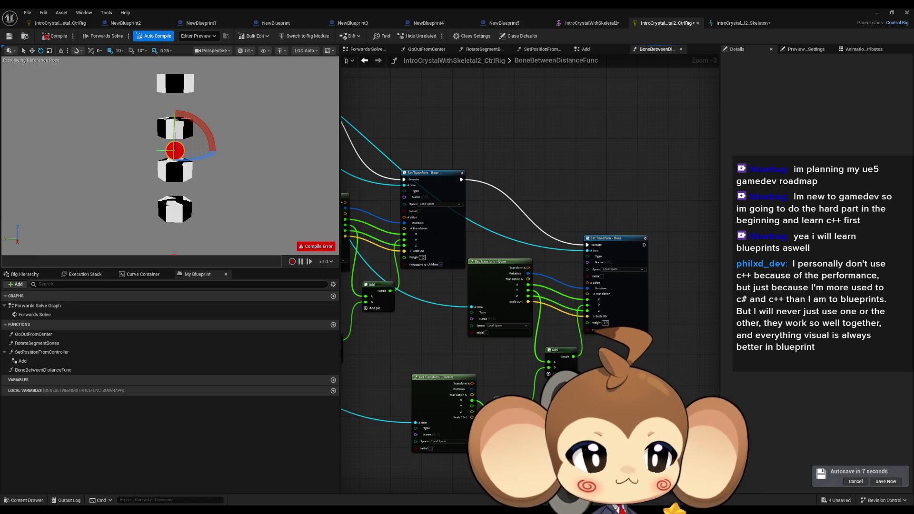
Raise the Set Transform - Bone node, wire Entry into For Each, and the loop body into Set Transform.
{"action": "left_click_drag", "start_coordinate": [571, 163], "coordinate": [601, 170]}
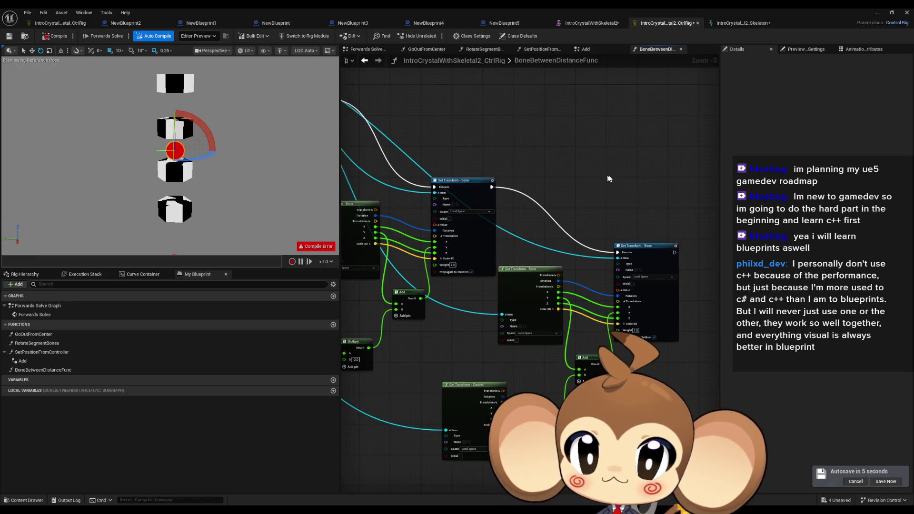
{"action": "scroll", "coordinate": [592, 207], "scroll_direction": "up", "scroll_amount": 2}
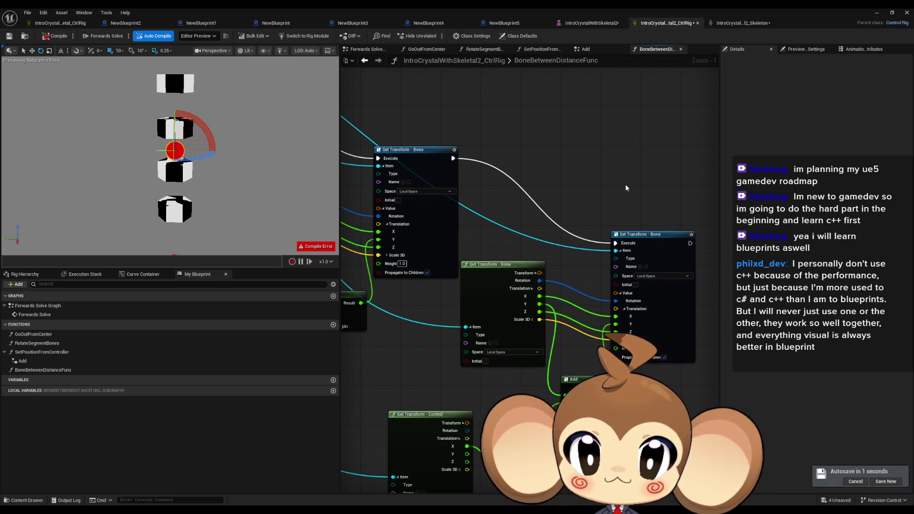
{"action": "mouse_move", "coordinate": [615, 235]}
{"action": "left_mouse_down"}
{"action": "mouse_move", "coordinate": [675, 276]}
{"action": "mouse_move", "coordinate": [656, 257]}
{"action": "mouse_move", "coordinate": [672, 208]}
{"action": "left_mouse_up"}
{"action": "scroll", "coordinate": [675, 276], "scroll_direction": "down", "scroll_amount": 1}
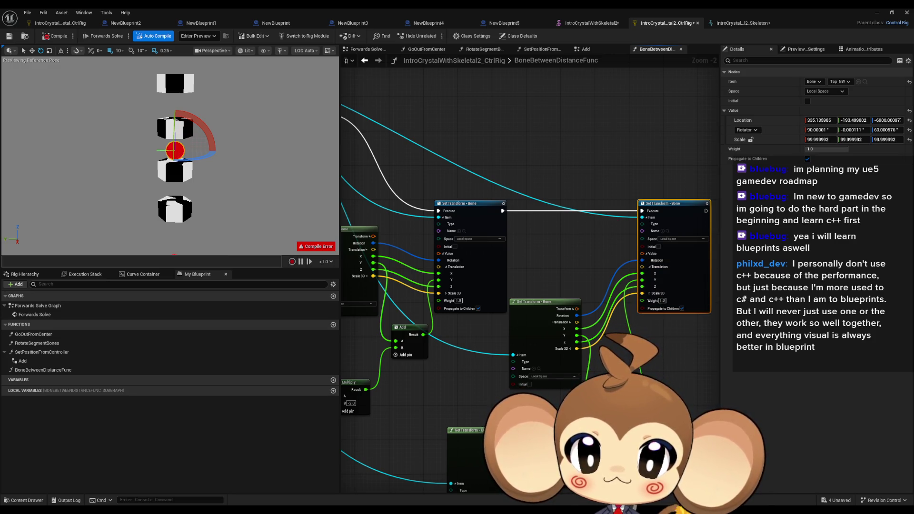
{"action": "scroll", "coordinate": [650, 340], "scroll_direction": "down", "scroll_amount": 2}
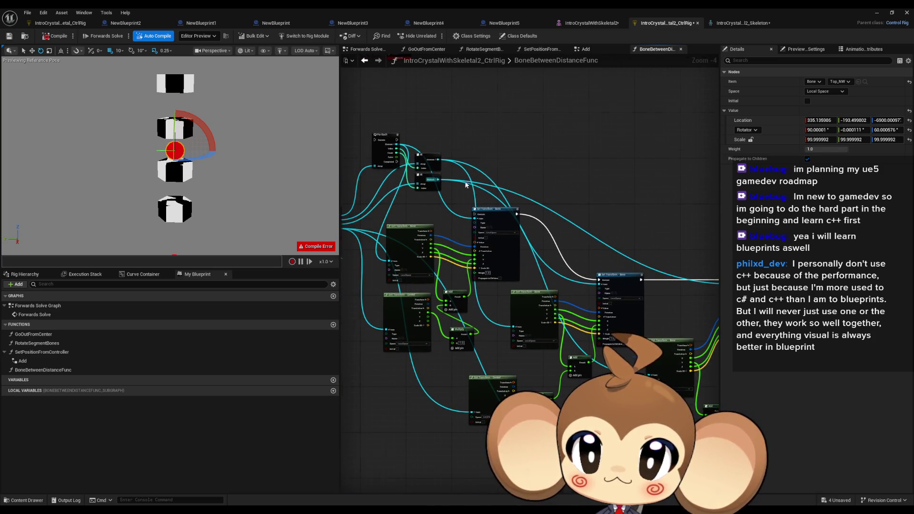
{"action": "scroll", "coordinate": [466, 184], "scroll_direction": "up", "scroll_amount": 2}
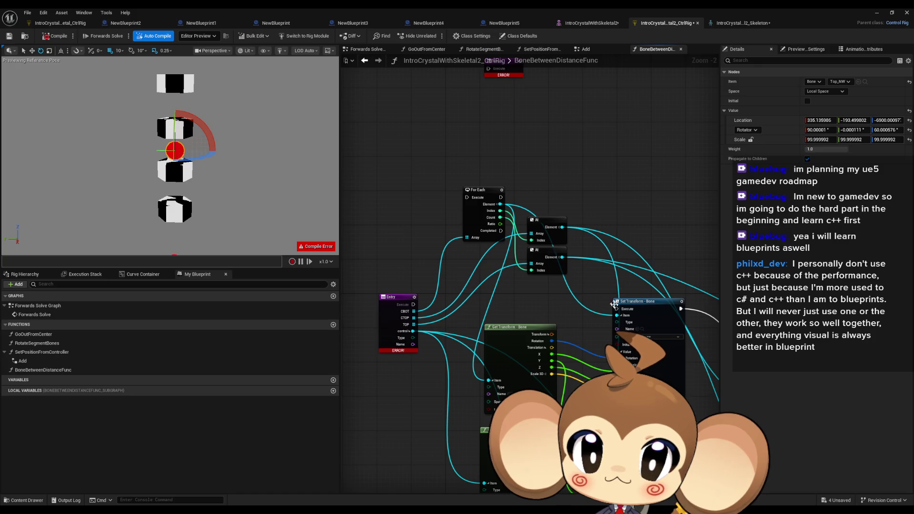
{"action": "mouse_move", "coordinate": [614, 304]}
{"action": "left_mouse_down"}
{"action": "mouse_move", "coordinate": [464, 200]}
{"action": "mouse_move", "coordinate": [617, 282]}
{"action": "mouse_move", "coordinate": [501, 197]}
{"action": "left_mouse_up"}
{"action": "mouse_move", "coordinate": [500, 231]}
{"action": "left_mouse_down"}
{"action": "mouse_move", "coordinate": [524, 319]}
{"action": "mouse_move", "coordinate": [513, 156]}
{"action": "left_mouse_up"}
{"action": "left_click_drag", "start_coordinate": [491, 284], "coordinate": [436, 391]}
{"action": "mouse_move", "coordinate": [489, 319]}
{"action": "left_mouse_down"}
{"action": "mouse_move", "coordinate": [463, 251]}
{"action": "mouse_move", "coordinate": [555, 232]}
{"action": "mouse_move", "coordinate": [421, 166]}
{"action": "left_mouse_up"}
{"action": "scroll", "coordinate": [463, 250], "scroll_direction": "down", "scroll_amount": 1}
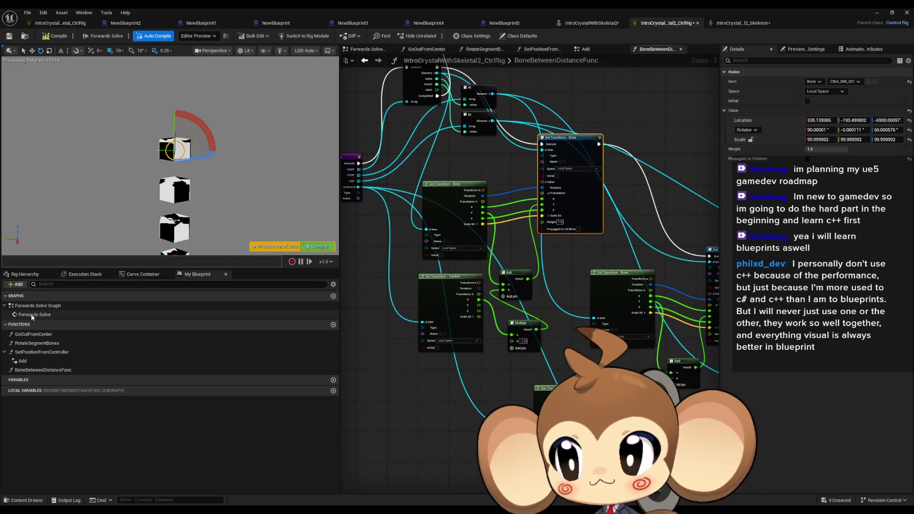
Open the Forwards Solve graph and delete the old chain of nodes.
{"action": "double_click", "coordinate": [30, 314]}
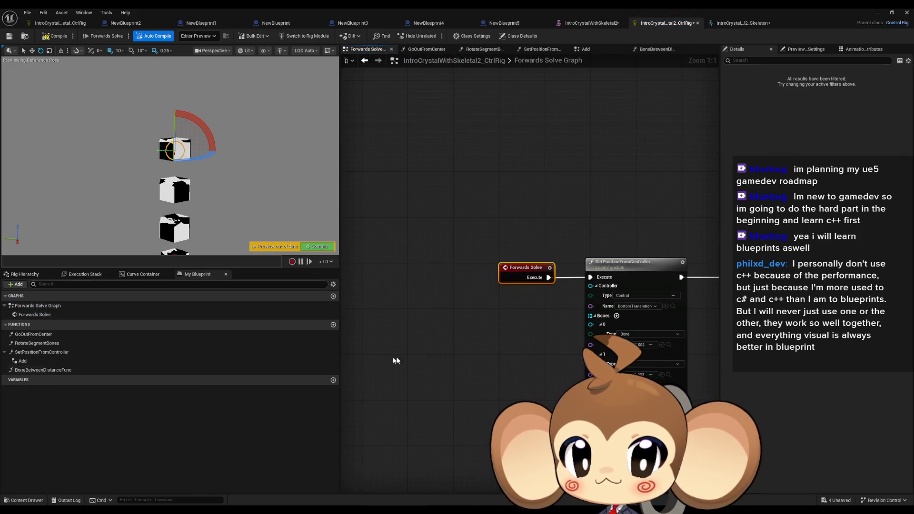
{"action": "scroll", "coordinate": [373, 341], "scroll_direction": "down", "scroll_amount": 4}
{"action": "scroll", "coordinate": [372, 341], "scroll_direction": "down", "scroll_amount": 1}
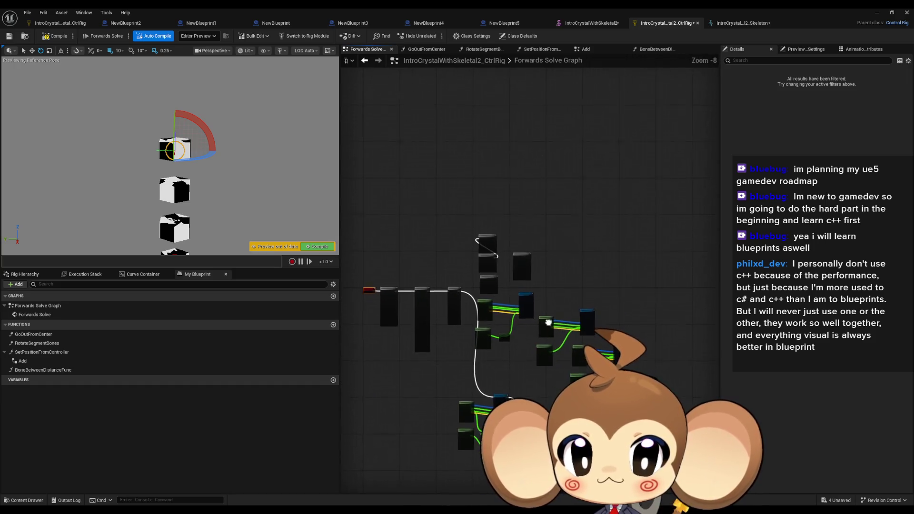
{"action": "scroll", "coordinate": [502, 310], "scroll_direction": "up", "scroll_amount": 1}
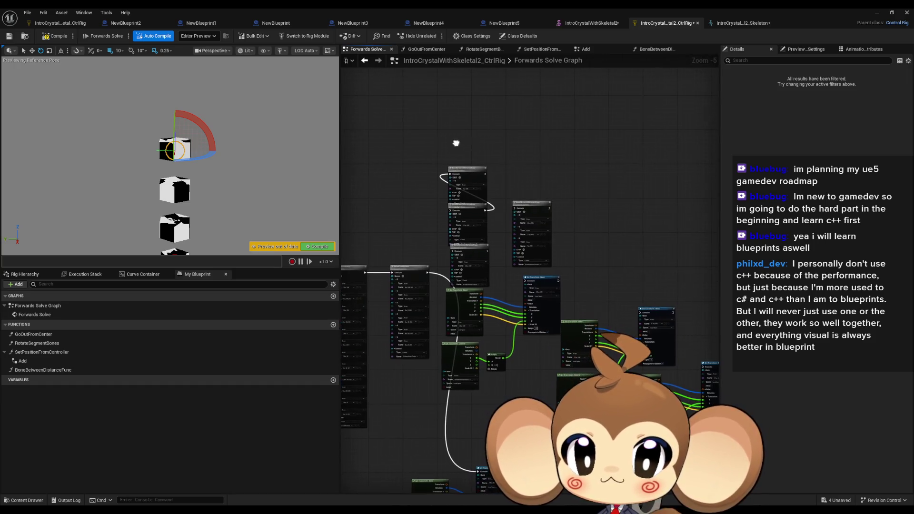
{"action": "scroll", "coordinate": [472, 158], "scroll_direction": "down", "scroll_amount": 1}
{"action": "mouse_move", "coordinate": [462, 136]}
{"action": "left_mouse_down"}
{"action": "mouse_move", "coordinate": [622, 327]}
{"action": "mouse_move", "coordinate": [636, 328]}
{"action": "left_mouse_up"}
{"action": "key", "text": "Delete"}
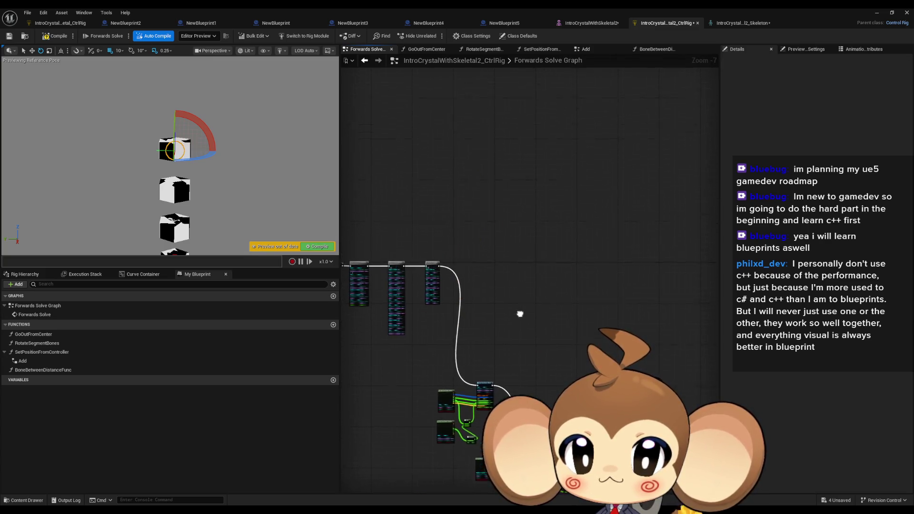
{"action": "scroll", "coordinate": [466, 219], "scroll_direction": "up", "scroll_amount": 3}
Place a BoneBetweenDistanceFunc call with one element each in CBOT, CTOP and TOP, and expand its control input.
{"action": "mouse_move", "coordinate": [24, 371]}
{"action": "left_mouse_down"}
{"action": "mouse_move", "coordinate": [524, 261]}
{"action": "mouse_move", "coordinate": [502, 280]}
{"action": "mouse_move", "coordinate": [548, 338]}
{"action": "left_mouse_up"}
{"action": "scroll", "coordinate": [572, 379], "scroll_direction": "up", "scroll_amount": 3}
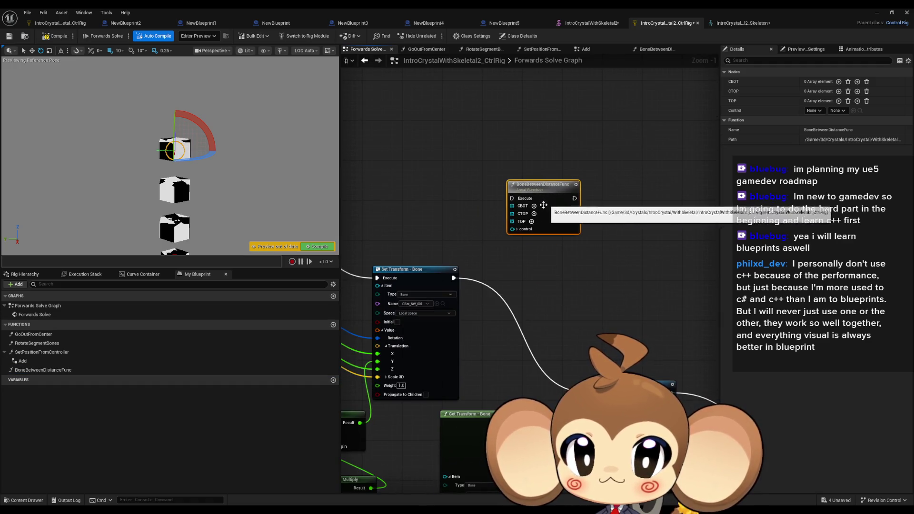
{"action": "left_click", "coordinate": [534, 205]}
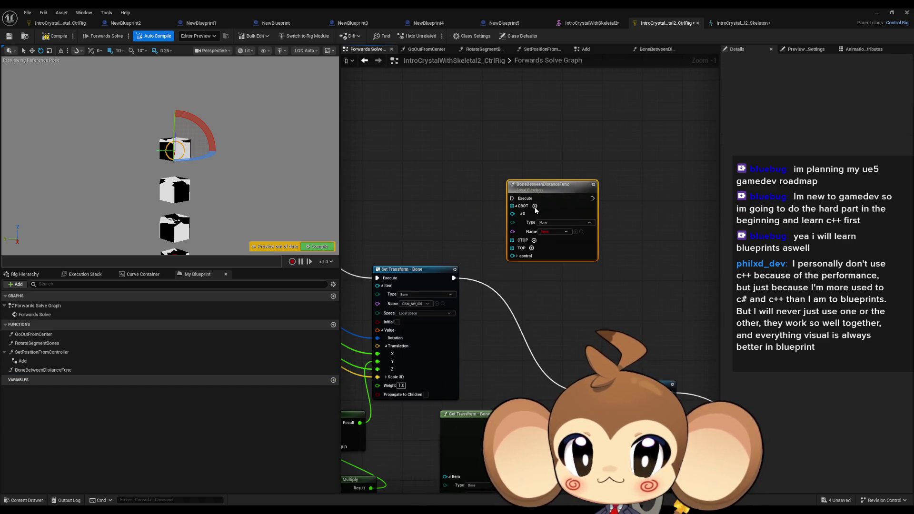
{"action": "left_click", "coordinate": [534, 240]}
{"action": "left_click", "coordinate": [532, 274]}
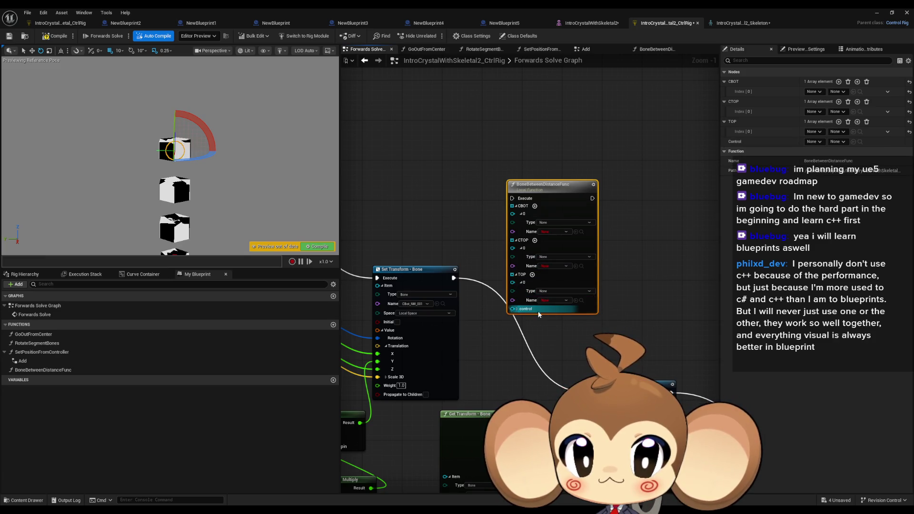
{"action": "left_click", "coordinate": [514, 308]}
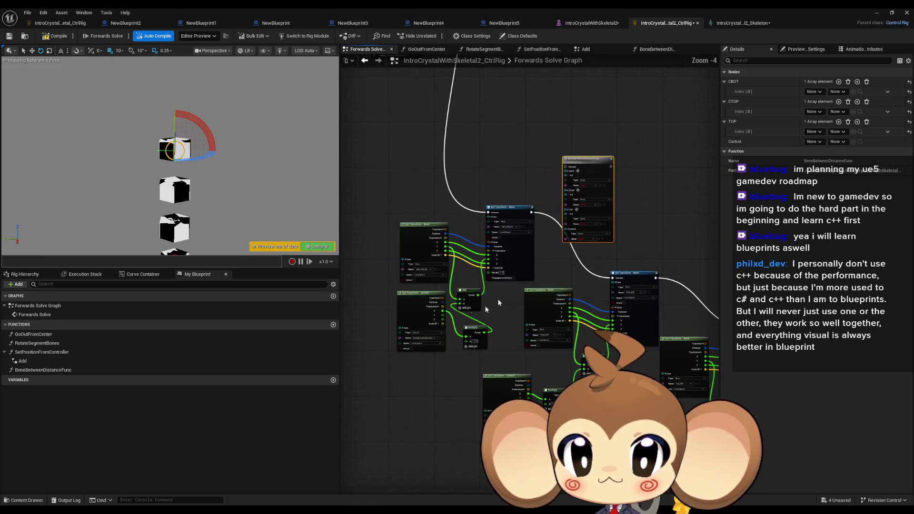
{"action": "scroll", "coordinate": [430, 359], "scroll_direction": "down", "scroll_amount": 1}
{"action": "scroll", "coordinate": [429, 359], "scroll_direction": "up", "scroll_amount": 2}
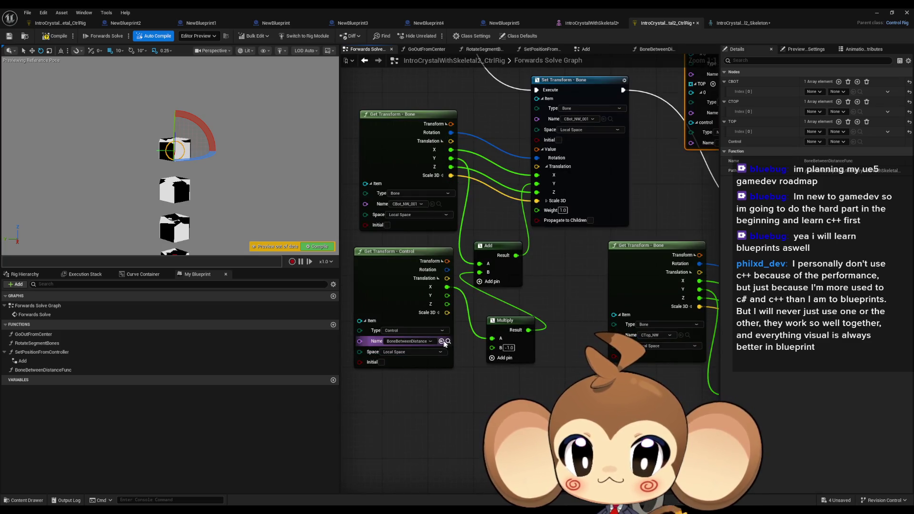
Assign the BoneBetweenDistance control, CBot_NW_001, CTop_NW and Top_NW to the function's inputs.
{"action": "key", "text": "Home"}
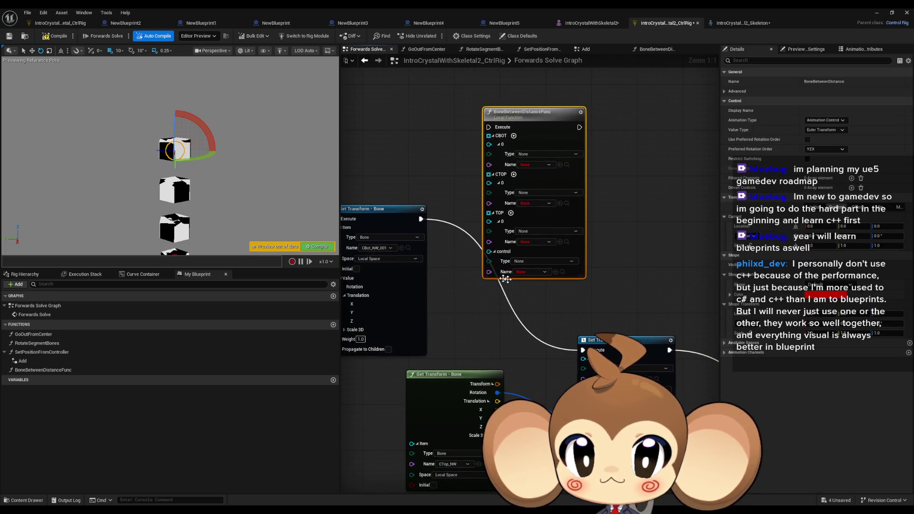
{"action": "left_click", "coordinate": [555, 272]}
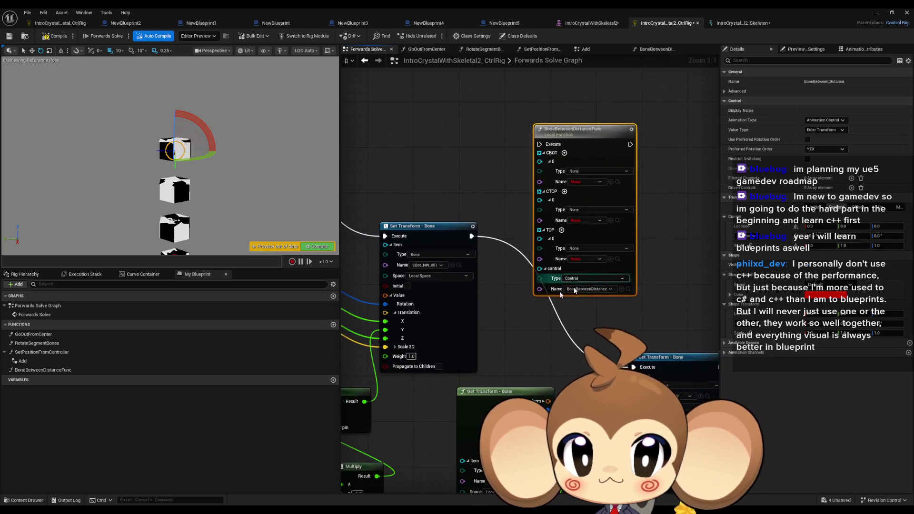
{"action": "left_click", "coordinate": [459, 265]}
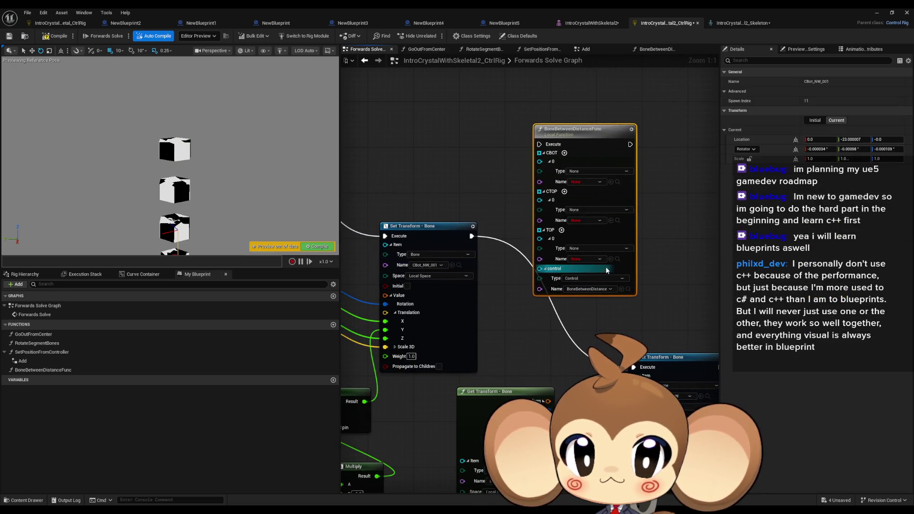
{"action": "left_click", "coordinate": [611, 182]}
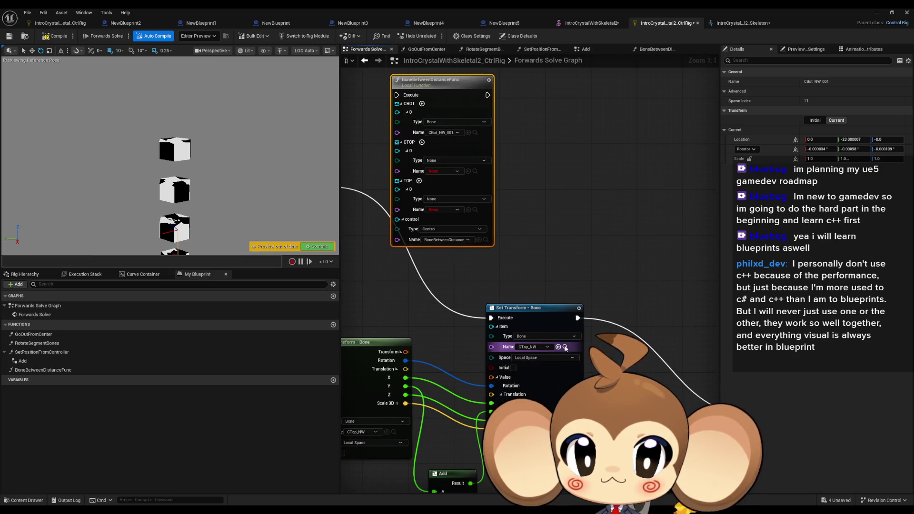
{"action": "left_click", "coordinate": [468, 171]}
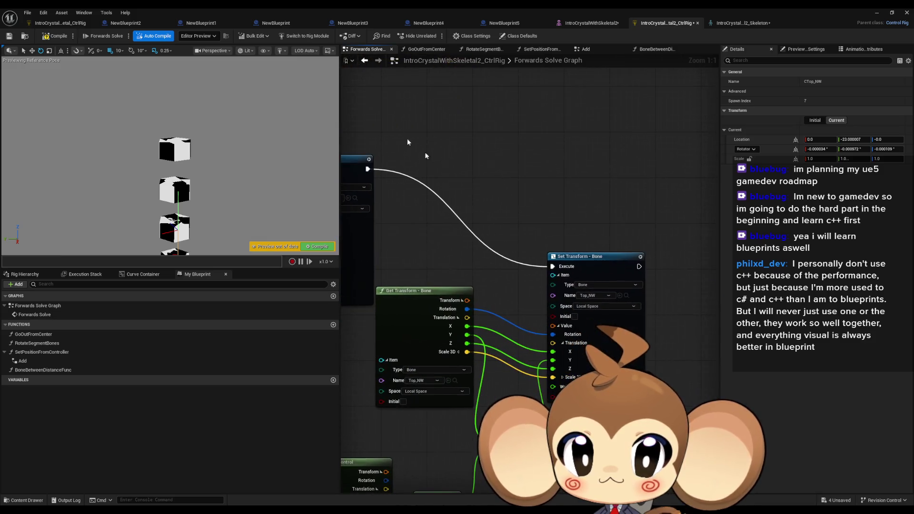
{"action": "left_click", "coordinate": [619, 295]}
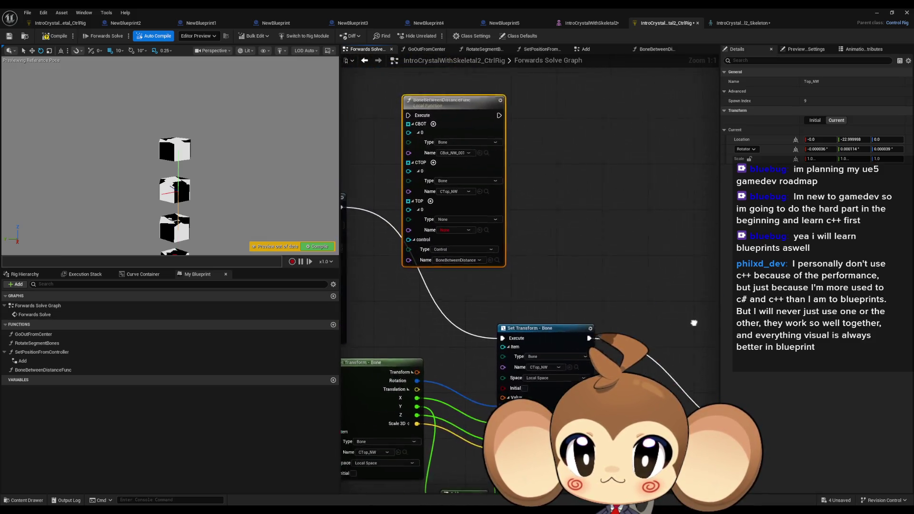
{"action": "left_click", "coordinate": [511, 238]}
Position the function node and feed GoOutFromCenter's execution into it.
{"action": "scroll", "coordinate": [578, 205], "scroll_direction": "down", "scroll_amount": 4}
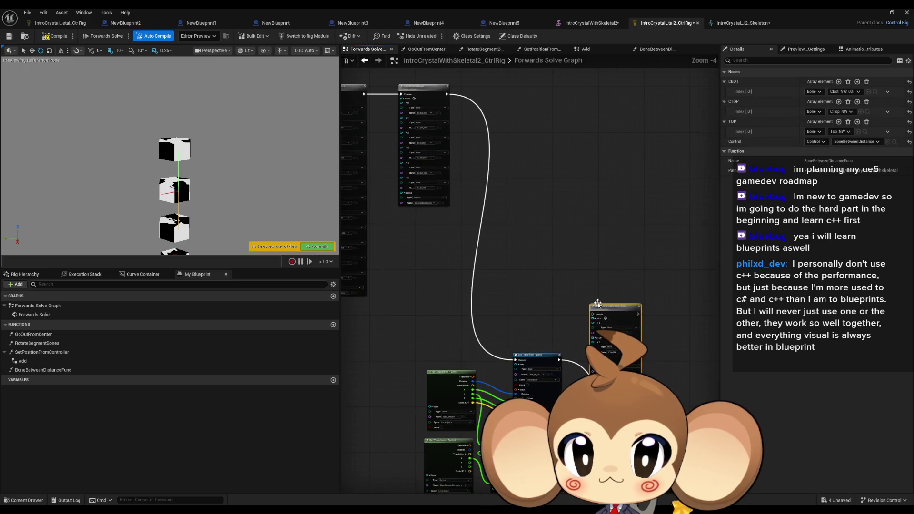
{"action": "left_click_drag", "start_coordinate": [605, 306], "coordinate": [523, 88]}
{"action": "scroll", "coordinate": [524, 134], "scroll_direction": "up", "scroll_amount": 4}
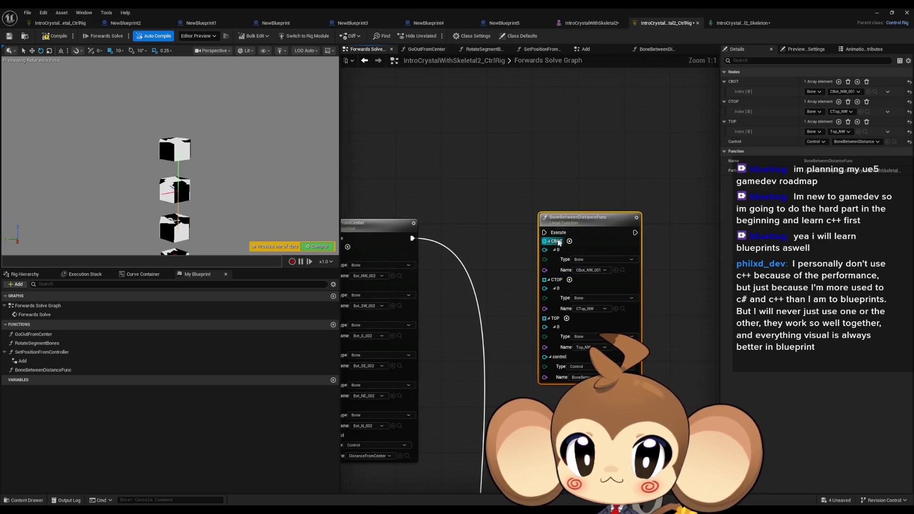
{"action": "left_click_drag", "start_coordinate": [542, 233], "coordinate": [412, 238]}
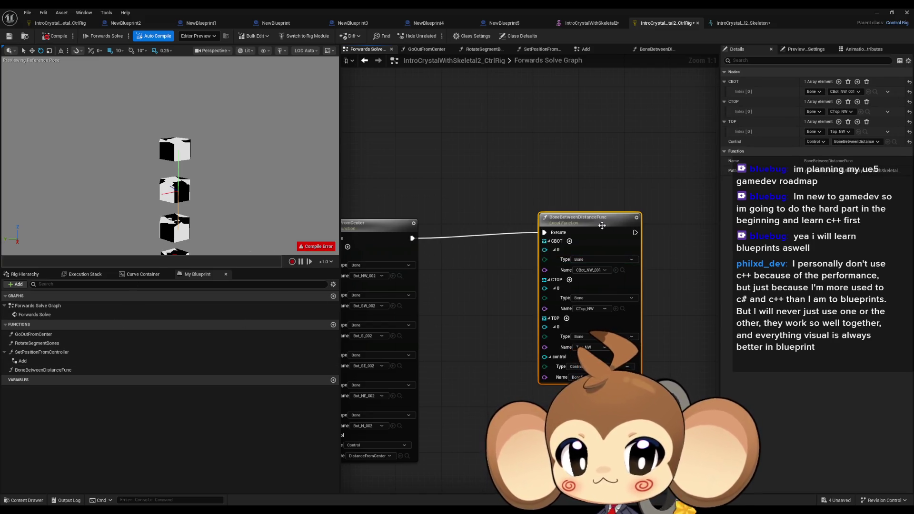
{"action": "left_click_drag", "start_coordinate": [601, 225], "coordinate": [598, 231]}
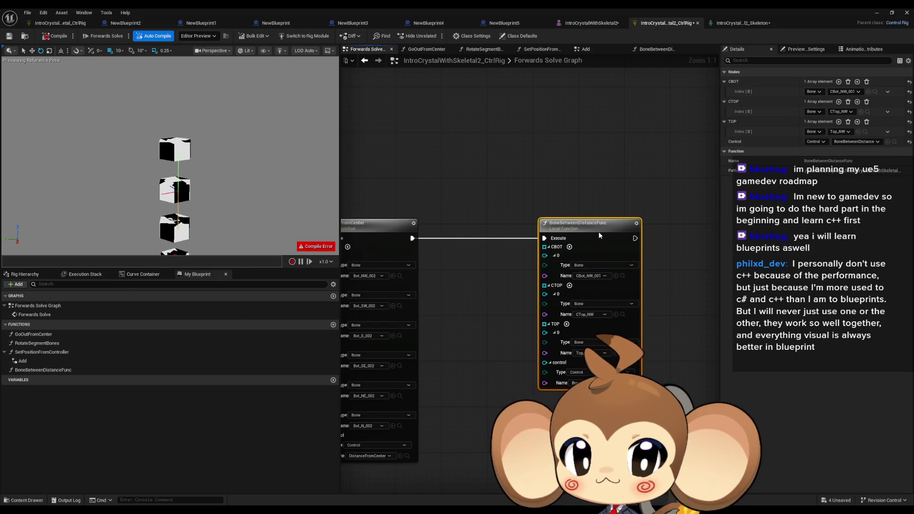
Compile the rig and inspect the At and Set Transform nodes inside BoneBetweenDistanceFunc.
{"action": "left_click", "coordinate": [51, 38]}
{"action": "scroll", "coordinate": [455, 274], "scroll_direction": "down", "scroll_amount": 4}
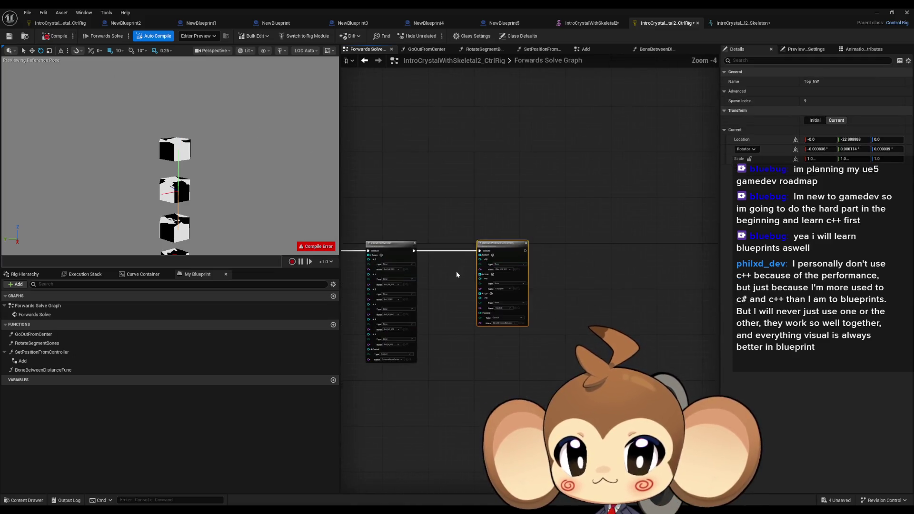
{"action": "scroll", "coordinate": [456, 274], "scroll_direction": "up", "scroll_amount": 2}
{"action": "double_click", "coordinate": [560, 282]}
{"action": "left_click_drag", "start_coordinate": [559, 281], "coordinate": [410, 315]}
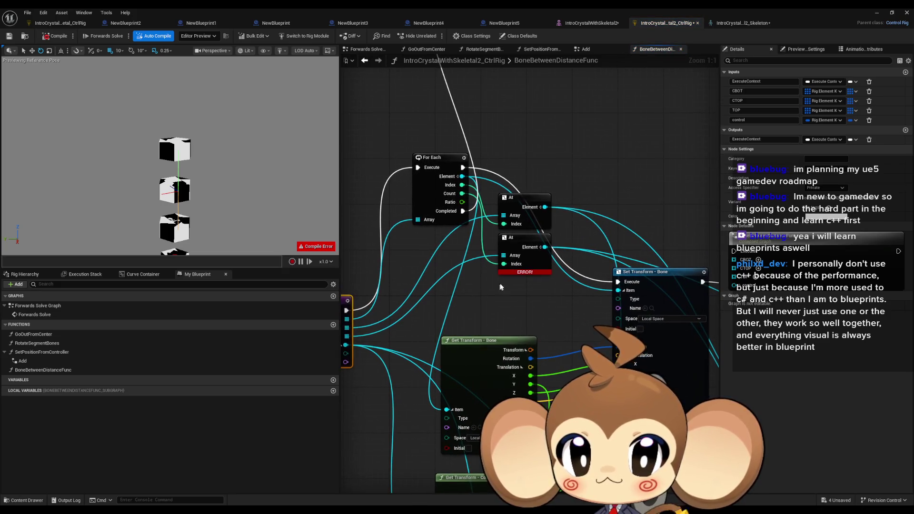
{"action": "mouse_move", "coordinate": [522, 271]}
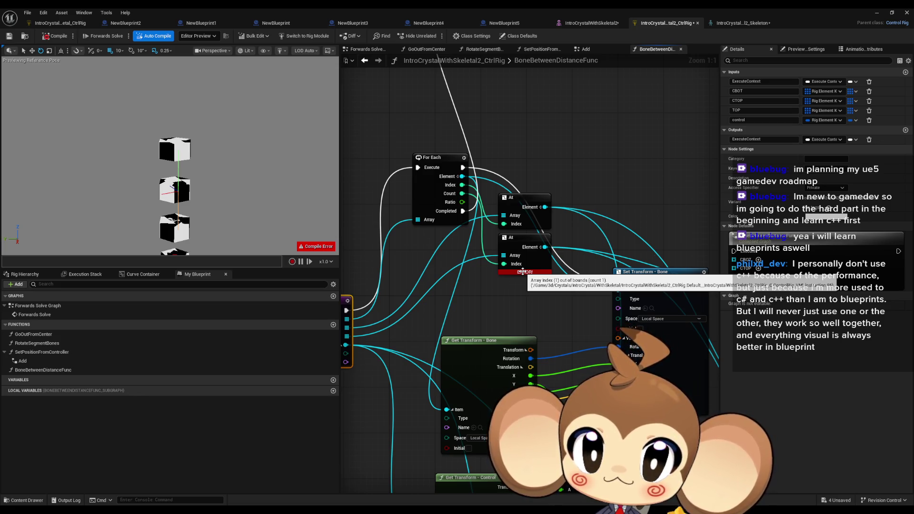
Reroute the At node's index connection and recompile to clear the error.
{"action": "left_click_drag", "start_coordinate": [461, 184], "coordinate": [503, 263]}
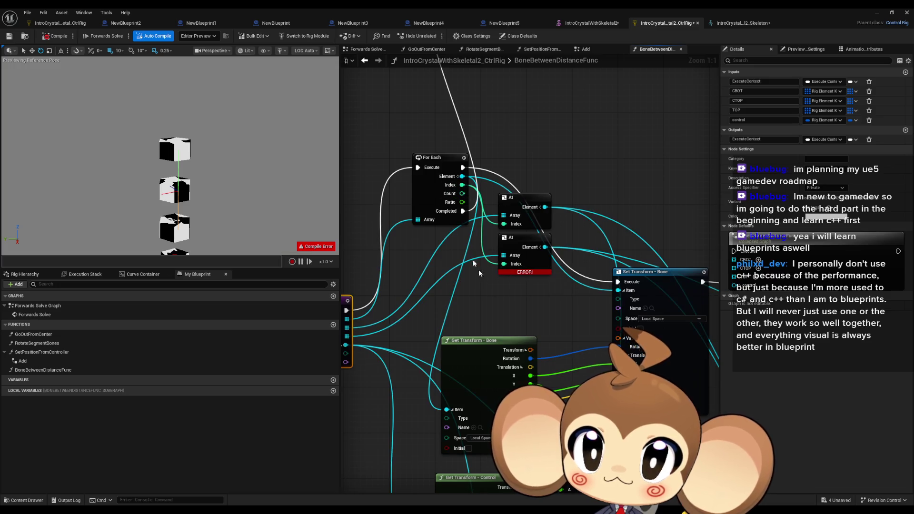
{"action": "left_click", "coordinate": [56, 37]}
{"action": "left_click", "coordinate": [32, 315]}
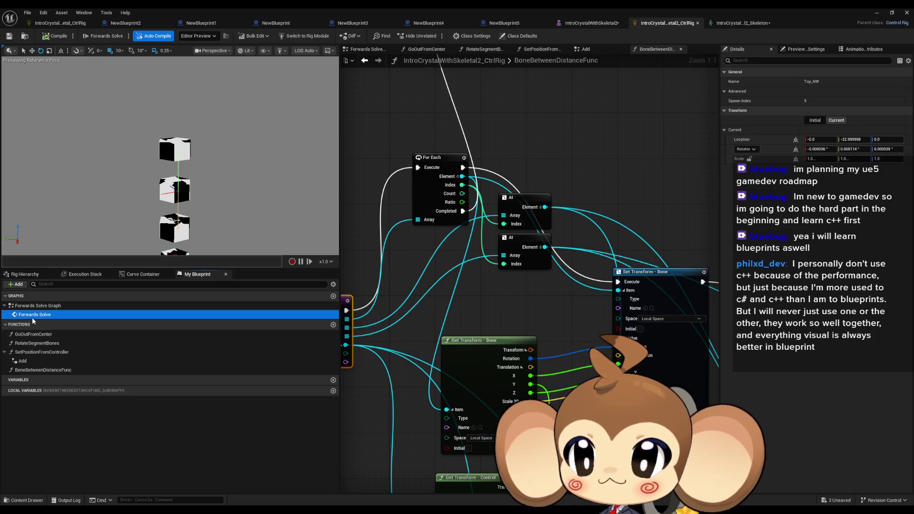
In Forwards Solve, move BoneBetweenDistance and push DistanceFromCenter outward to spread the cubes.
{"action": "double_click", "coordinate": [32, 317]}
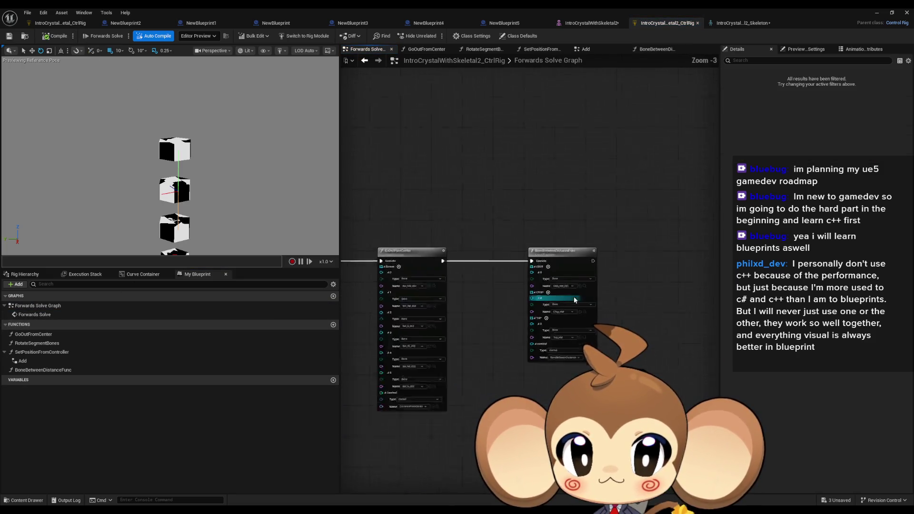
{"action": "scroll", "coordinate": [575, 300], "scroll_direction": "up", "scroll_amount": 3}
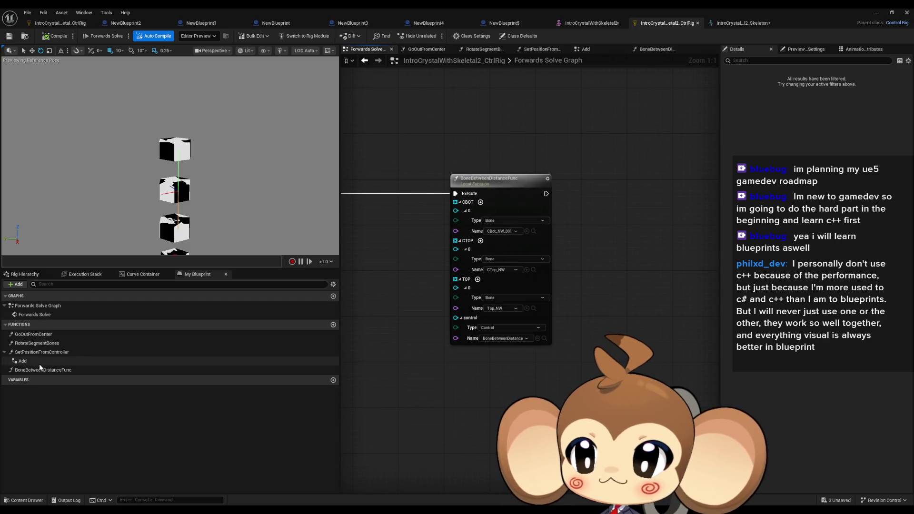
{"action": "left_click", "coordinate": [29, 275]}
{"action": "left_click", "coordinate": [52, 420]}
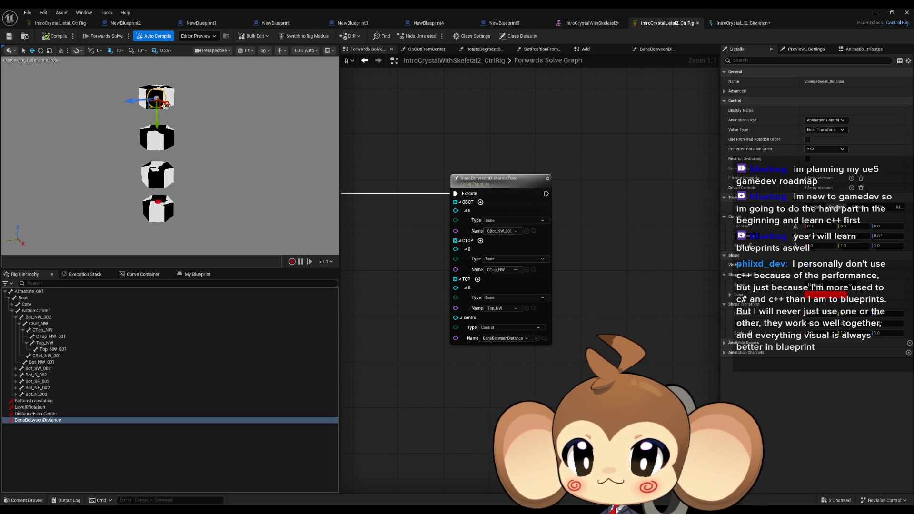
{"action": "left_click_drag", "start_coordinate": [166, 103], "coordinate": [156, 100]}
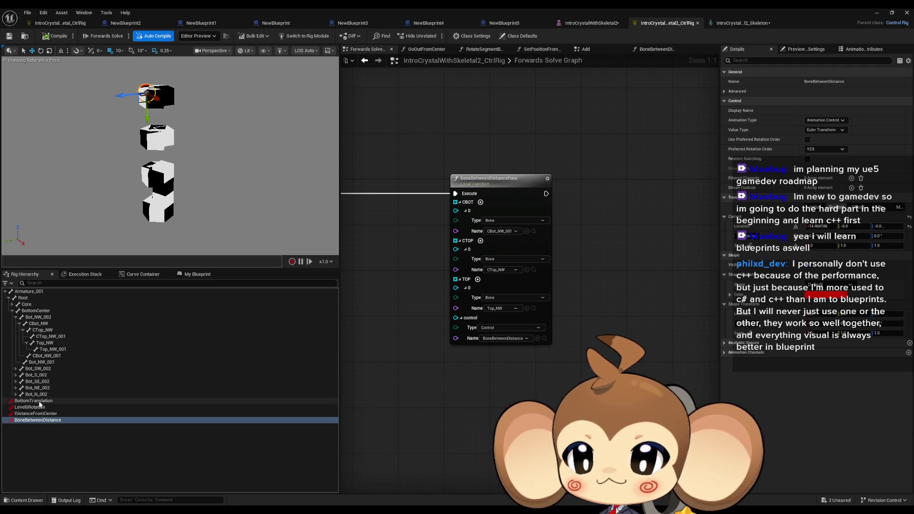
{"action": "left_click", "coordinate": [57, 413]}
{"action": "left_click_drag", "start_coordinate": [166, 104], "coordinate": [183, 113]}
Rotate Level0Rotation, pull DistanceFromCenter back in, and raise BottomTranslation.
{"action": "left_click", "coordinate": [37, 407]}
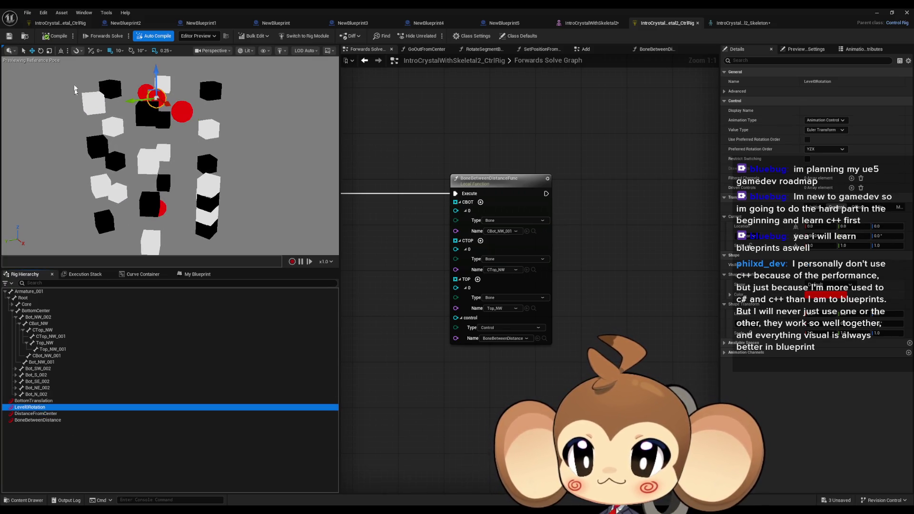
{"action": "left_click", "coordinate": [41, 51]}
{"action": "mouse_move", "coordinate": [125, 79]}
{"action": "left_mouse_down"}
{"action": "mouse_move", "coordinate": [142, 64]}
{"action": "mouse_move", "coordinate": [183, 80]}
{"action": "mouse_move", "coordinate": [193, 97]}
{"action": "left_mouse_up"}
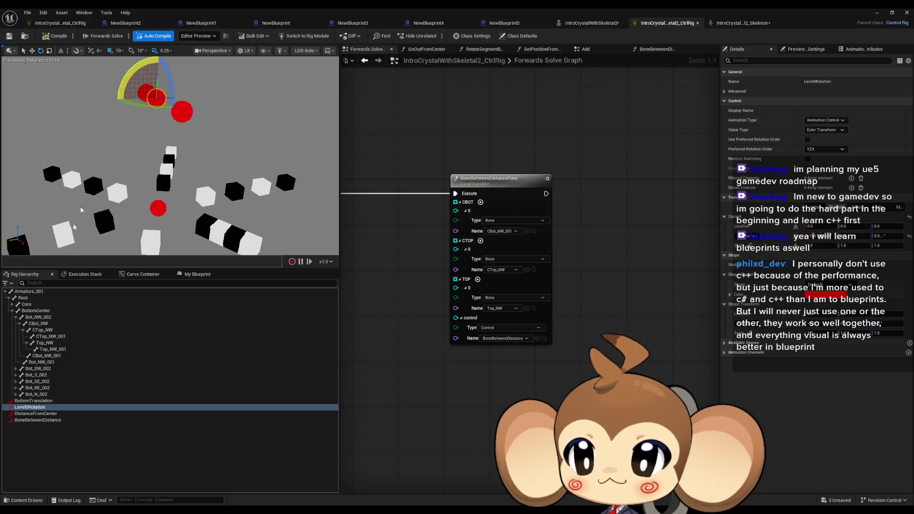
{"action": "left_click", "coordinate": [38, 414]}
{"action": "left_click", "coordinate": [32, 51]}
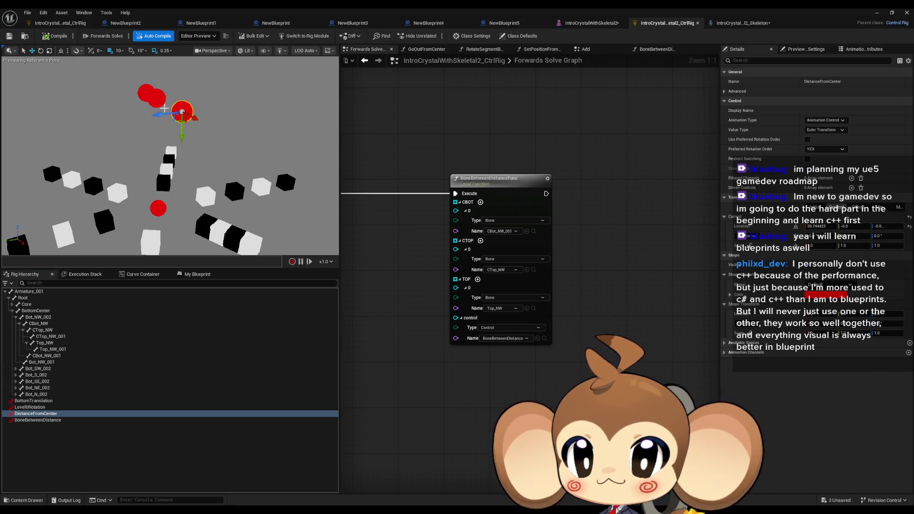
{"action": "left_click_drag", "start_coordinate": [196, 116], "coordinate": [174, 106]}
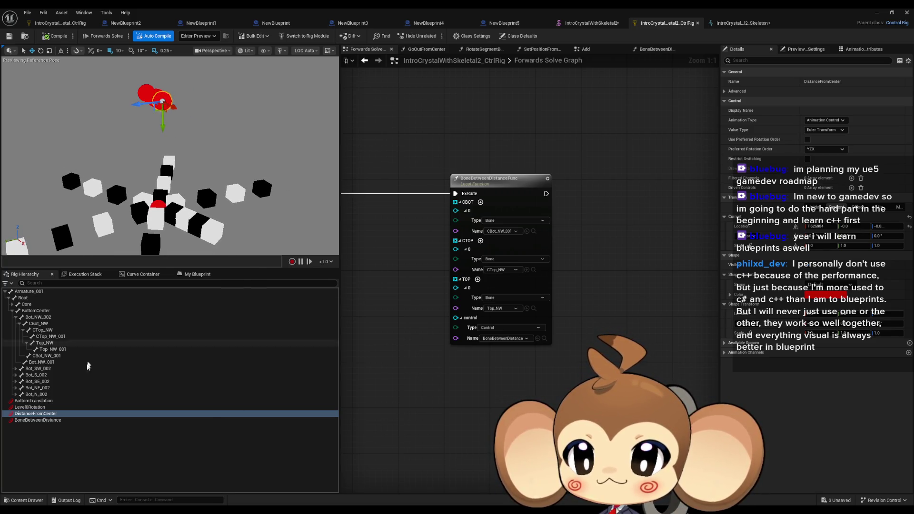
{"action": "left_click", "coordinate": [61, 401]}
{"action": "left_click_drag", "start_coordinate": [160, 185], "coordinate": [171, 68]}
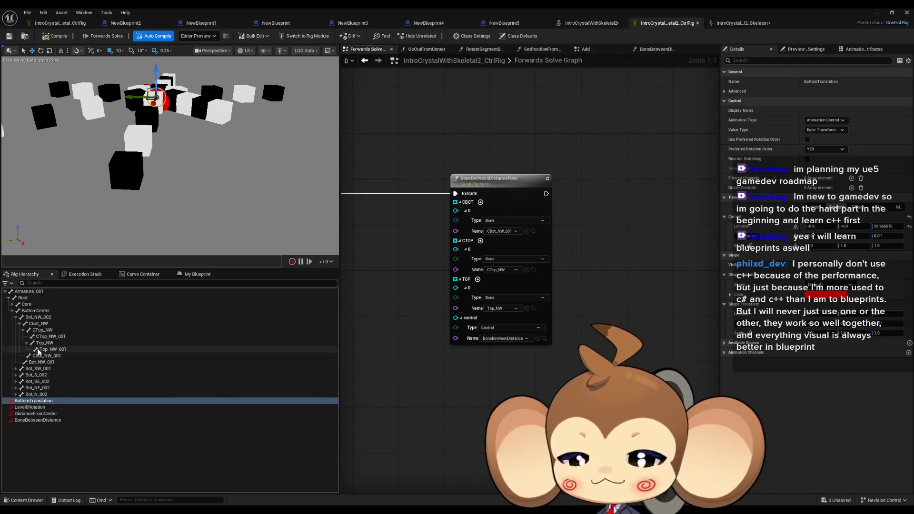
Rearrange the Rig Hierarchy branches to reveal the Bot_002 bones and their CBot children.
{"action": "left_click", "coordinate": [19, 323]}
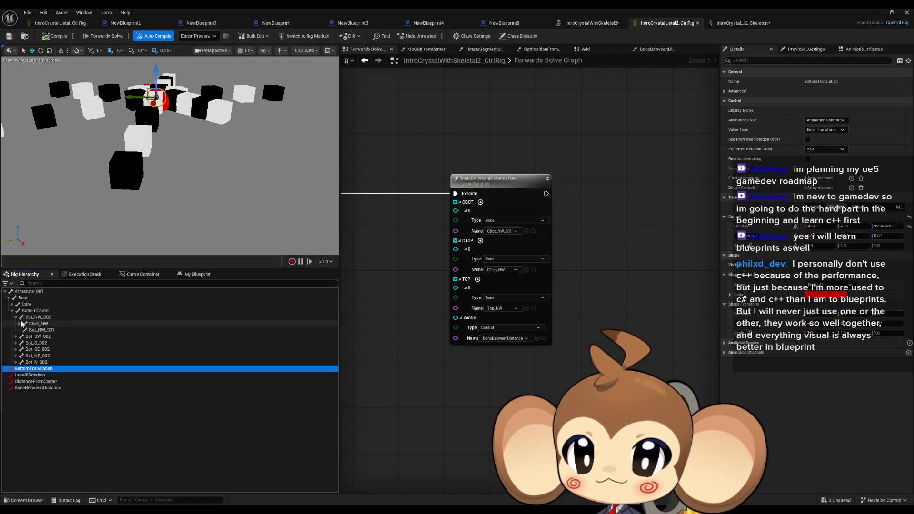
{"action": "left_click", "coordinate": [16, 317]}
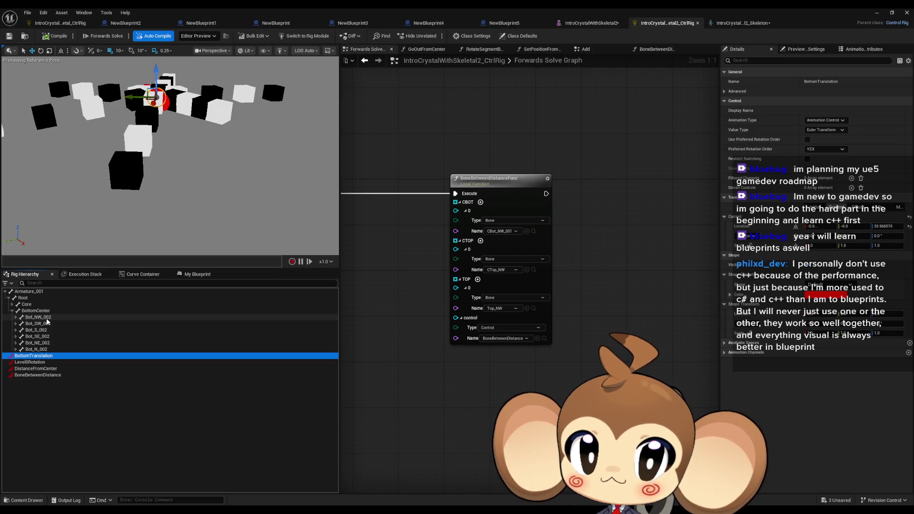
{"action": "left_click", "coordinate": [38, 317]}
{"action": "left_click", "coordinate": [16, 349]}
{"action": "left_click", "coordinate": [16, 342]}
{"action": "left_click", "coordinate": [16, 336]}
{"action": "left_click", "coordinate": [16, 330]}
{"action": "left_click", "coordinate": [16, 323]}
{"action": "left_click", "coordinate": [16, 317]}
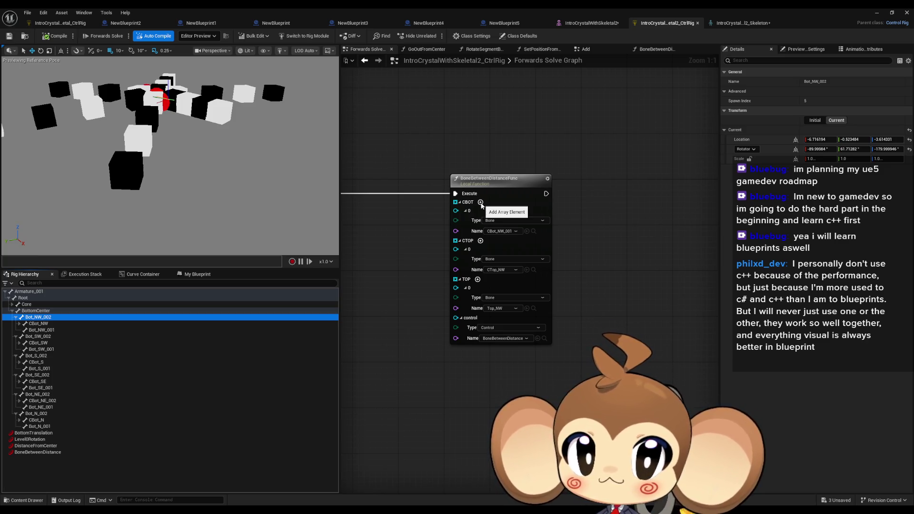
Add four more CBOT array elements and set element 1 to CBot_SW.
{"action": "left_click", "coordinate": [481, 202]}
{"action": "left_click", "coordinate": [481, 202]}
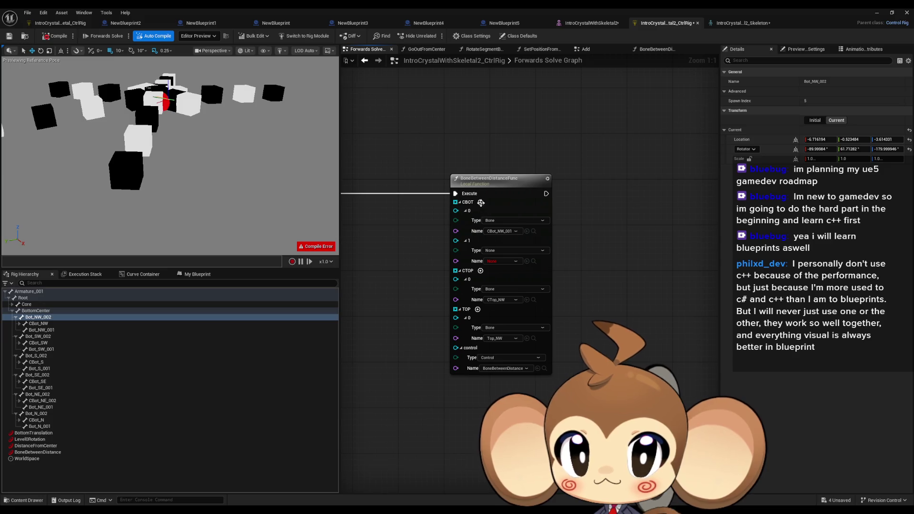
{"action": "left_click", "coordinate": [480, 202]}
{"action": "left_click", "coordinate": [481, 202]}
{"action": "left_click", "coordinate": [480, 202]}
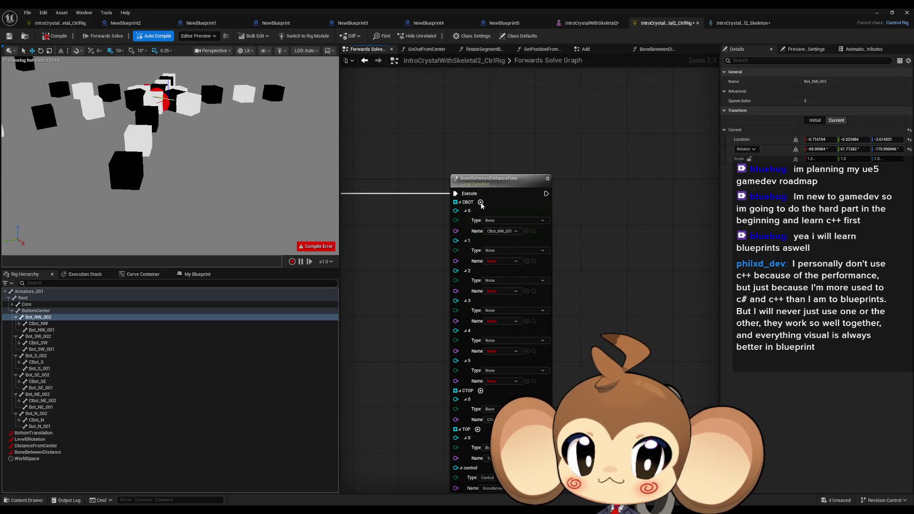
{"action": "left_click", "coordinate": [44, 323]}
{"action": "left_click", "coordinate": [38, 343]}
{"action": "left_click", "coordinate": [526, 262]}
Set CBOT elements 2–5 to CBot_S, CBot_SE, CBot_NE_002 and CBot_N, then collapse the array.
{"action": "left_click", "coordinate": [38, 362]}
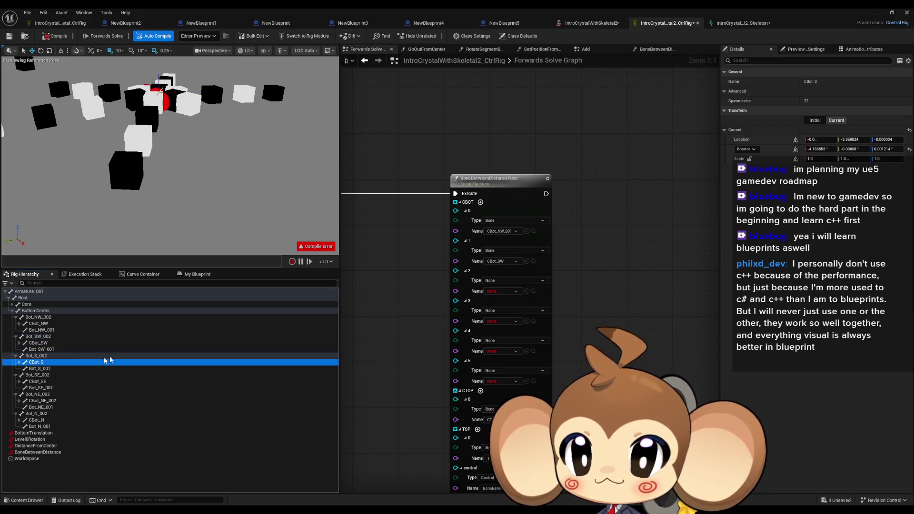
{"action": "left_click", "coordinate": [527, 290]}
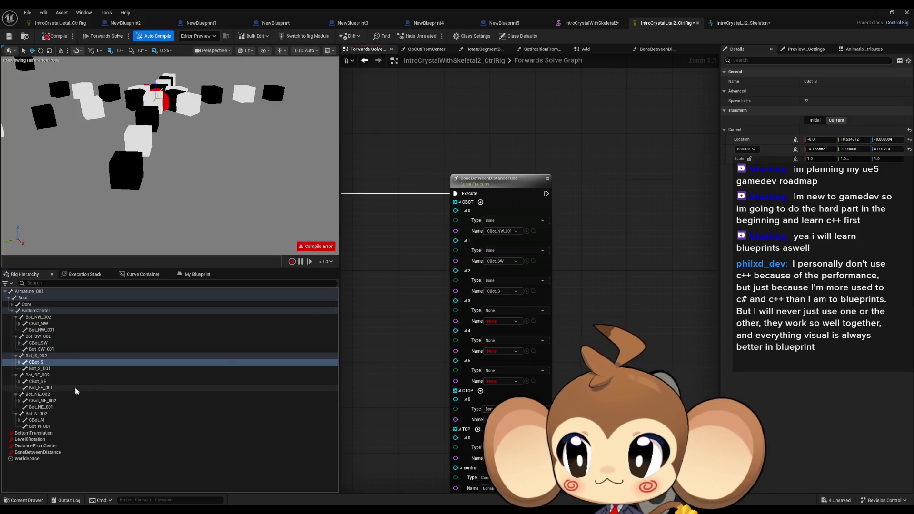
{"action": "left_click", "coordinate": [38, 381]}
{"action": "left_click", "coordinate": [527, 320]}
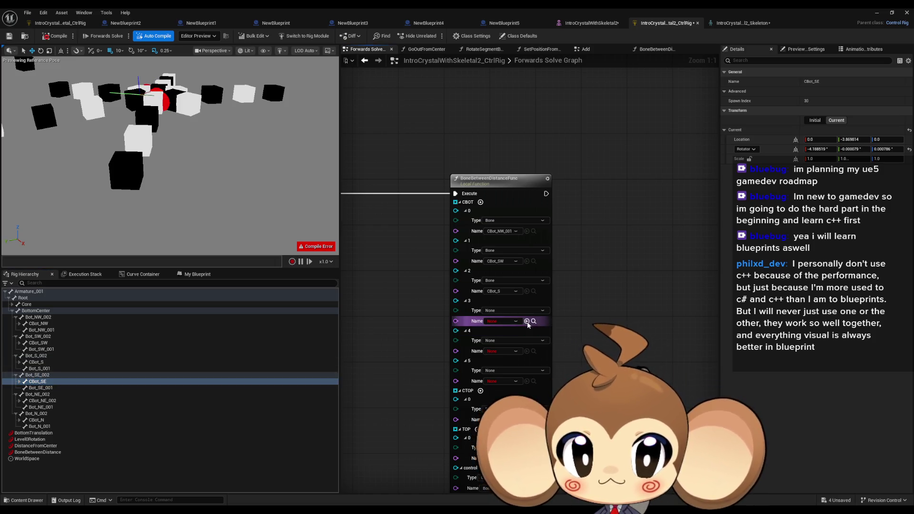
{"action": "left_click", "coordinate": [52, 400]}
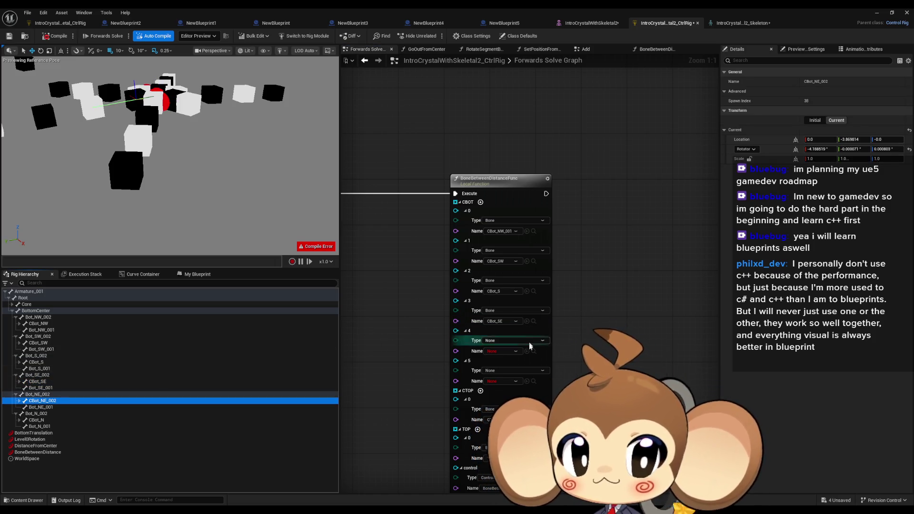
{"action": "left_click", "coordinate": [526, 351]}
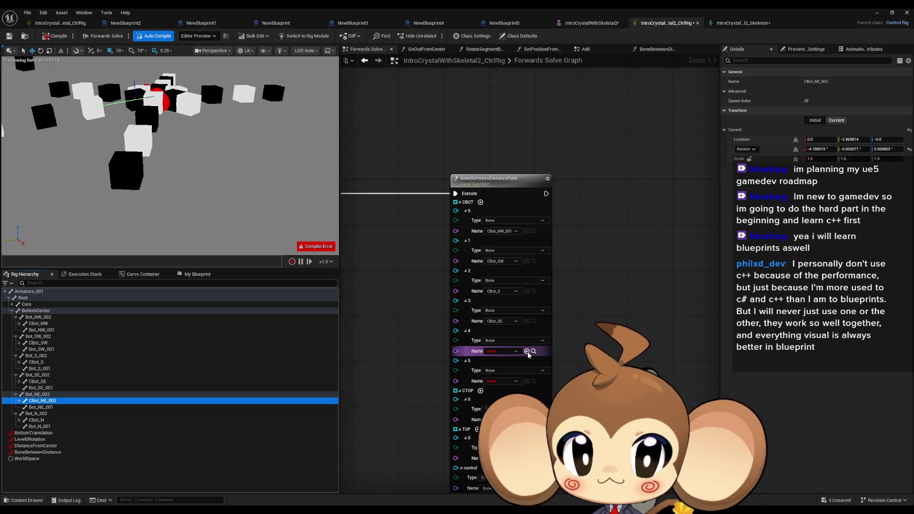
{"action": "left_click", "coordinate": [37, 420]}
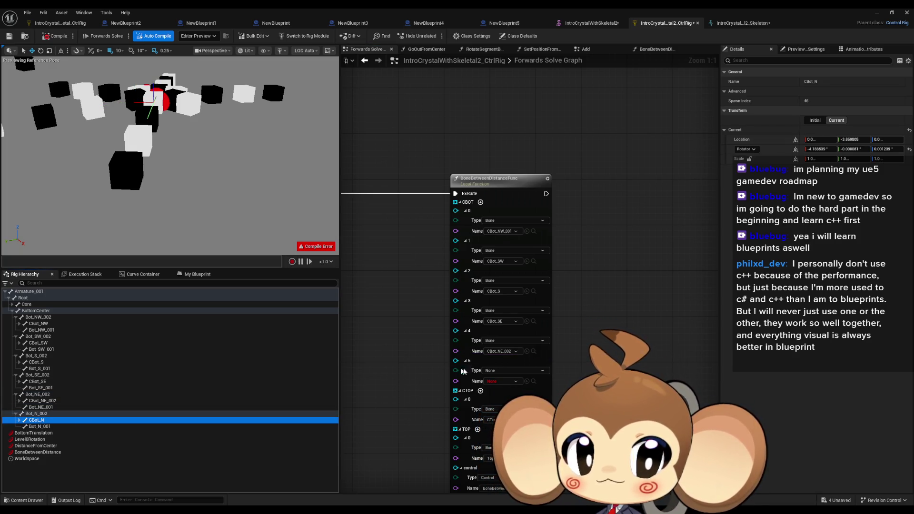
{"action": "left_click", "coordinate": [526, 381]}
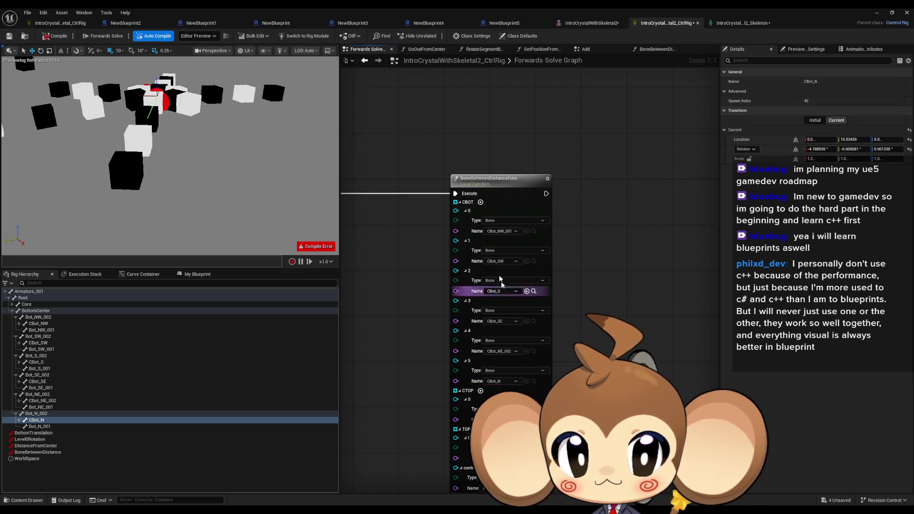
{"action": "left_click", "coordinate": [460, 202]}
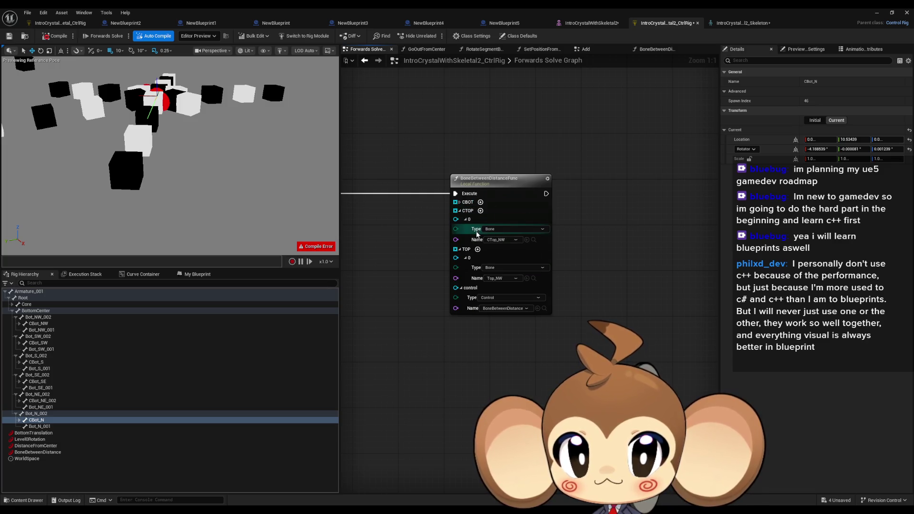
Add four more elements to the CTOP array.
{"action": "left_click", "coordinate": [480, 210]}
{"action": "left_click", "coordinate": [480, 210]}
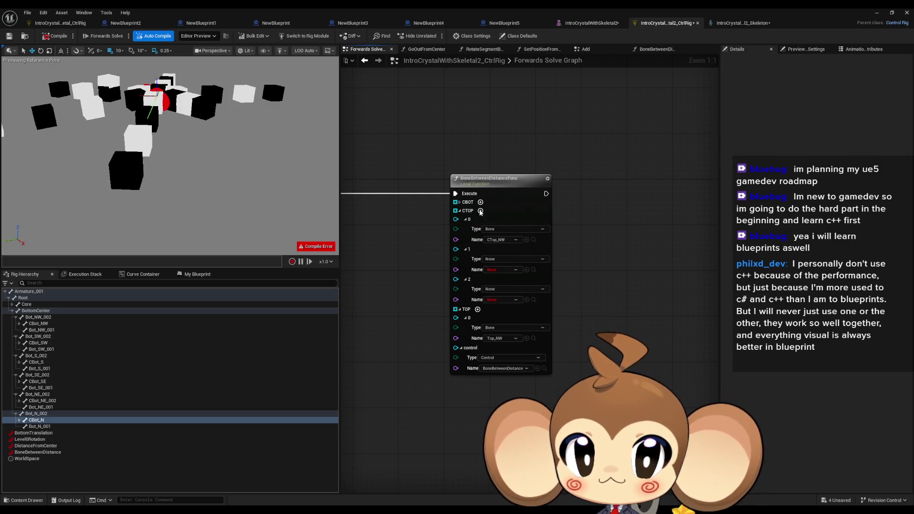
{"action": "left_click", "coordinate": [480, 210]}
{"action": "left_click", "coordinate": [480, 211]}
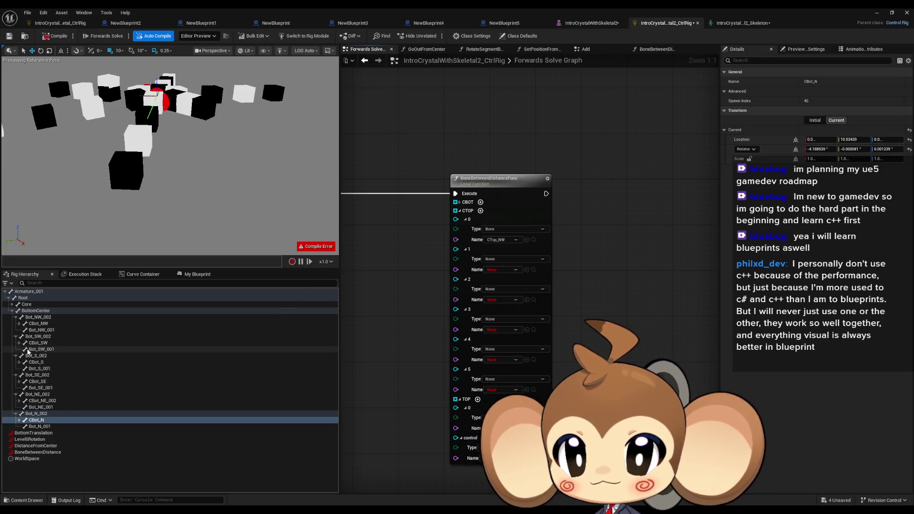
Expand the CBot branches in Rig Hierarchy to reveal CTop_SW, CTop_S, CTop_SE, CTop_NE_002 and CTop_N.
{"action": "left_click", "coordinate": [20, 323]}
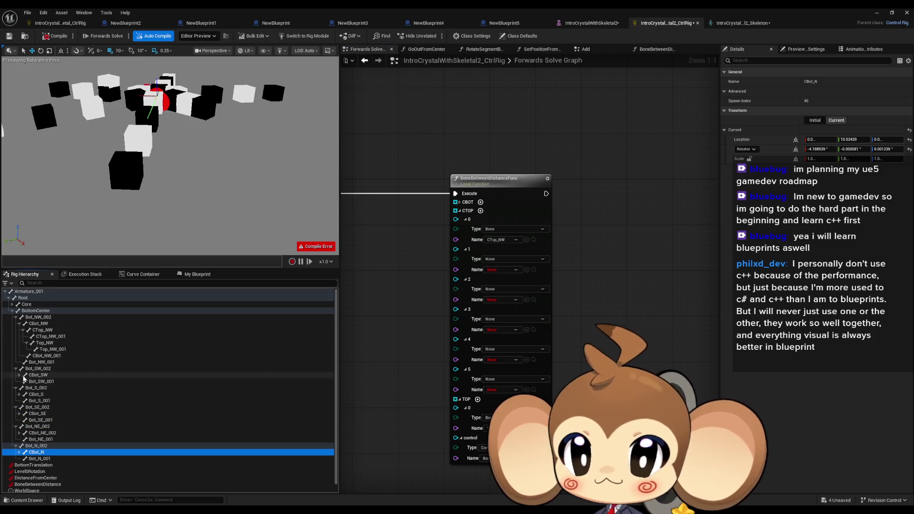
{"action": "left_click", "coordinate": [22, 331]}
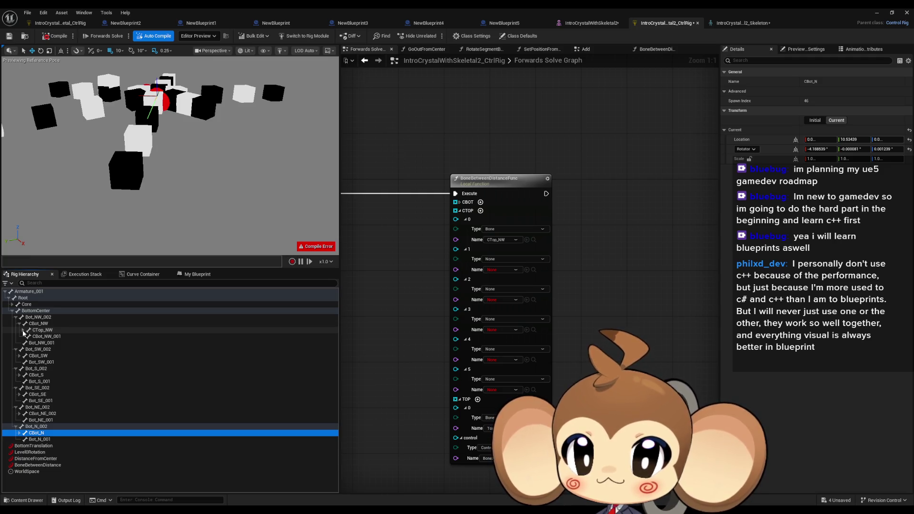
{"action": "left_click", "coordinate": [20, 356]}
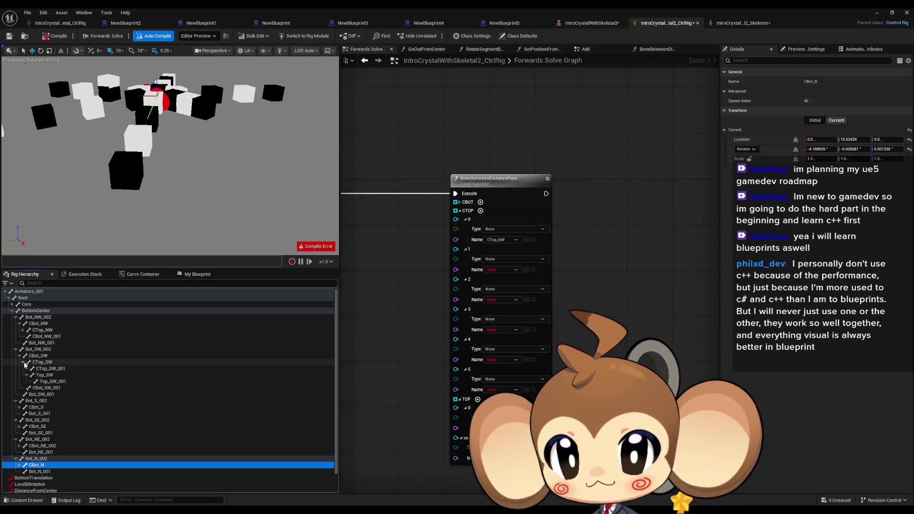
{"action": "left_click", "coordinate": [22, 362]}
{"action": "left_click", "coordinate": [20, 387]}
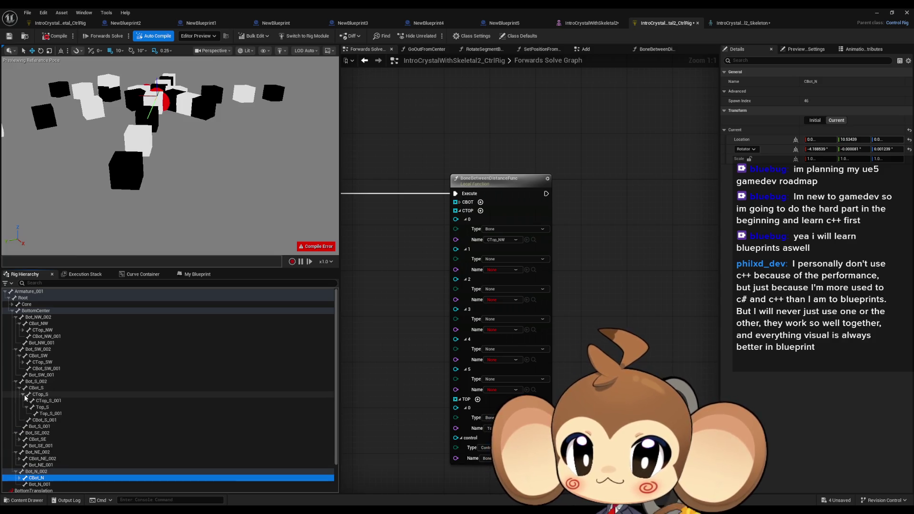
{"action": "left_click", "coordinate": [23, 394]}
{"action": "left_click", "coordinate": [20, 419]}
{"action": "left_click", "coordinate": [23, 426]}
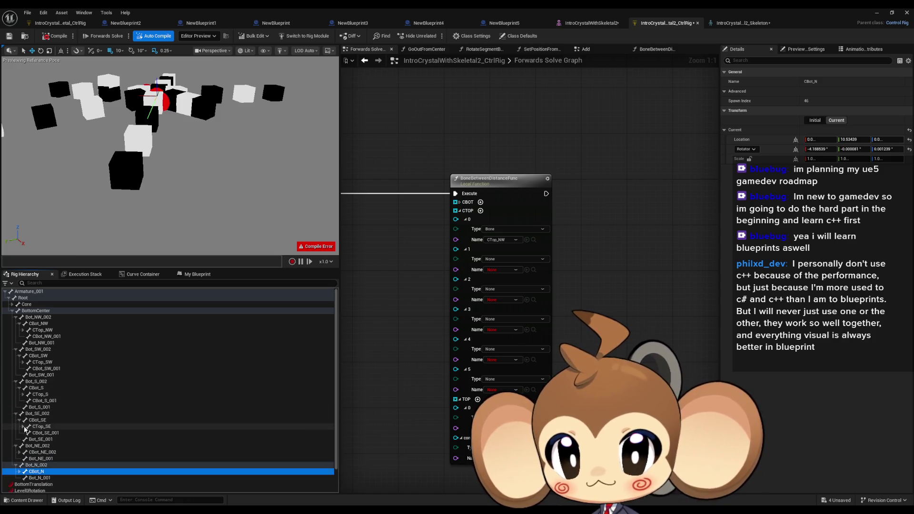
{"action": "left_click", "coordinate": [19, 452]}
{"action": "left_click", "coordinate": [23, 458]}
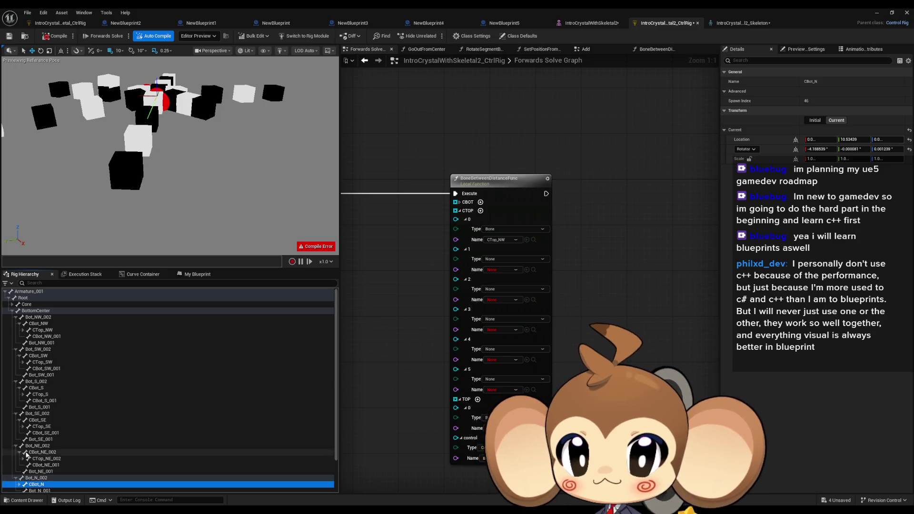
{"action": "scroll", "coordinate": [26, 454], "scroll_direction": "down", "scroll_amount": 2}
{"action": "left_click", "coordinate": [20, 462]}
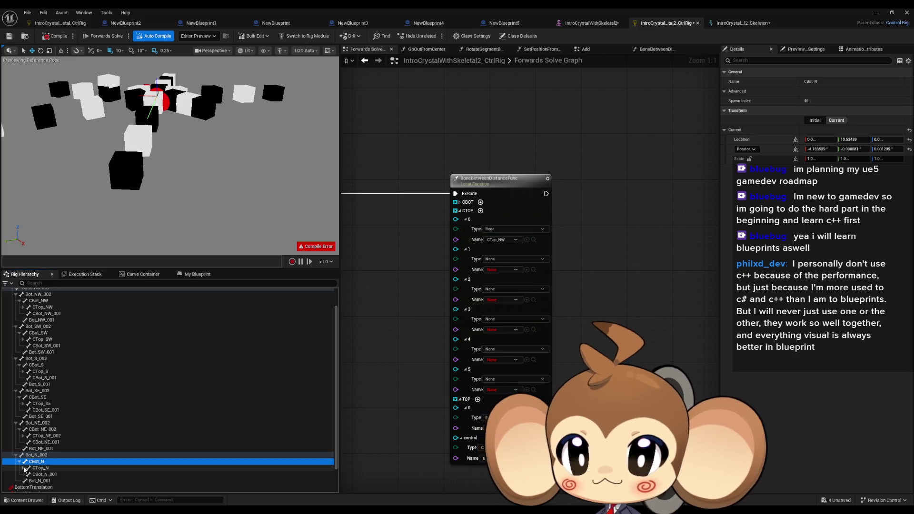
{"action": "scroll", "coordinate": [24, 469], "scroll_direction": "up", "scroll_amount": 2}
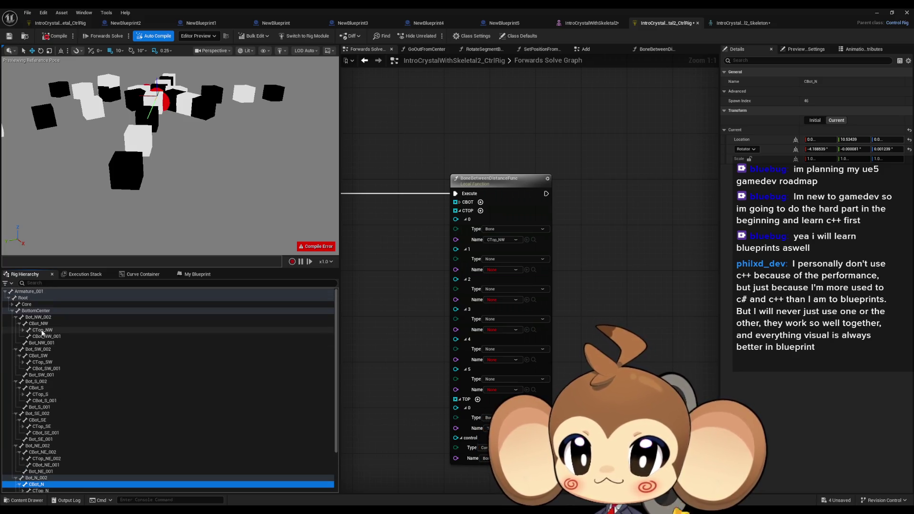
Assign CTop_SW and CTop_S to CTOP elements 1 and 2.
{"action": "left_click", "coordinate": [42, 330]}
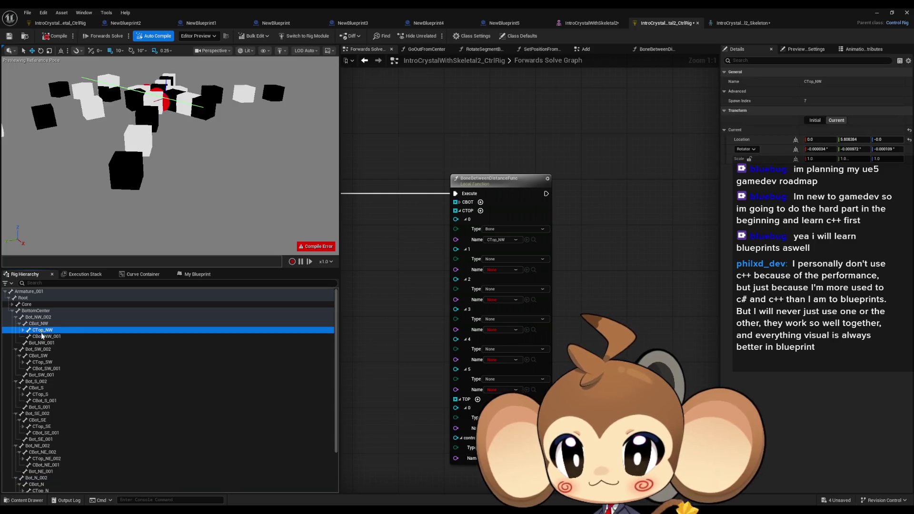
{"action": "left_click", "coordinate": [40, 361]}
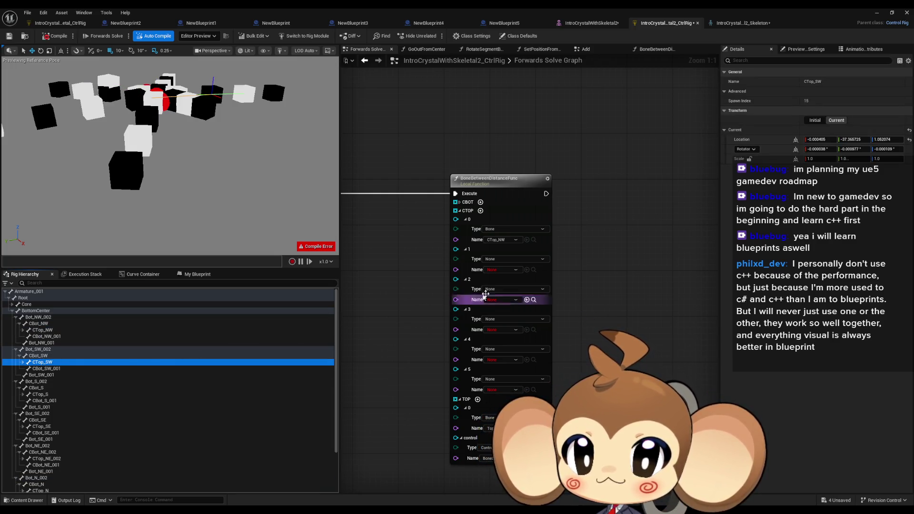
{"action": "left_click", "coordinate": [526, 270]}
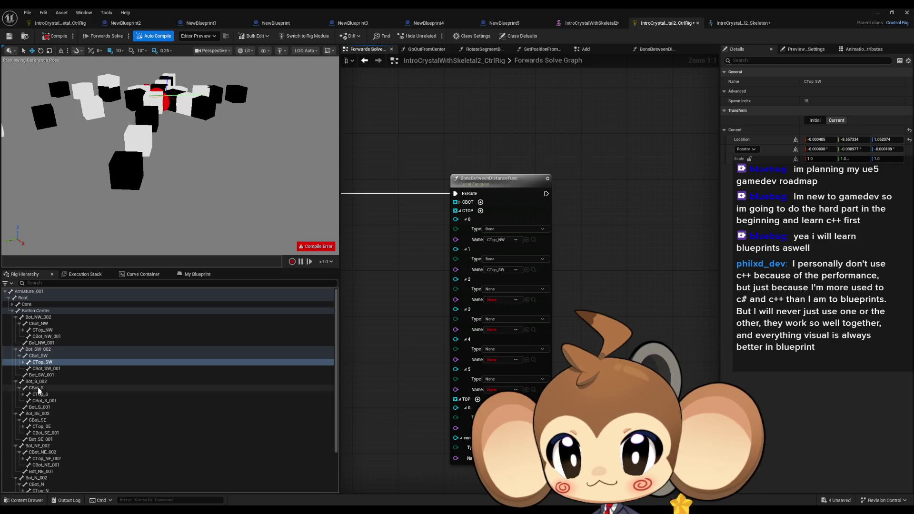
{"action": "left_click", "coordinate": [77, 394]}
{"action": "left_click", "coordinate": [527, 299]}
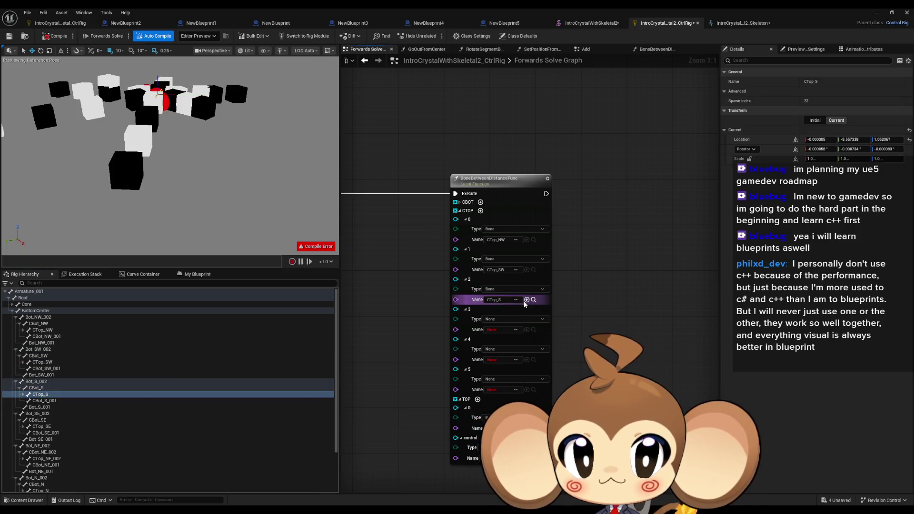
Assign CTop_SE, CTop_NE_002 and CTop_N to CTOP elements 3–5.
{"action": "scroll", "coordinate": [77, 398], "scroll_direction": "down", "scroll_amount": 2}
{"action": "left_click", "coordinate": [46, 404]}
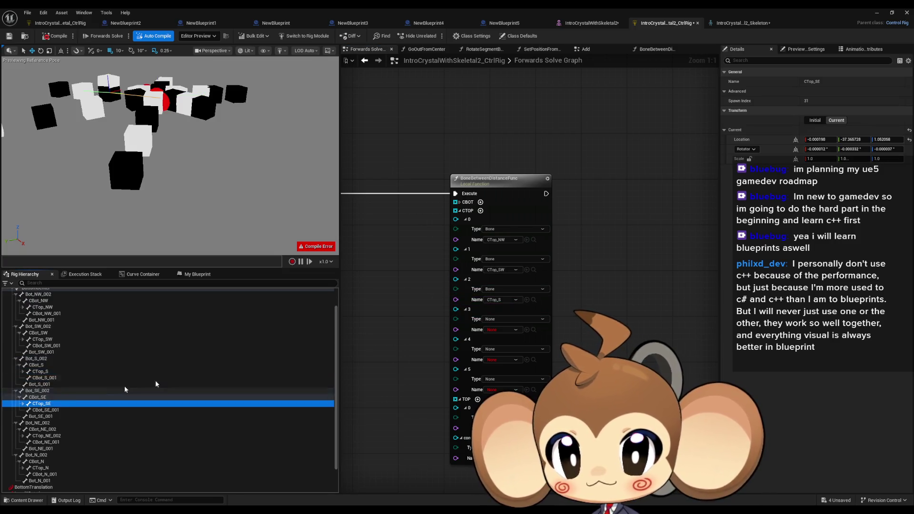
{"action": "left_click", "coordinate": [526, 329]}
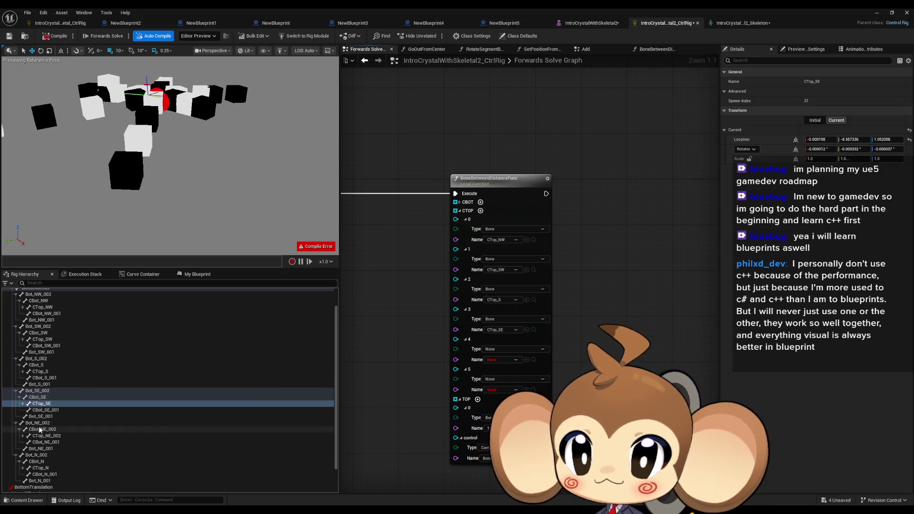
{"action": "left_click", "coordinate": [148, 436]}
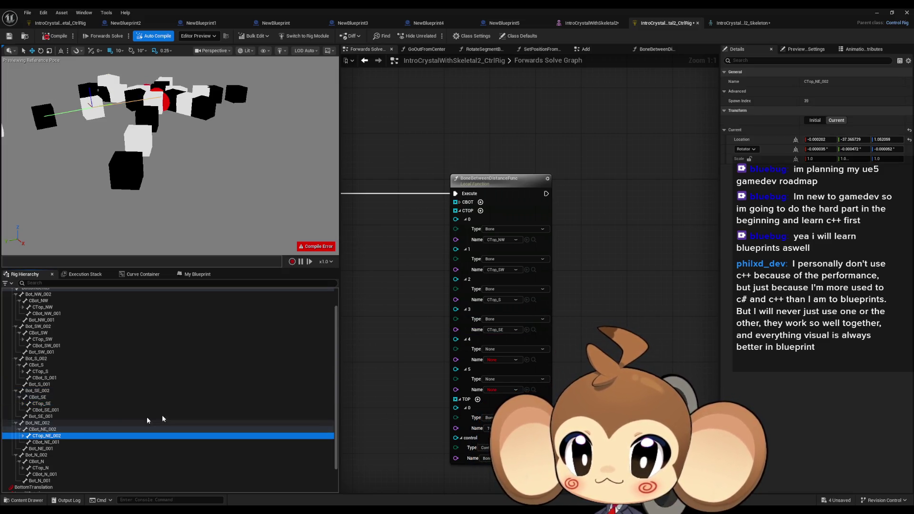
{"action": "left_click", "coordinate": [527, 360]}
{"action": "left_click", "coordinate": [45, 468]}
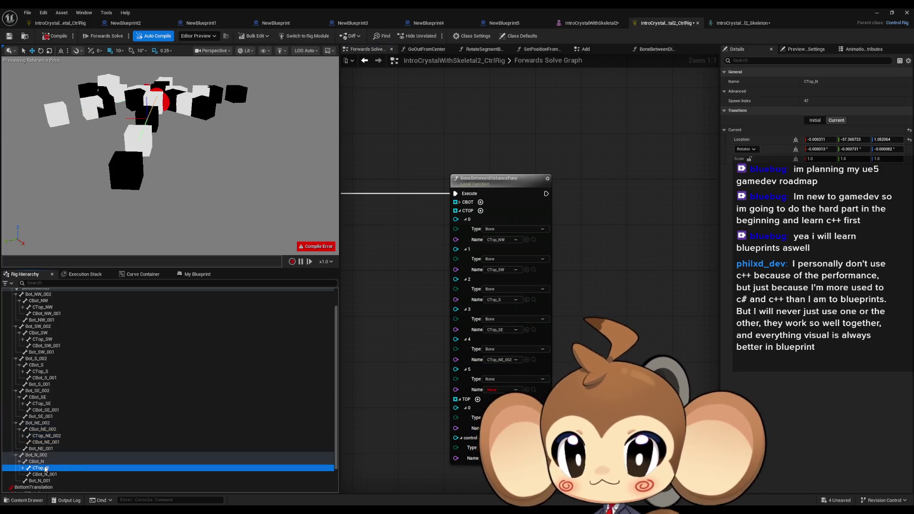
{"action": "left_click", "coordinate": [527, 390]}
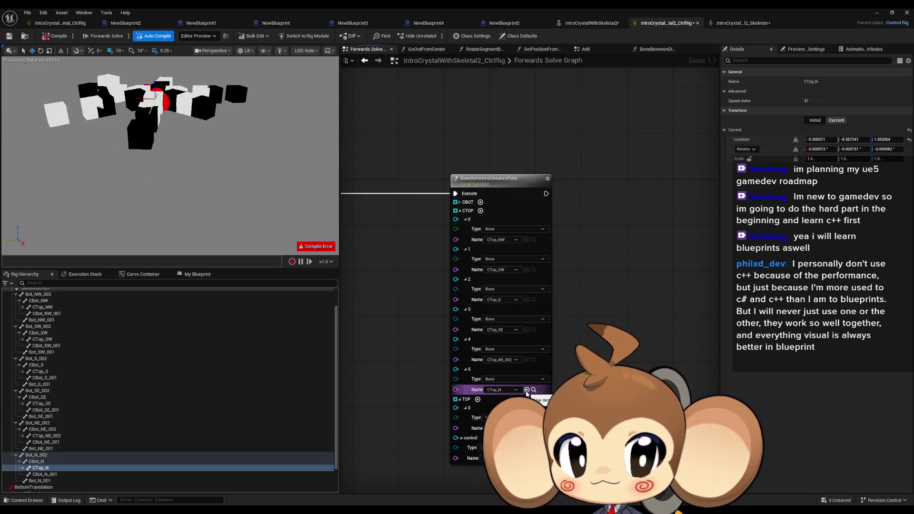
Collapse the CTOP array, then expand the TOP array and add four more elements.
{"action": "left_click", "coordinate": [459, 210]}
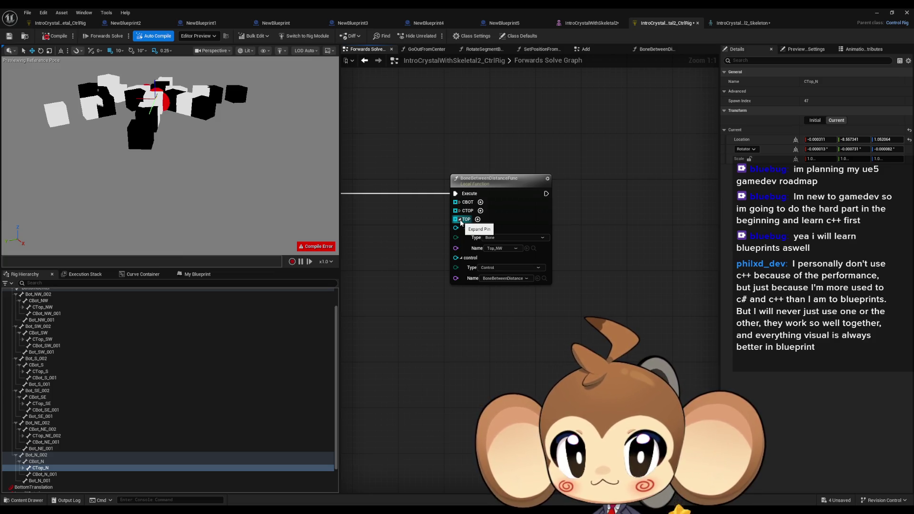
{"action": "left_click", "coordinate": [459, 219]}
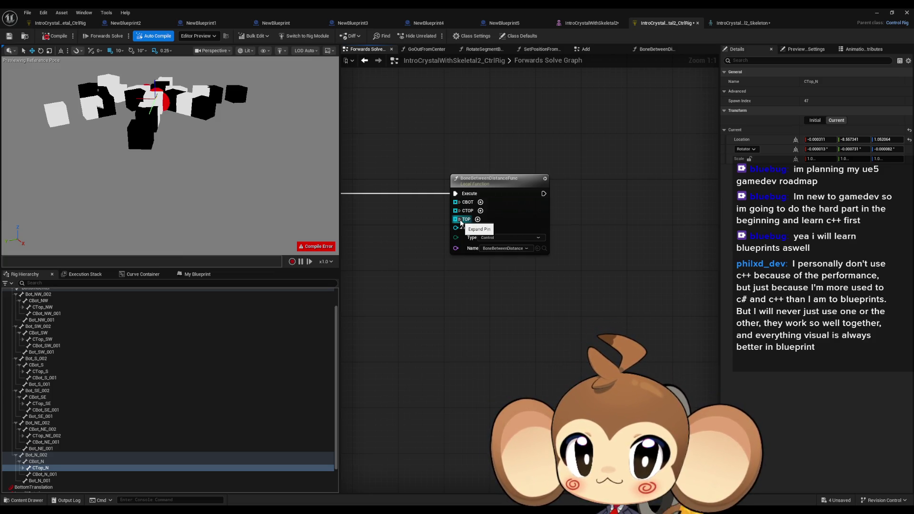
{"action": "left_click", "coordinate": [460, 219]}
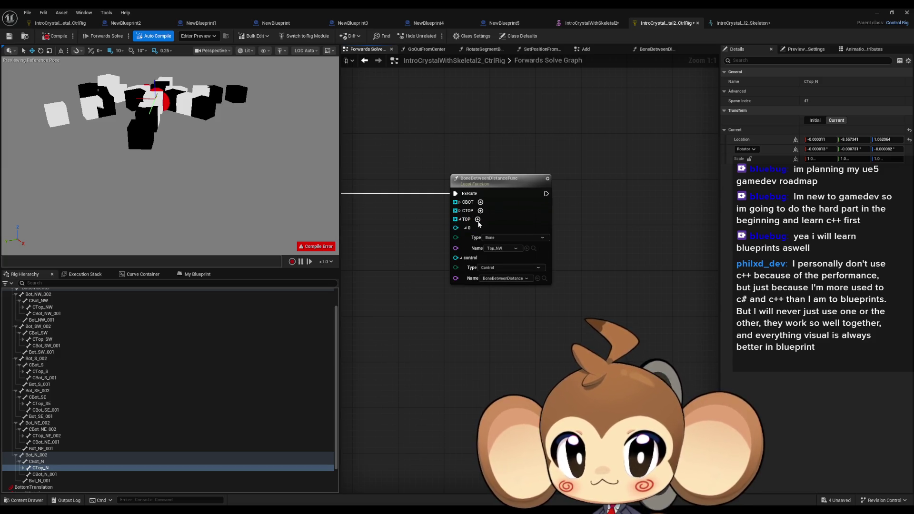
{"action": "left_click", "coordinate": [477, 220]}
{"action": "left_click", "coordinate": [478, 219]}
{"action": "left_click", "coordinate": [478, 220]}
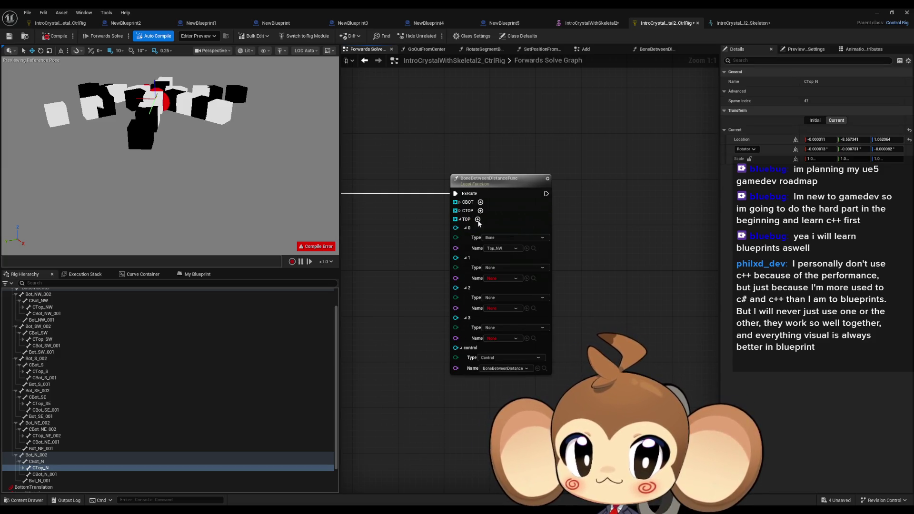
{"action": "left_click", "coordinate": [478, 219]}
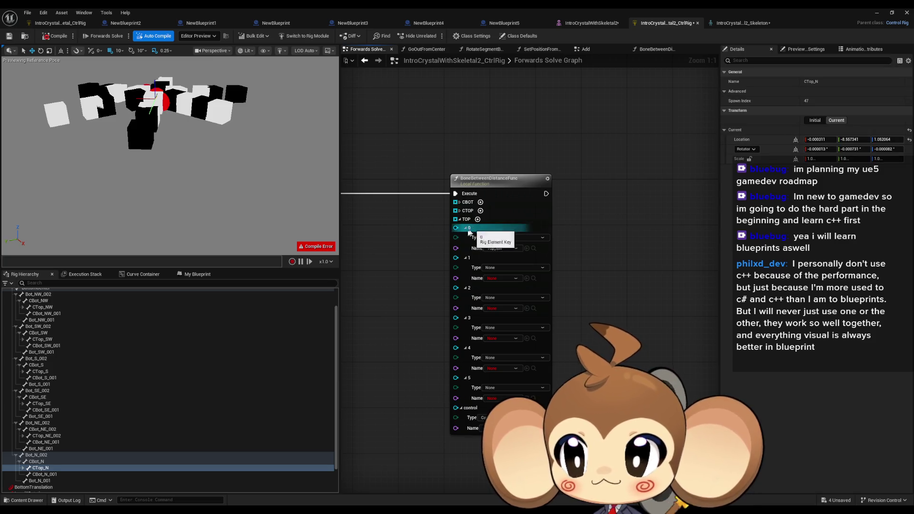
Expand the CTop branches in the Rig Hierarchy to reveal bones Top_NW through Top_N_002.
{"action": "left_click", "coordinate": [22, 468]}
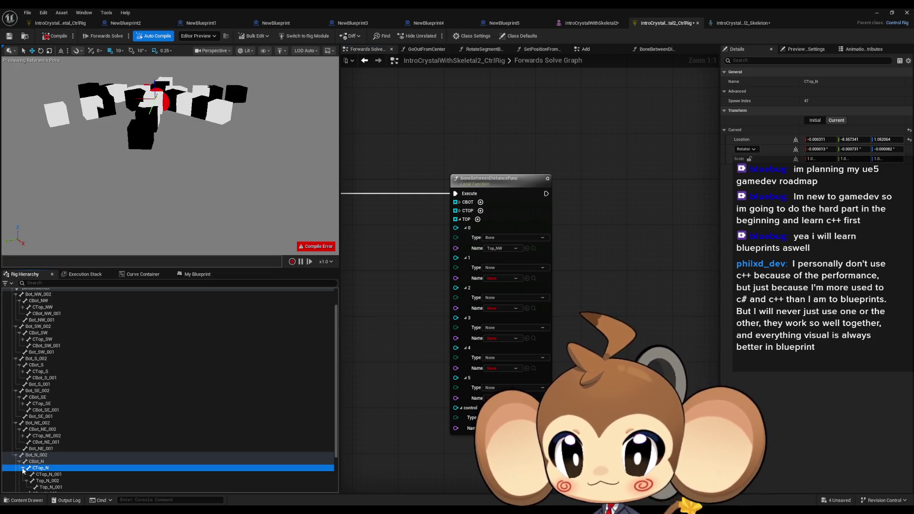
{"action": "left_click", "coordinate": [26, 480]}
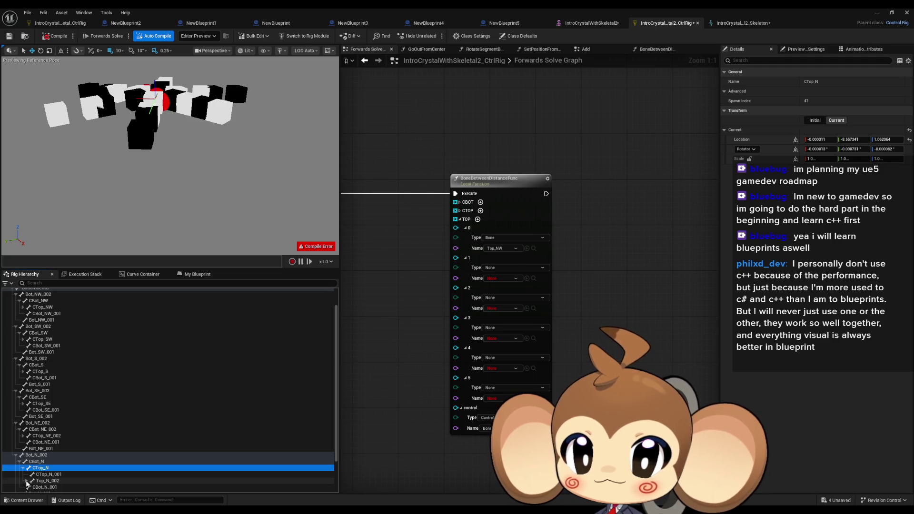
{"action": "scroll", "coordinate": [27, 483], "scroll_direction": "down", "scroll_amount": 2}
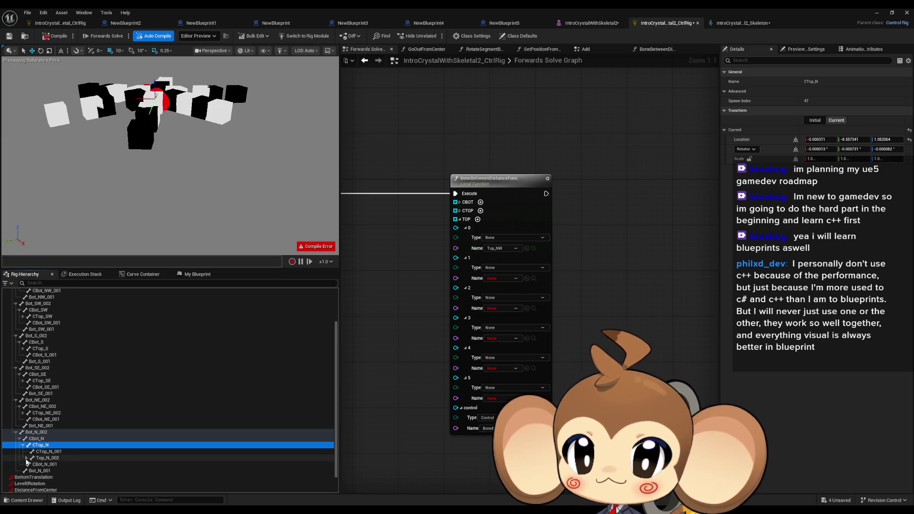
{"action": "left_click", "coordinate": [26, 459]}
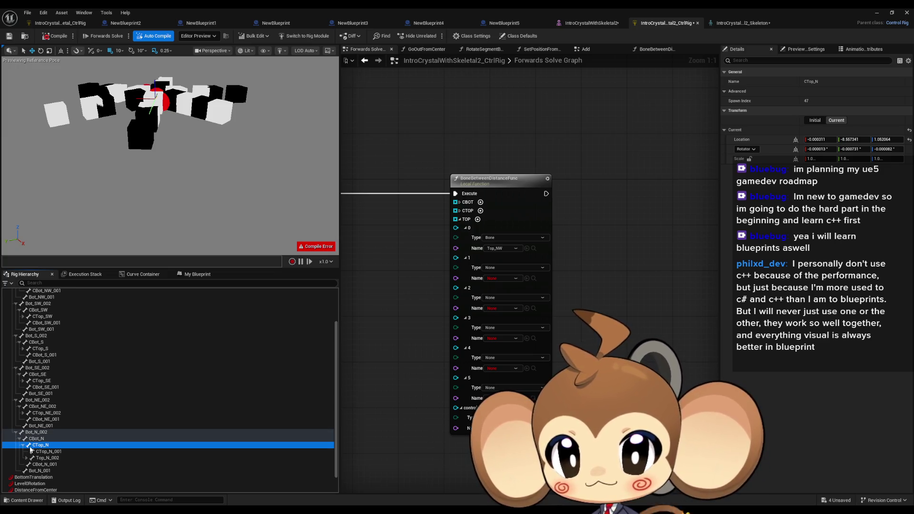
{"action": "left_click", "coordinate": [23, 418]}
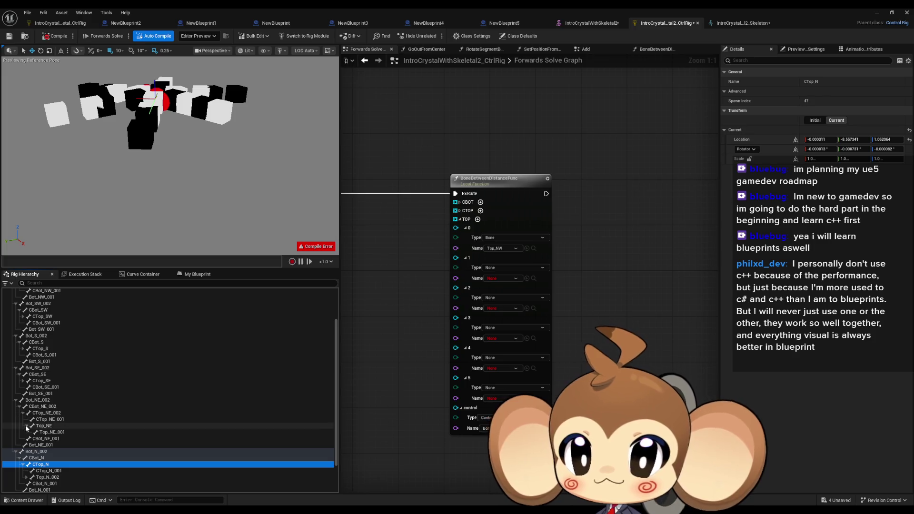
{"action": "left_click", "coordinate": [26, 427]}
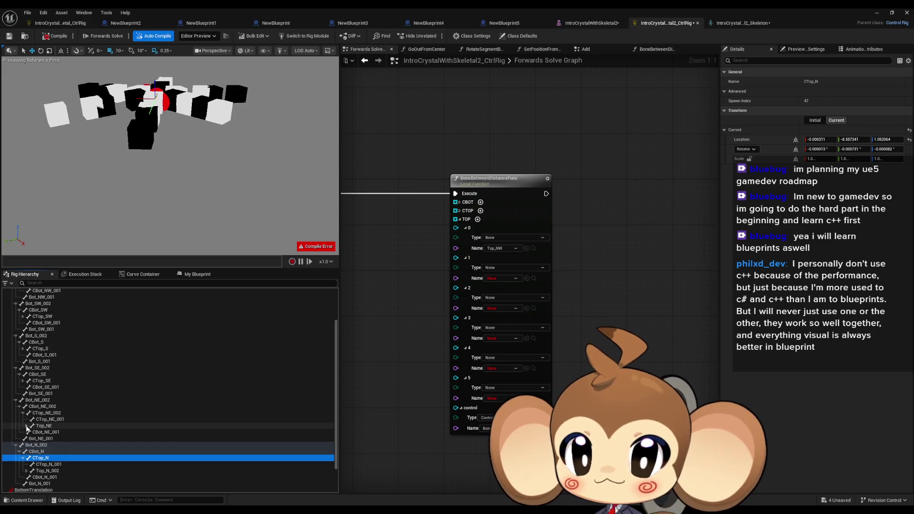
{"action": "left_click", "coordinate": [23, 382]}
{"action": "left_click", "coordinate": [26, 394]}
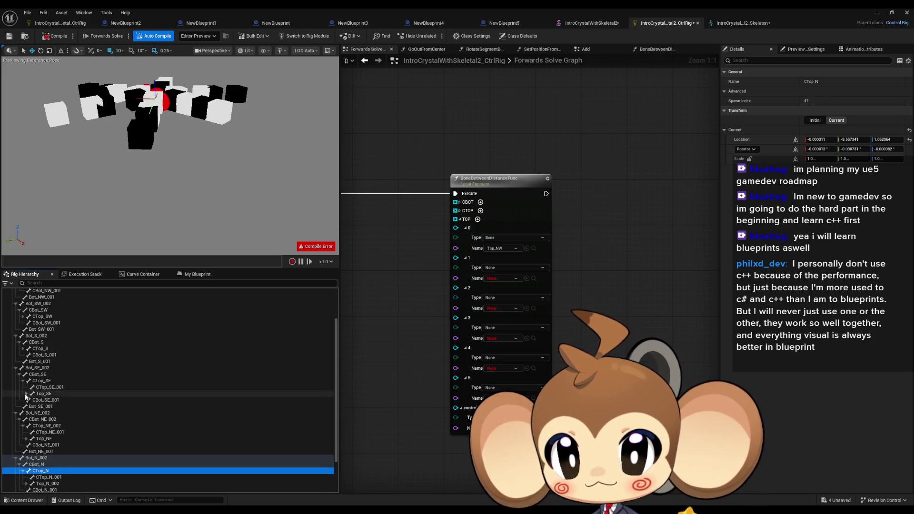
{"action": "left_click", "coordinate": [23, 349]}
{"action": "left_click", "coordinate": [26, 361]}
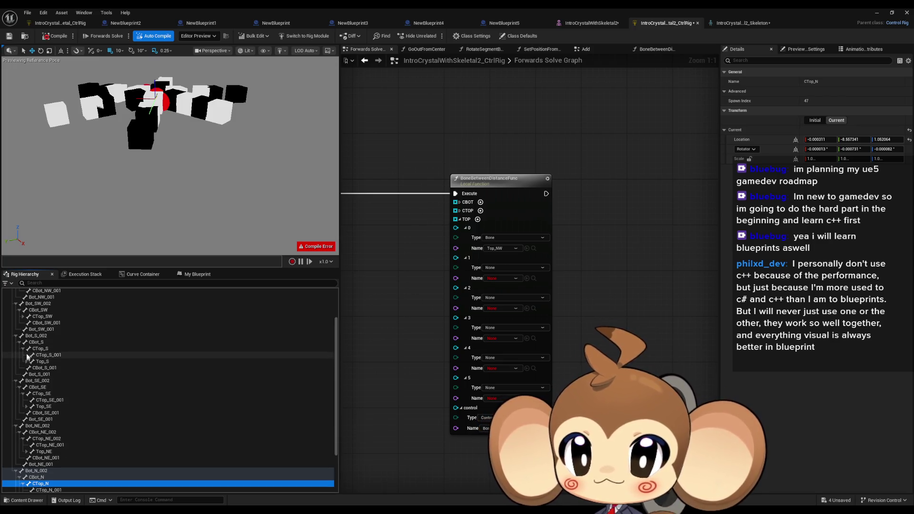
{"action": "left_click", "coordinate": [23, 316]}
{"action": "left_click", "coordinate": [26, 329]}
{"action": "scroll", "coordinate": [27, 331], "scroll_direction": "up", "scroll_amount": 2}
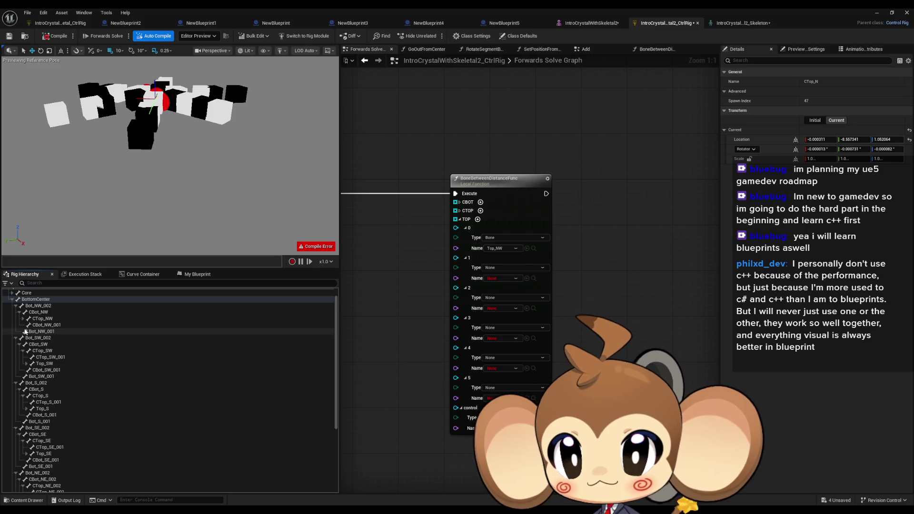
{"action": "left_click", "coordinate": [23, 318]}
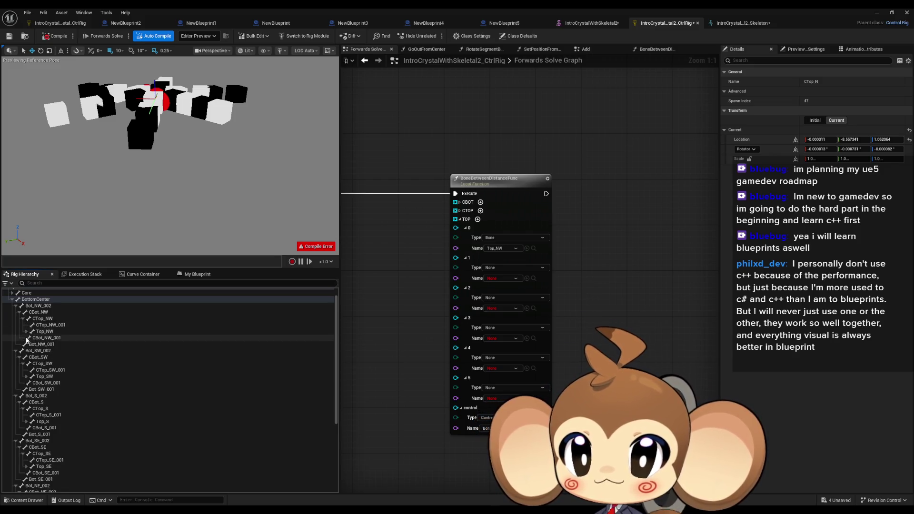
{"action": "scroll", "coordinate": [35, 335], "scroll_direction": "up", "scroll_amount": 1}
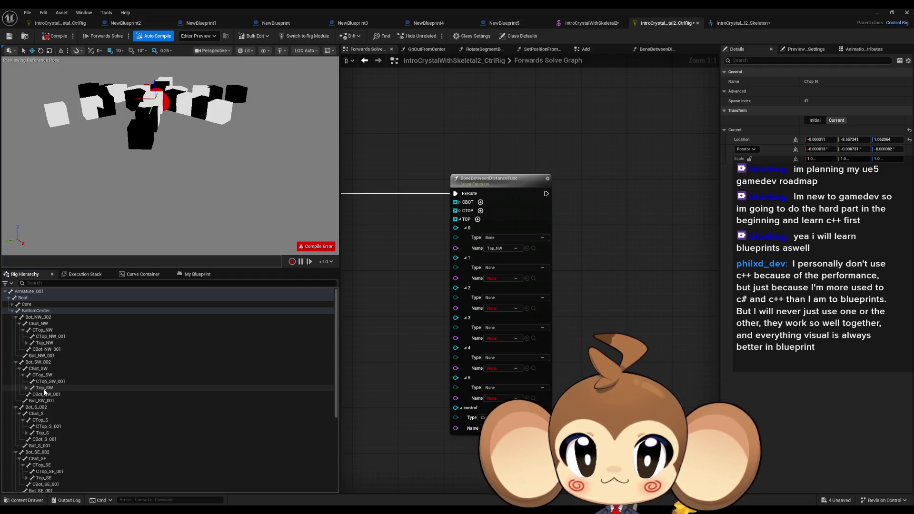
Assign Top_SW, Top_S, Top_SE, Top_NE and Top_N_002 to TOP items 1–5.
{"action": "mouse_move", "coordinate": [44, 387]}
{"action": "left_mouse_down"}
{"action": "mouse_move", "coordinate": [72, 373]}
{"action": "mouse_move", "coordinate": [520, 287]}
{"action": "mouse_move", "coordinate": [528, 276]}
{"action": "left_mouse_up"}
{"action": "scroll", "coordinate": [90, 382], "scroll_direction": "down", "scroll_amount": 2}
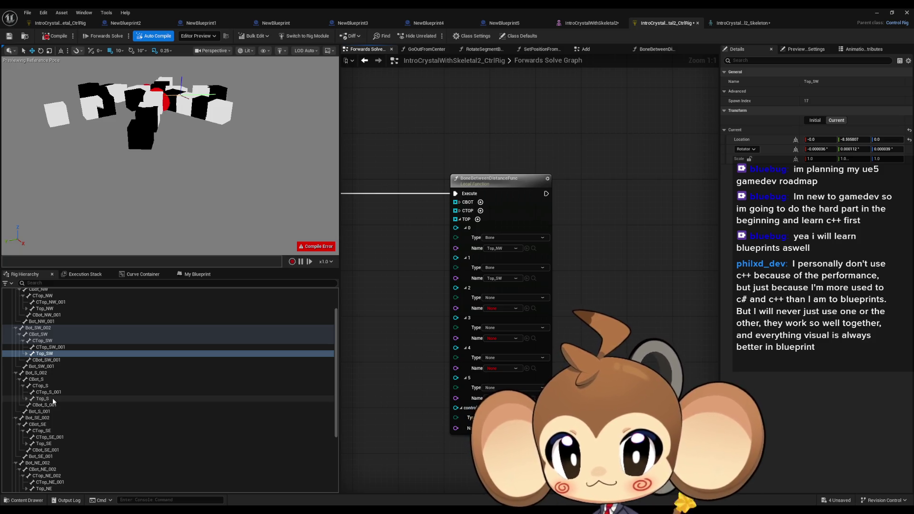
{"action": "left_click", "coordinate": [52, 397]}
{"action": "left_click_drag", "start_coordinate": [55, 401], "coordinate": [497, 309]}
{"action": "mouse_move", "coordinate": [53, 445]}
{"action": "left_mouse_down"}
{"action": "mouse_move", "coordinate": [476, 369]}
{"action": "mouse_move", "coordinate": [526, 339]}
{"action": "mouse_move", "coordinate": [519, 345]}
{"action": "left_mouse_up"}
{"action": "scroll", "coordinate": [67, 425], "scroll_direction": "down", "scroll_amount": 5}
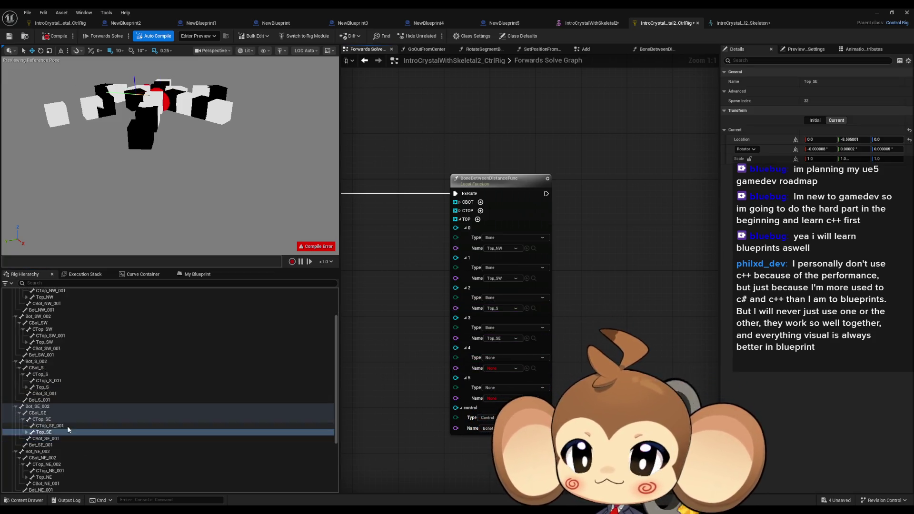
{"action": "left_click_drag", "start_coordinate": [52, 445], "coordinate": [497, 368]}
{"action": "scroll", "coordinate": [17, 424], "scroll_direction": "down", "scroll_amount": 4}
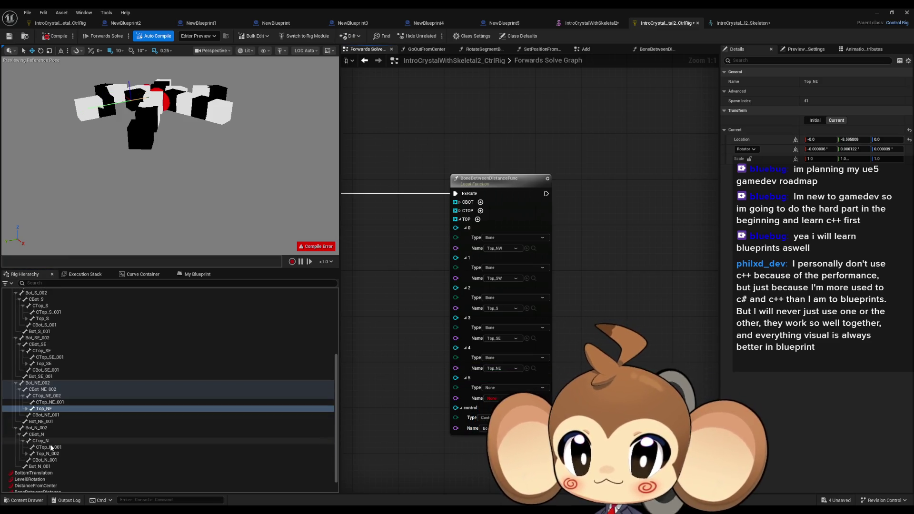
{"action": "mouse_move", "coordinate": [50, 454]}
{"action": "left_mouse_down"}
{"action": "mouse_move", "coordinate": [347, 393]}
{"action": "mouse_move", "coordinate": [537, 400]}
{"action": "left_mouse_up"}
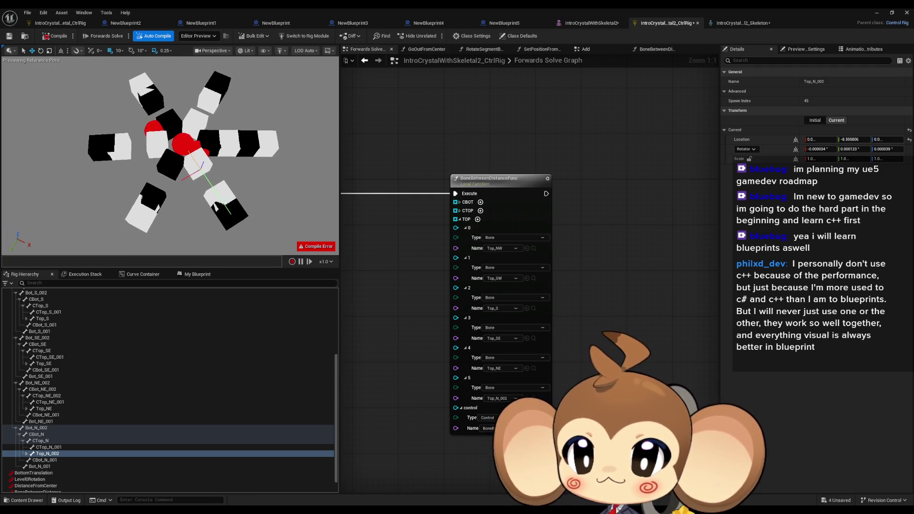
Move the BoneBetweenDistance control to test the crystal spread.
{"action": "scroll", "coordinate": [29, 396], "scroll_direction": "down", "scroll_amount": 1}
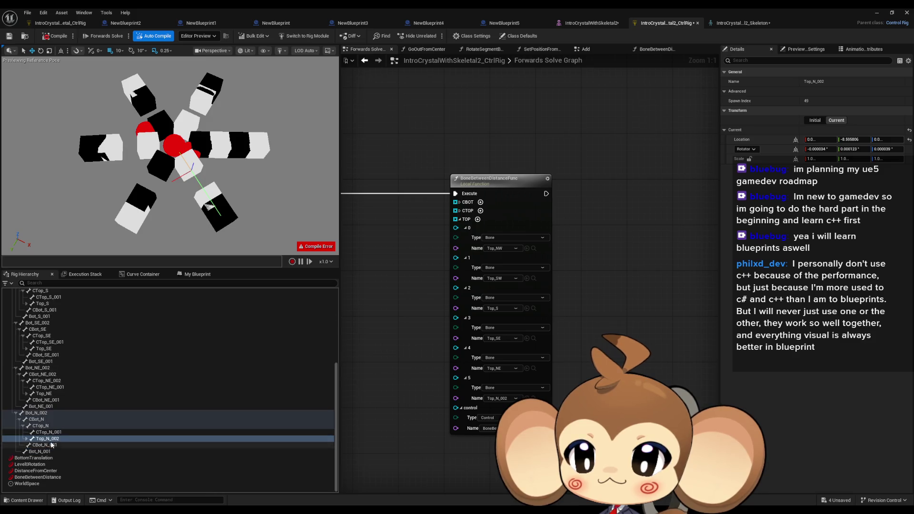
{"action": "left_click", "coordinate": [41, 476]}
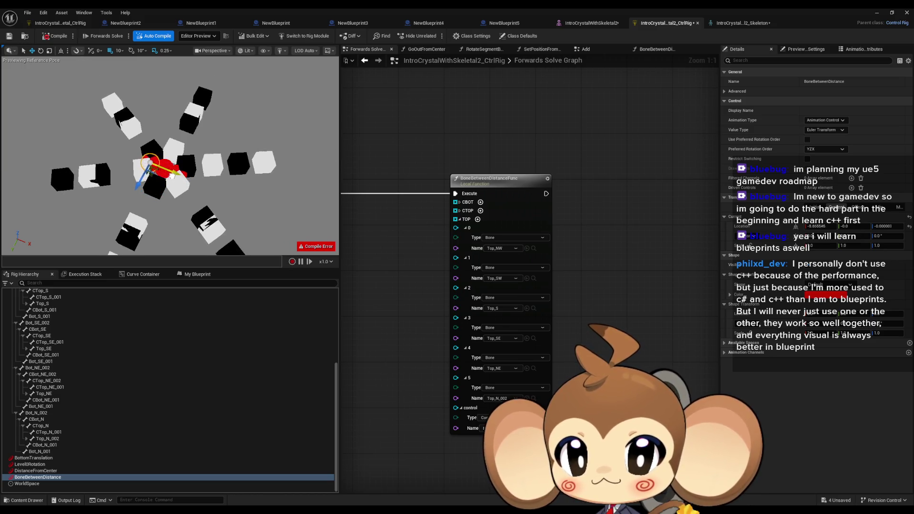
{"action": "mouse_move", "coordinate": [163, 170]}
{"action": "left_mouse_down"}
{"action": "mouse_move", "coordinate": [184, 184]}
{"action": "mouse_move", "coordinate": [159, 173]}
{"action": "mouse_move", "coordinate": [174, 185]}
{"action": "left_mouse_up"}
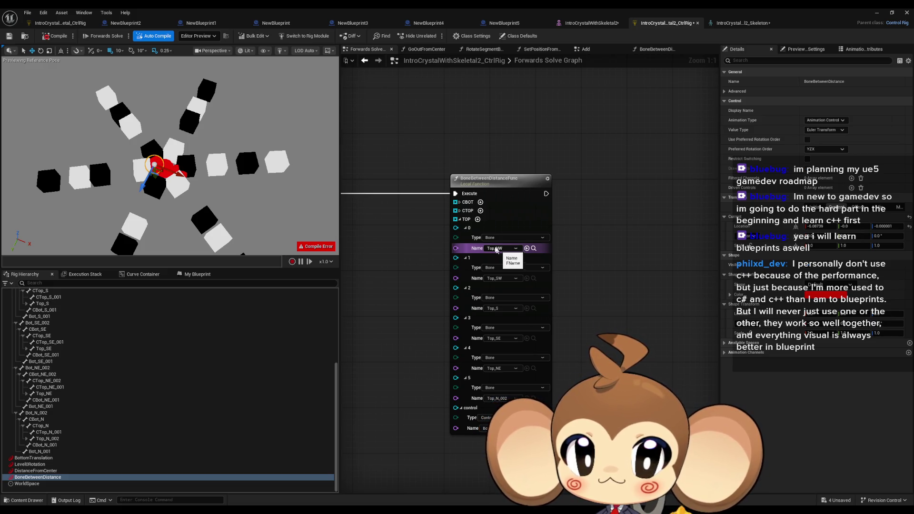
{"action": "left_click", "coordinate": [459, 202]}
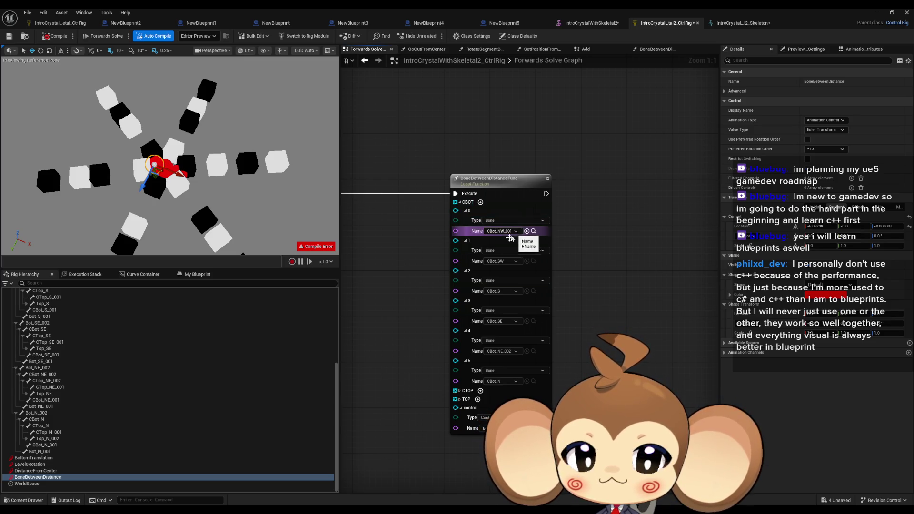
Collapse the CTop_NW and CBot_SW, S, SE, NE_002 and N branches in the Rig Hierarchy.
{"action": "left_click", "coordinate": [511, 264]}
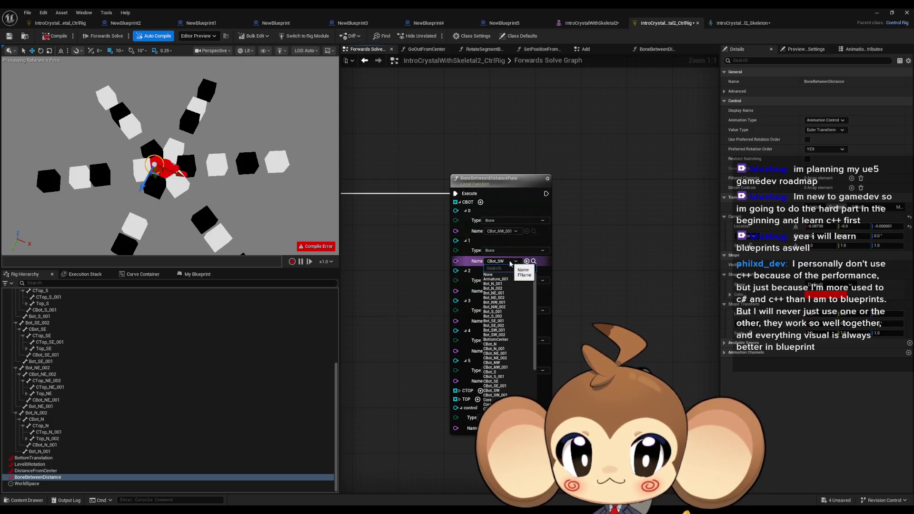
{"action": "left_click", "coordinate": [511, 264]}
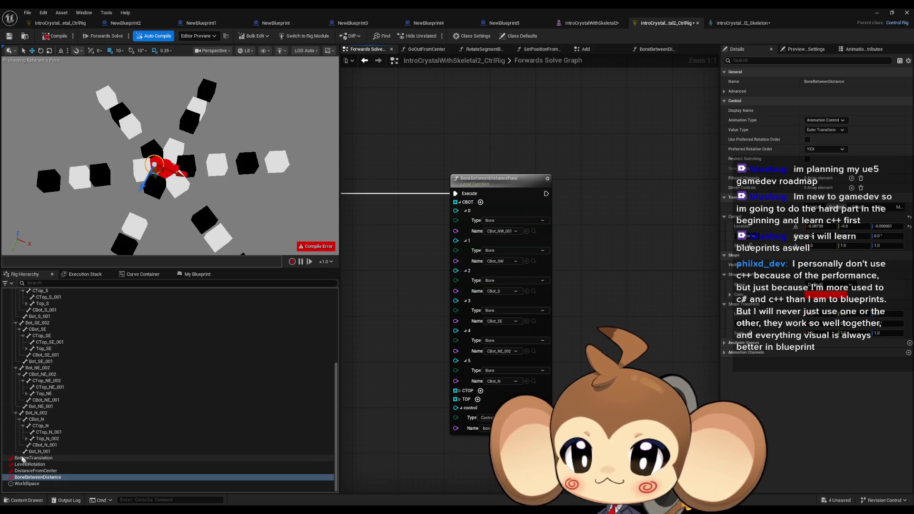
{"action": "scroll", "coordinate": [19, 381], "scroll_direction": "up", "scroll_amount": 10}
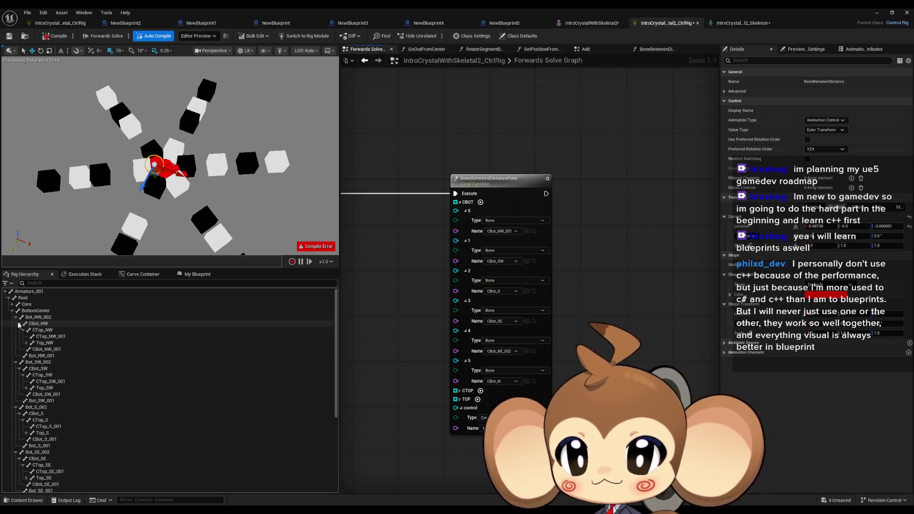
{"action": "left_click", "coordinate": [15, 317]}
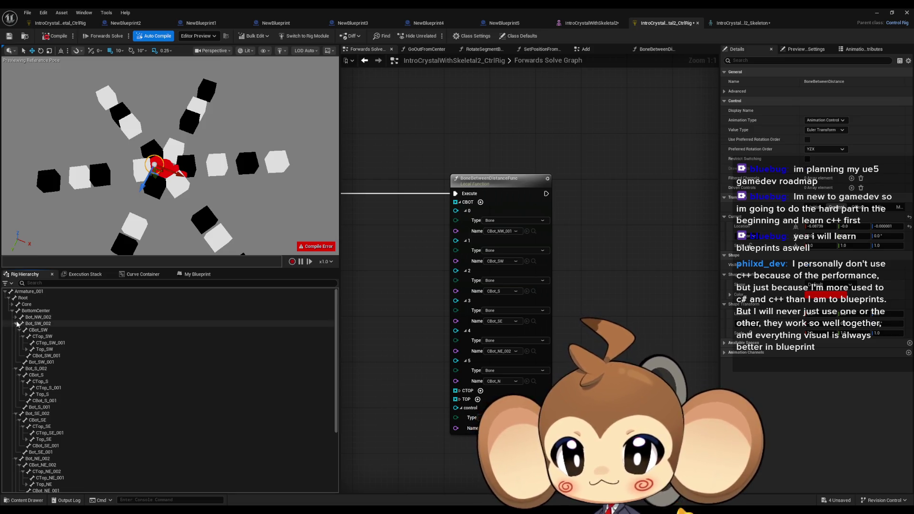
{"action": "left_click", "coordinate": [16, 317]}
{"action": "left_click", "coordinate": [19, 323]}
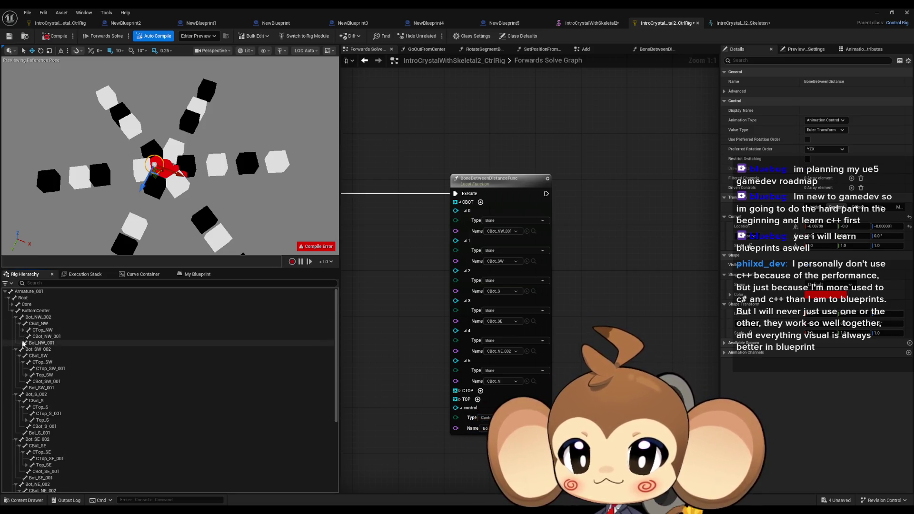
{"action": "left_click", "coordinate": [19, 356]}
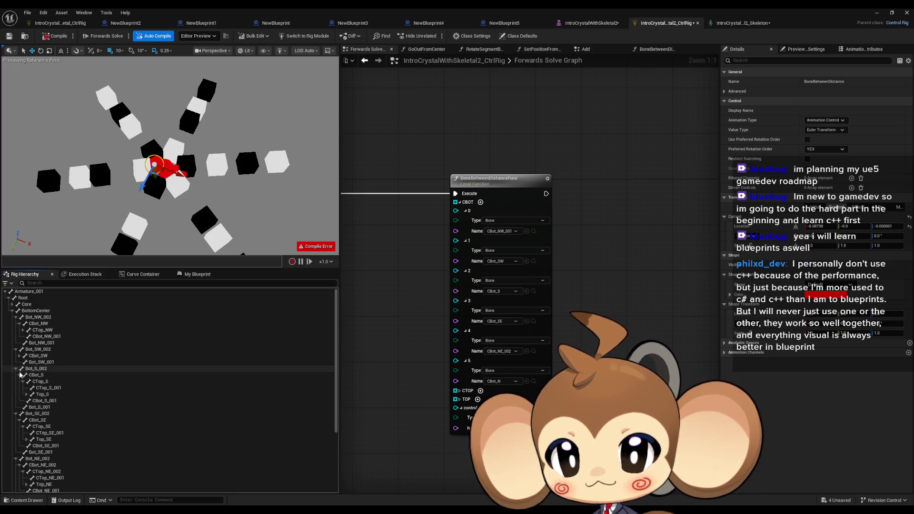
{"action": "left_click", "coordinate": [19, 375]}
{"action": "left_click", "coordinate": [19, 394]}
{"action": "left_click", "coordinate": [19, 413]}
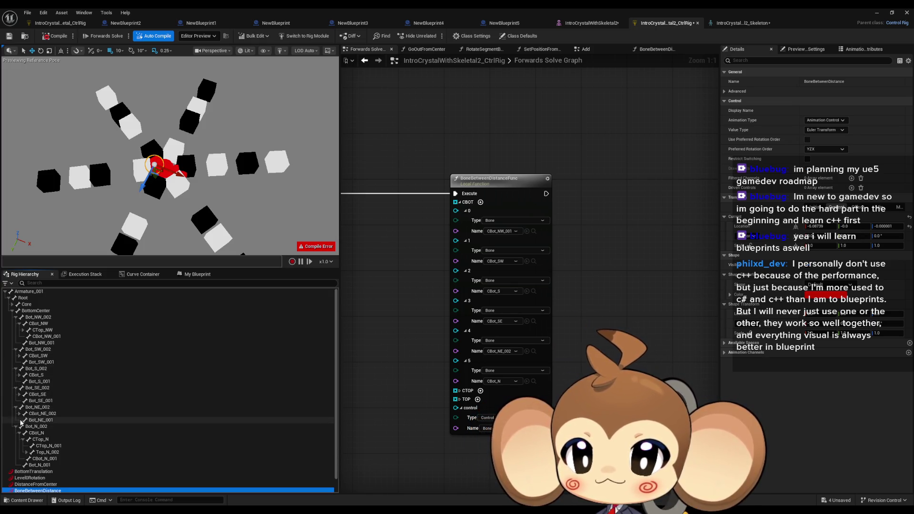
{"action": "left_click", "coordinate": [19, 432]}
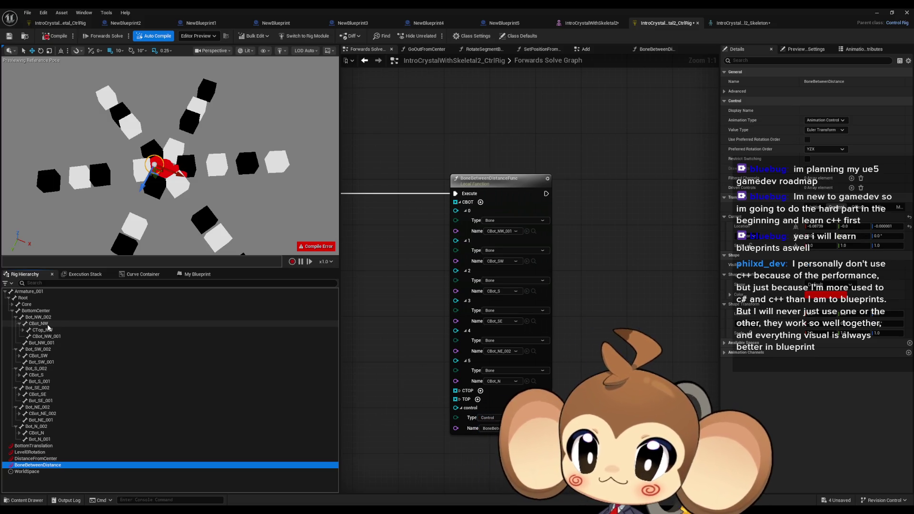
Set CBOT items 1–3 to CBot_SW_001, CBot_S_001 and CBot_SE_001.
{"action": "left_click", "coordinate": [53, 336]}
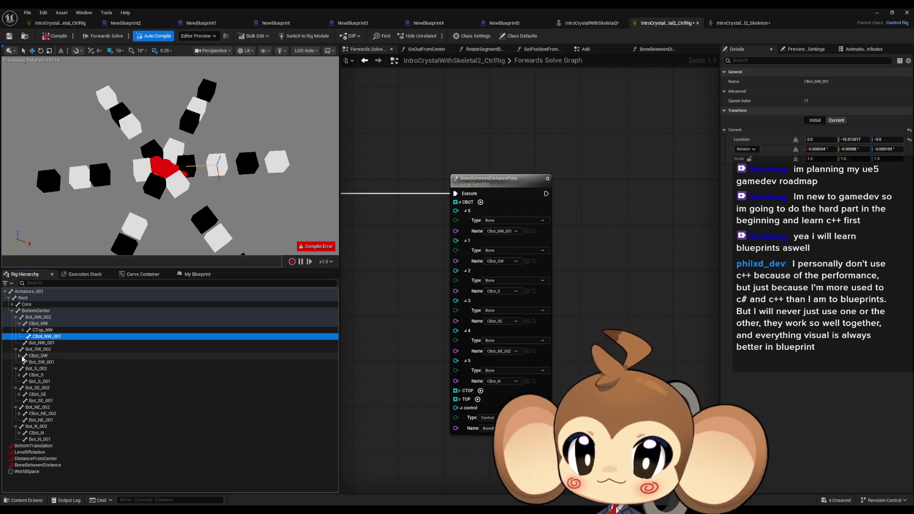
{"action": "left_click", "coordinate": [20, 356]}
{"action": "left_click", "coordinate": [22, 362]}
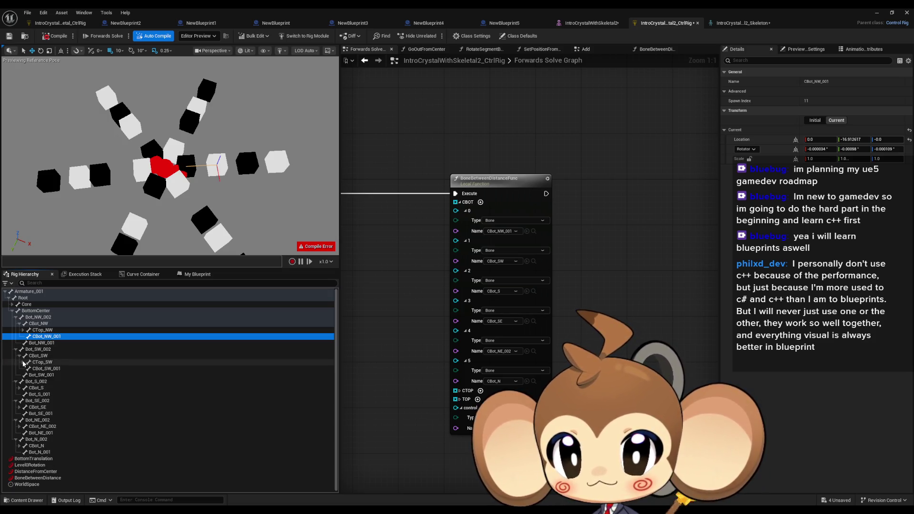
{"action": "left_click", "coordinate": [50, 369]}
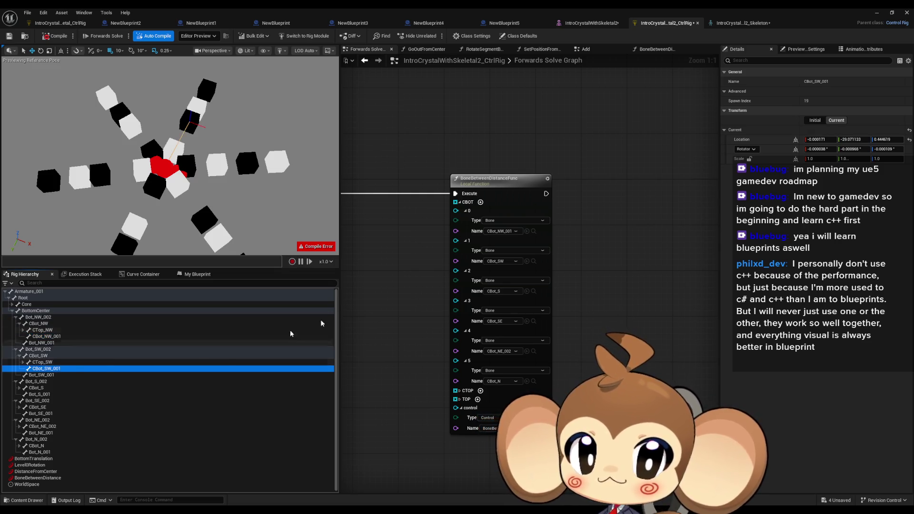
{"action": "left_click", "coordinate": [526, 261]}
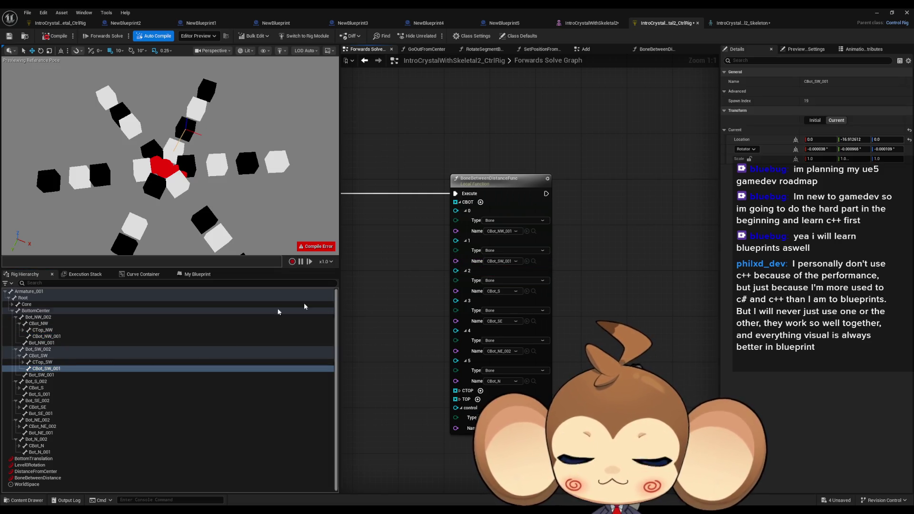
{"action": "left_click", "coordinate": [19, 388]}
{"action": "left_click_drag", "start_coordinate": [44, 401], "coordinate": [534, 269]}
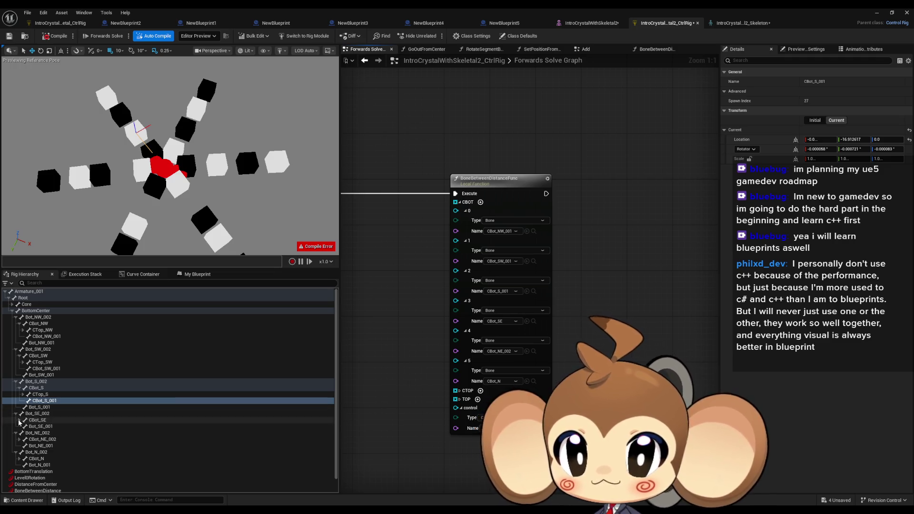
{"action": "left_click", "coordinate": [19, 421]}
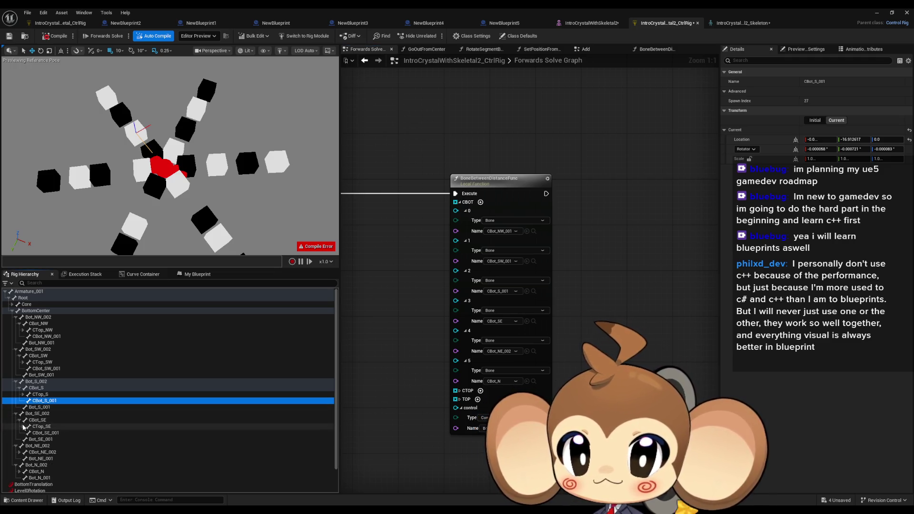
{"action": "left_click", "coordinate": [43, 433]}
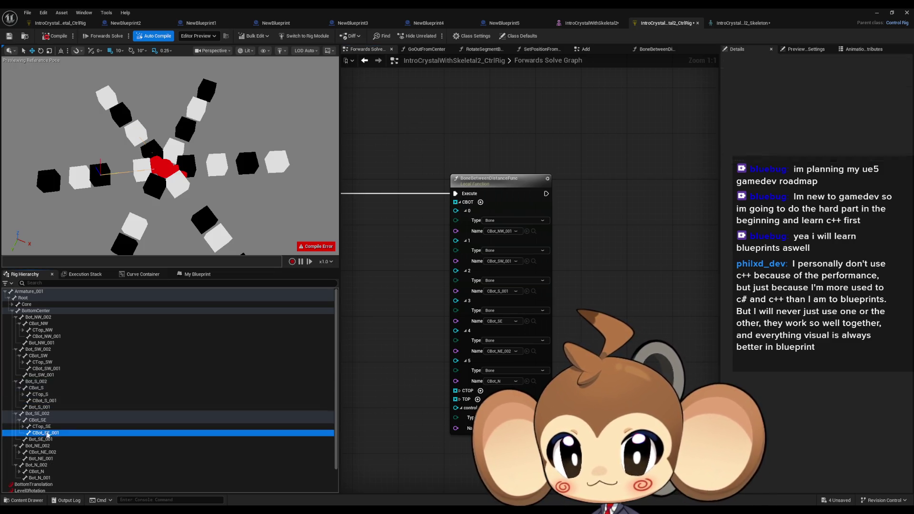
{"action": "left_click", "coordinate": [527, 321]}
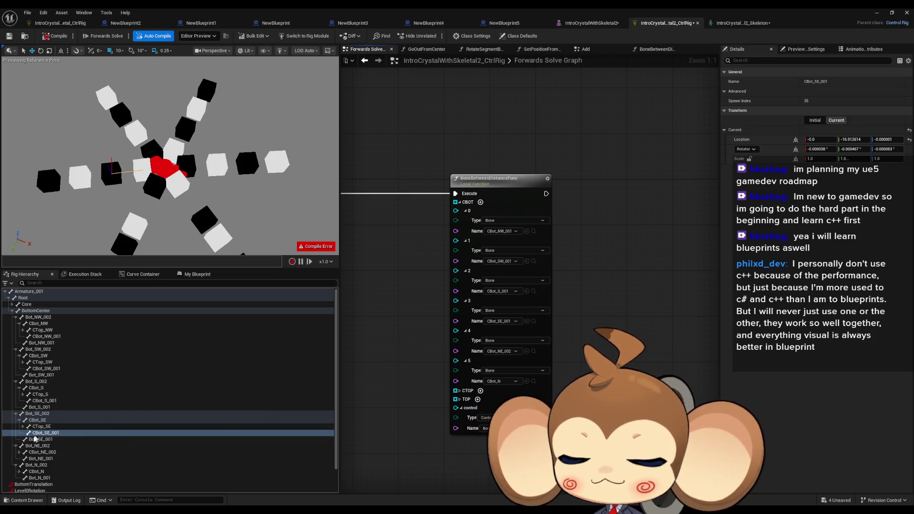
Set CBOT items 4 and 5 to CBot_NE_001 and CBot_N_001.
{"action": "left_click", "coordinate": [19, 452]}
{"action": "left_click", "coordinate": [22, 459]}
{"action": "left_click", "coordinate": [22, 459]}
{"action": "left_click", "coordinate": [45, 465]}
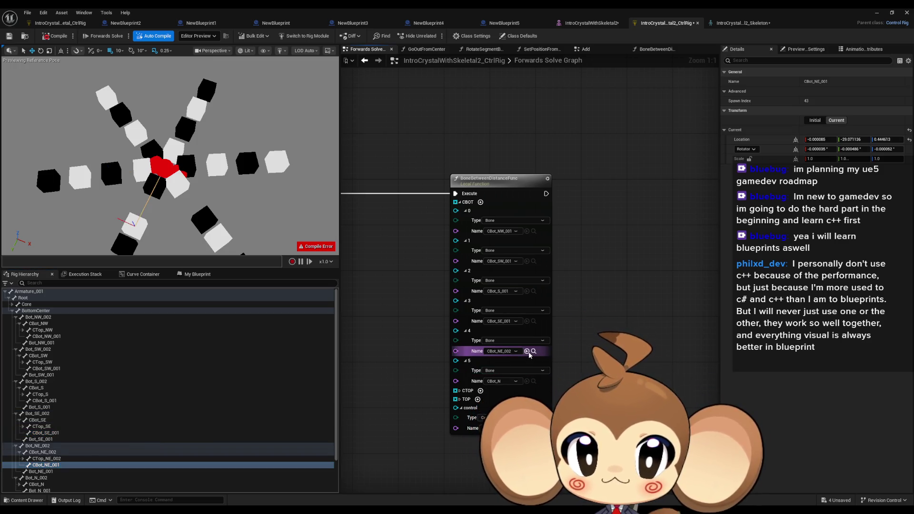
{"action": "left_click", "coordinate": [527, 352]}
{"action": "scroll", "coordinate": [31, 476], "scroll_direction": "down", "scroll_amount": 1}
{"action": "left_click", "coordinate": [19, 472]}
{"action": "scroll", "coordinate": [34, 471], "scroll_direction": "down", "scroll_amount": 1}
{"action": "left_click", "coordinate": [23, 469]}
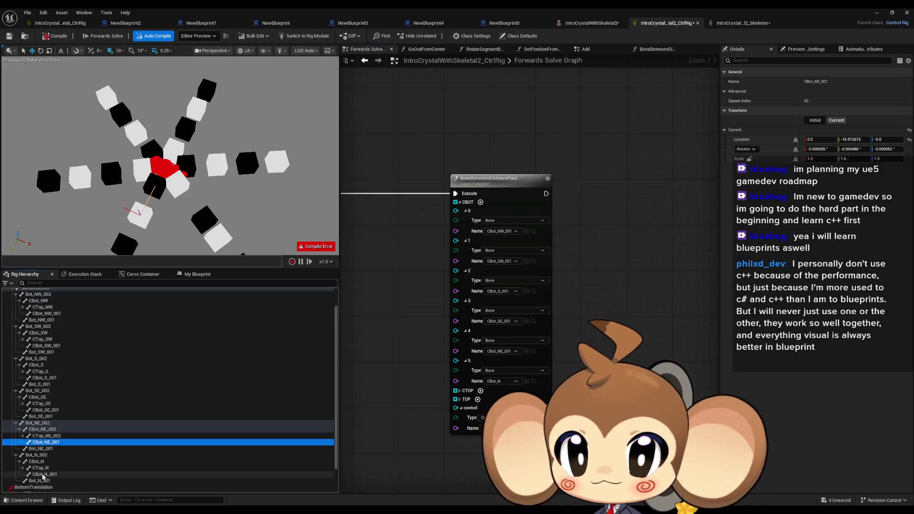
{"action": "left_click", "coordinate": [44, 474]}
{"action": "left_click", "coordinate": [526, 381]}
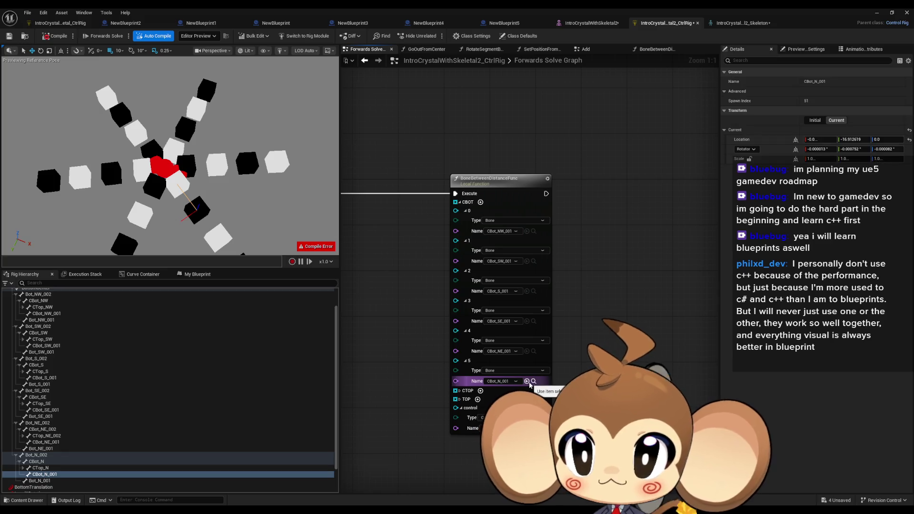
Move the BoneBetweenDistance control to test the crystal spread.
{"action": "scroll", "coordinate": [81, 429], "scroll_direction": "down", "scroll_amount": 3}
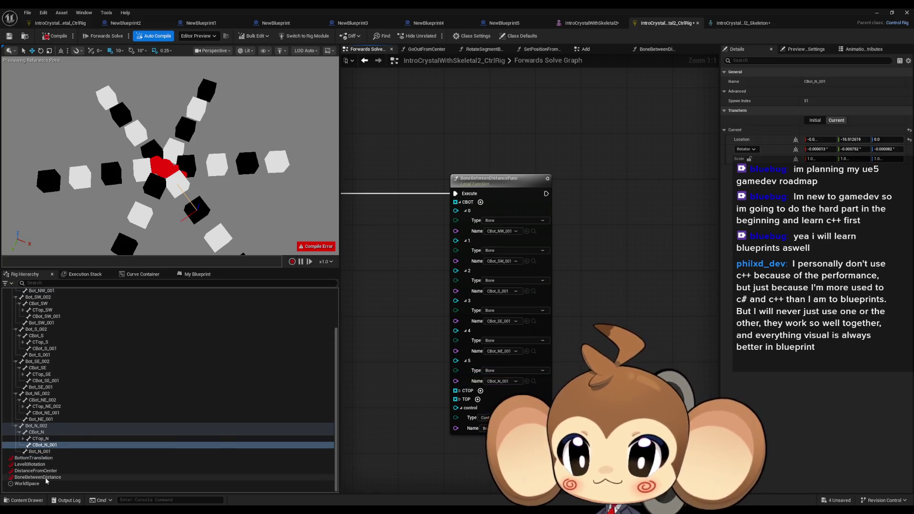
{"action": "left_click", "coordinate": [38, 476]}
{"action": "mouse_move", "coordinate": [183, 172]}
{"action": "left_mouse_down"}
{"action": "mouse_move", "coordinate": [224, 187]}
{"action": "mouse_move", "coordinate": [173, 159]}
{"action": "mouse_move", "coordinate": [213, 169]}
{"action": "mouse_move", "coordinate": [175, 156]}
{"action": "left_mouse_up"}
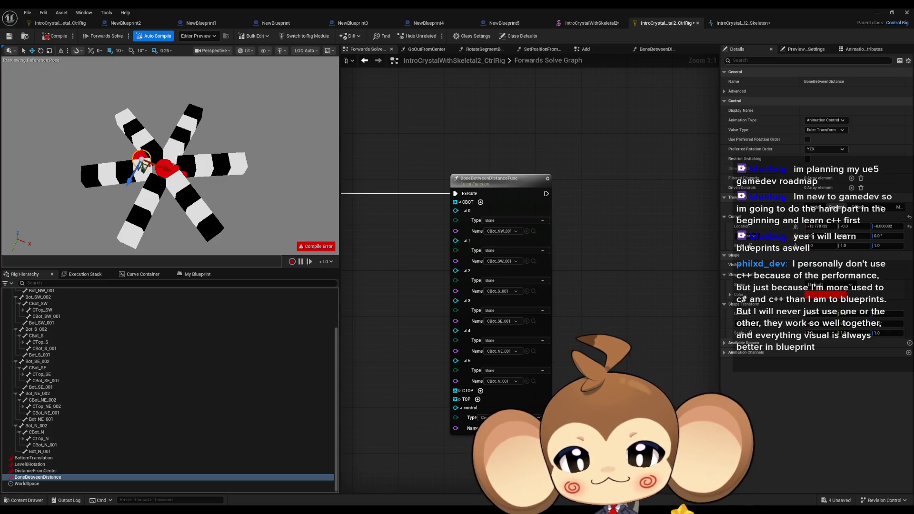
Slide the BoneBetweenDistanceFunc call left beside GoOutFromCenter in the Forwards Solve graph.
{"action": "scroll", "coordinate": [417, 216], "scroll_direction": "down", "scroll_amount": 4}
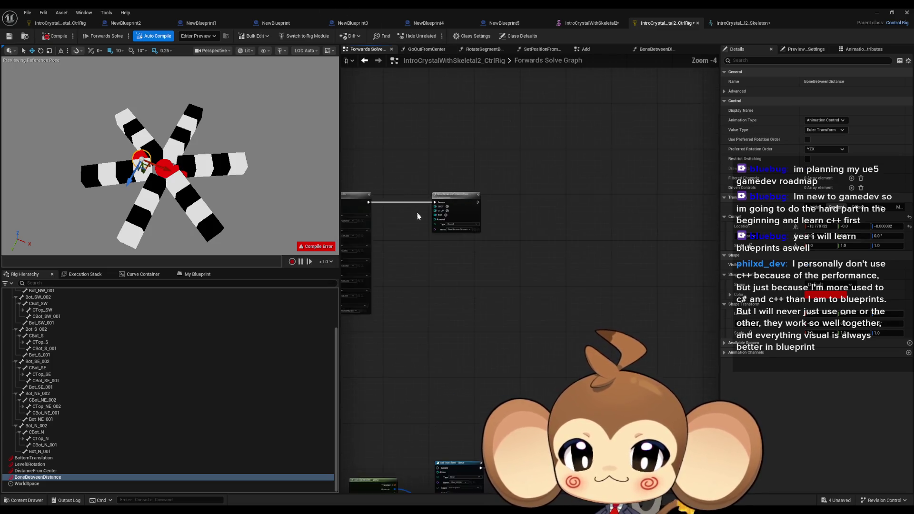
{"action": "scroll", "coordinate": [417, 216], "scroll_direction": "up", "scroll_amount": 2}
{"action": "left_click_drag", "start_coordinate": [628, 180], "coordinate": [569, 180]}
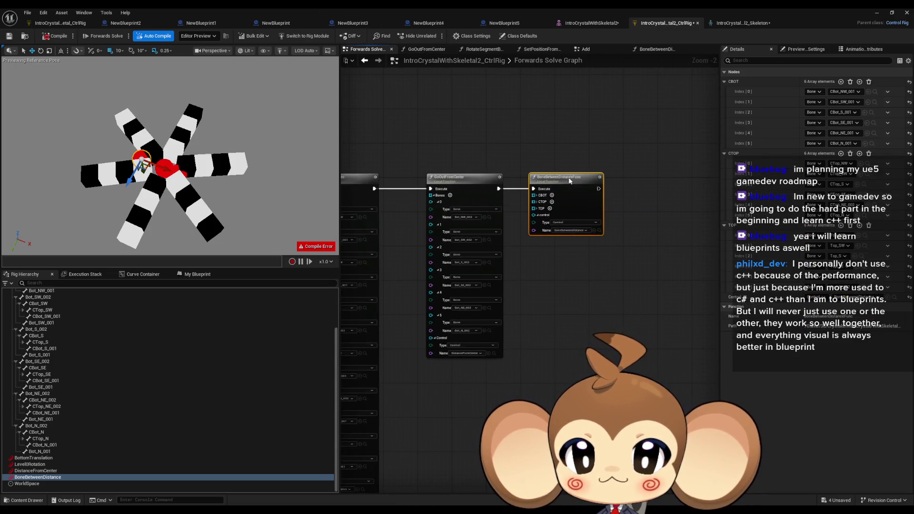
{"action": "scroll", "coordinate": [611, 204], "scroll_direction": "down", "scroll_amount": 4}
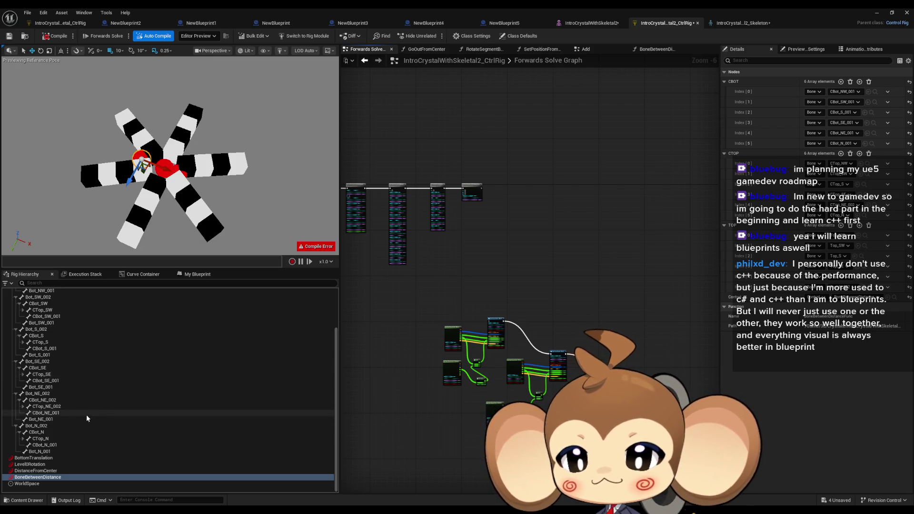
{"action": "scroll", "coordinate": [87, 414], "scroll_direction": "up", "scroll_amount": 3}
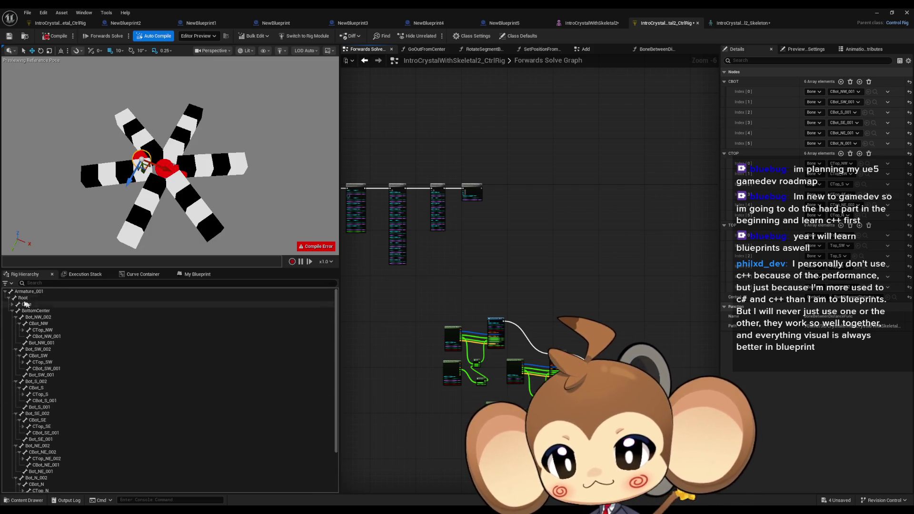
{"action": "left_click", "coordinate": [196, 275]}
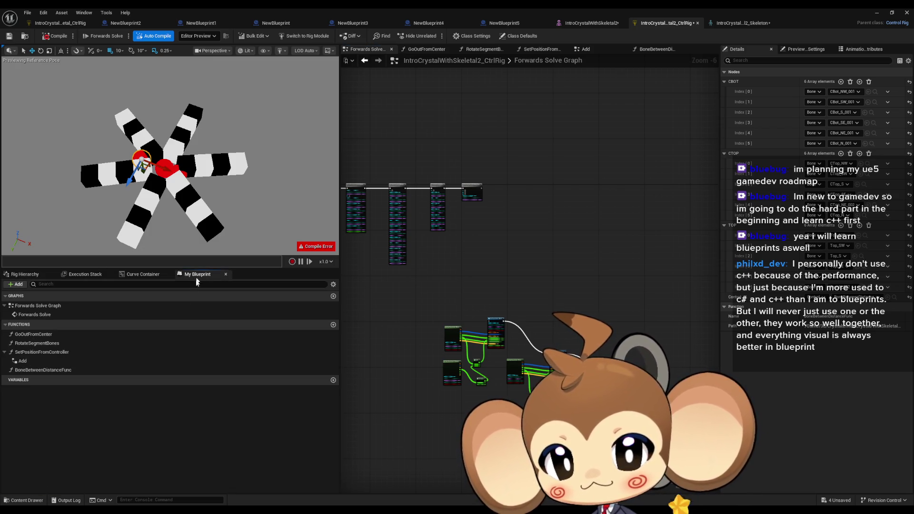
Create a RotateAll function with a Rig Element Key input named Bones.
{"action": "left_click", "coordinate": [333, 325]}
{"action": "type", "text": "RotateAll"}
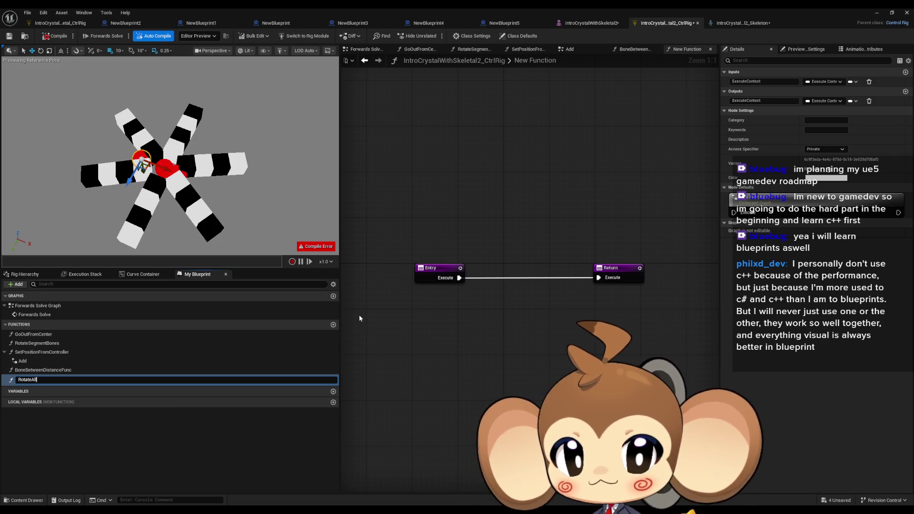
{"action": "key", "text": "Return"}
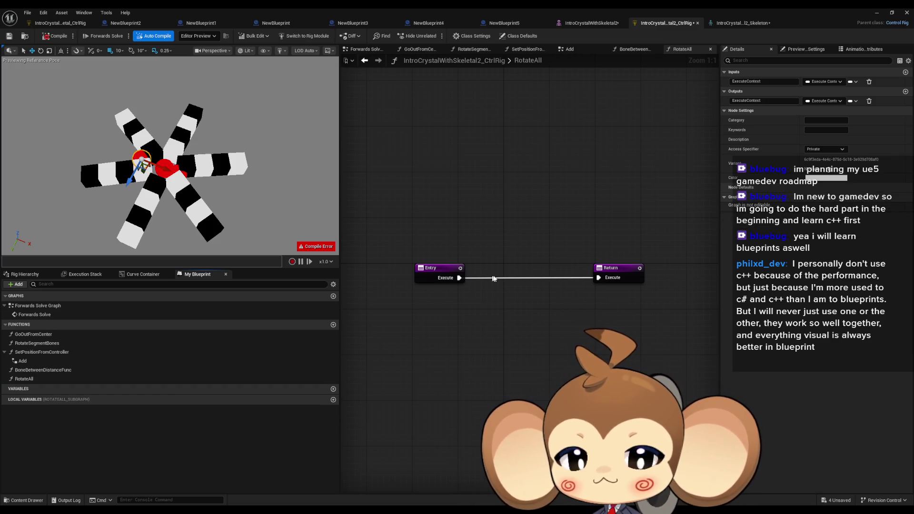
{"action": "left_click_drag", "start_coordinate": [509, 334], "coordinate": [452, 308]}
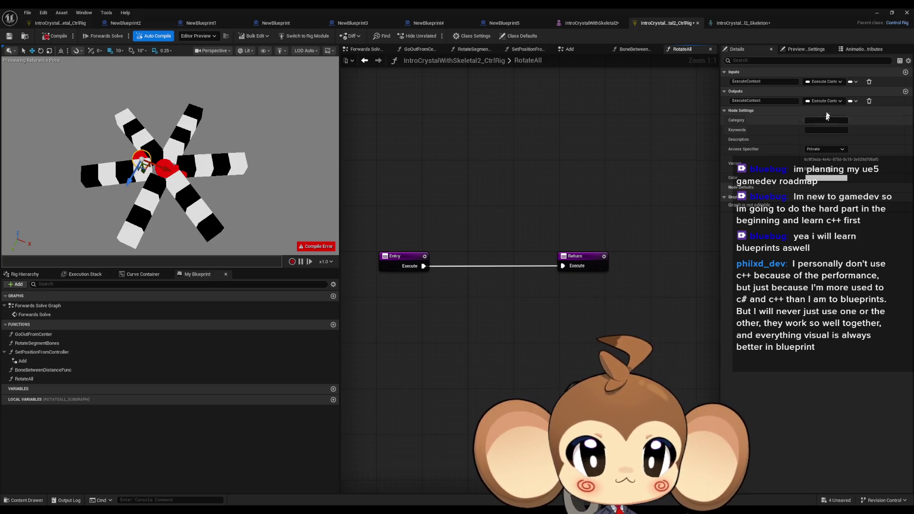
{"action": "left_click", "coordinate": [905, 71]}
{"action": "left_click", "coordinate": [823, 91]}
{"action": "type", "text": "ig ke"}
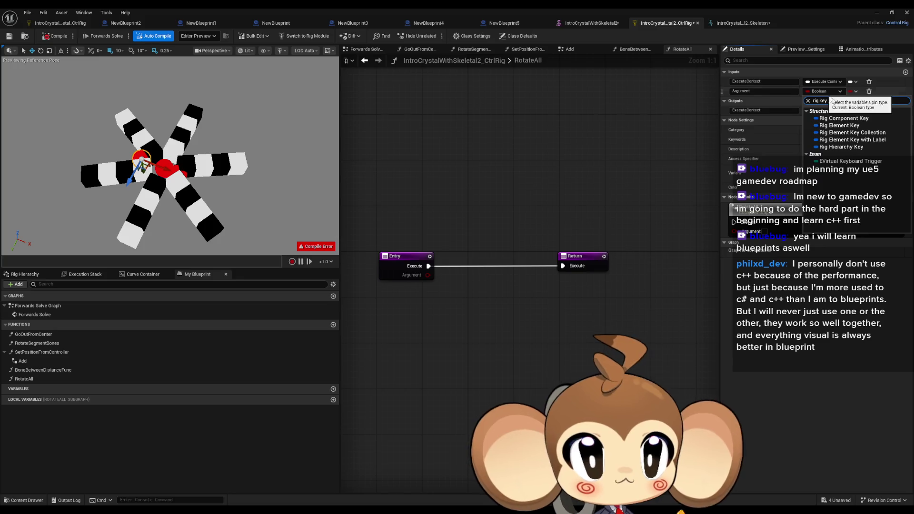
{"action": "type", "text": "y"}
{"action": "left_click", "coordinate": [852, 126]}
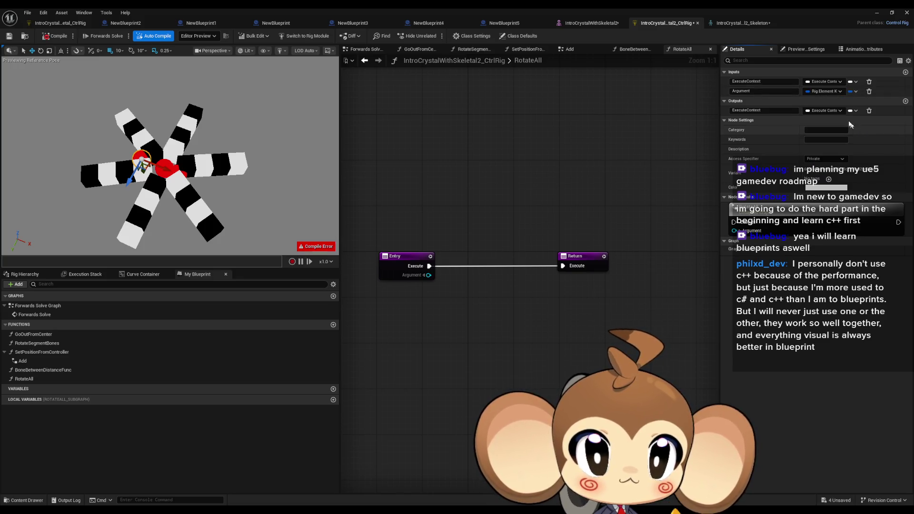
{"action": "left_click", "coordinate": [769, 90]}
{"action": "type", "text": "s"}
{"action": "key", "text": "Return"}
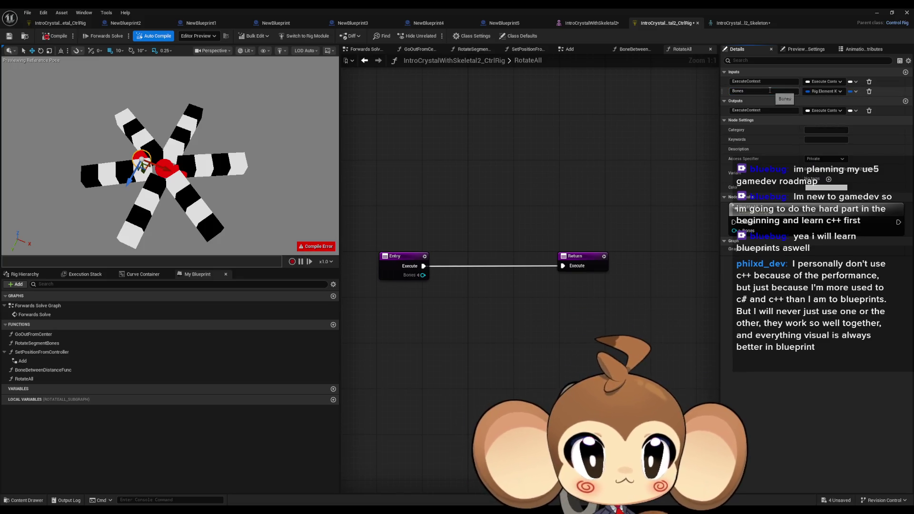
Make Bones an array and add a second input named Control.
{"action": "left_click", "coordinate": [905, 71]}
{"action": "left_click", "coordinate": [855, 91]}
{"action": "left_click", "coordinate": [848, 112]}
{"action": "left_click", "coordinate": [759, 99]}
{"action": "type", "text": "ol"}
{"action": "key", "text": "Return"}
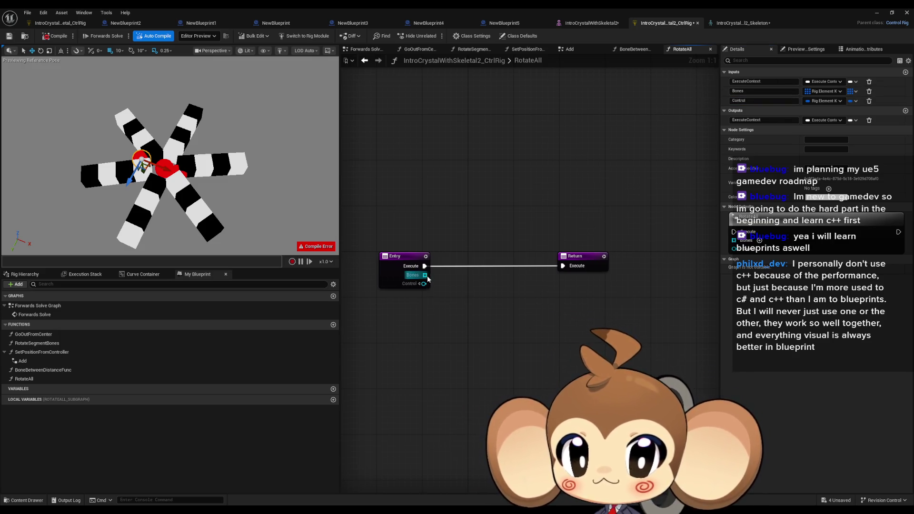
Add a For Each loop over Bones, run from the entry, with Completed wired to Return.
{"action": "left_click_drag", "start_coordinate": [425, 275], "coordinate": [452, 294]}
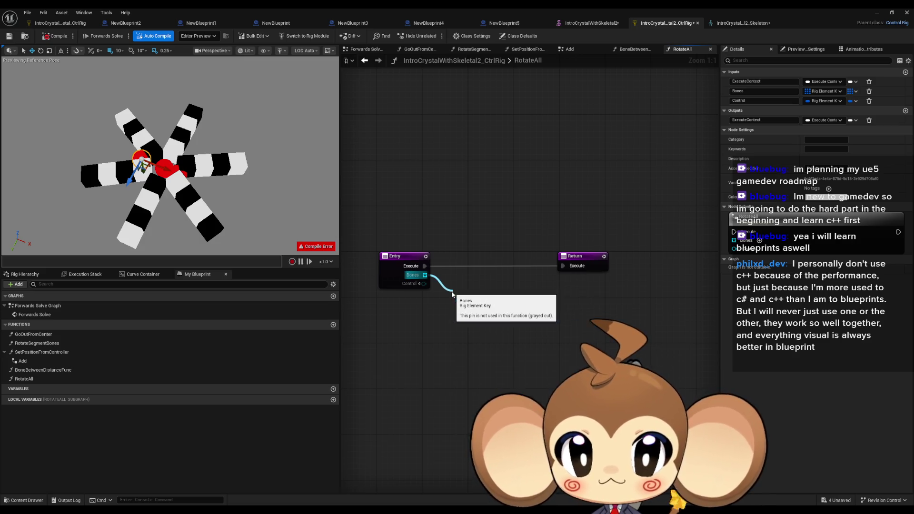
{"action": "key", "text": "Return"}
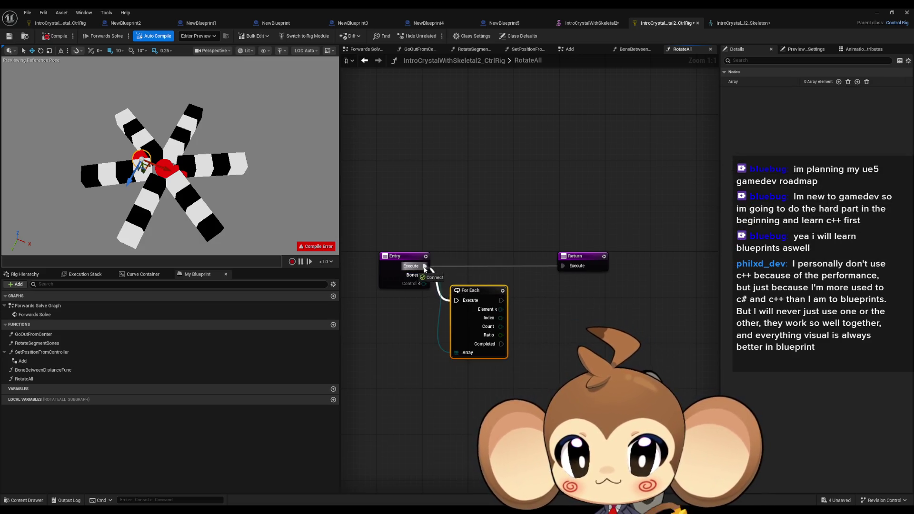
{"action": "mouse_move", "coordinate": [501, 300]}
{"action": "left_mouse_down"}
{"action": "mouse_move", "coordinate": [551, 263]}
{"action": "mouse_move", "coordinate": [562, 268]}
{"action": "left_mouse_up"}
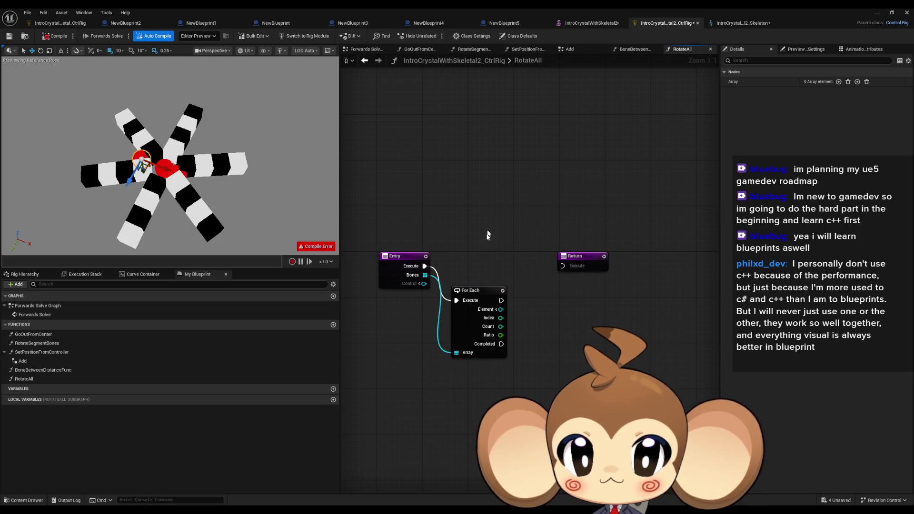
{"action": "mouse_move", "coordinate": [501, 343]}
{"action": "left_mouse_down"}
{"action": "mouse_move", "coordinate": [562, 265]}
{"action": "mouse_move", "coordinate": [578, 370]}
{"action": "mouse_move", "coordinate": [552, 405]}
{"action": "left_mouse_up"}
{"action": "mouse_move", "coordinate": [484, 291]}
{"action": "left_mouse_down"}
{"action": "mouse_move", "coordinate": [506, 255]}
{"action": "mouse_move", "coordinate": [518, 258]}
{"action": "left_mouse_up"}
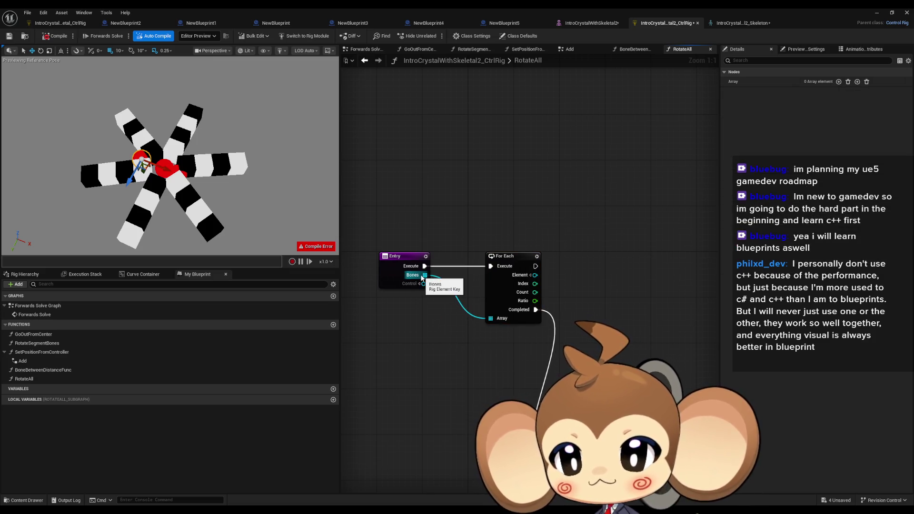
{"action": "left_click_drag", "start_coordinate": [530, 367], "coordinate": [478, 367]}
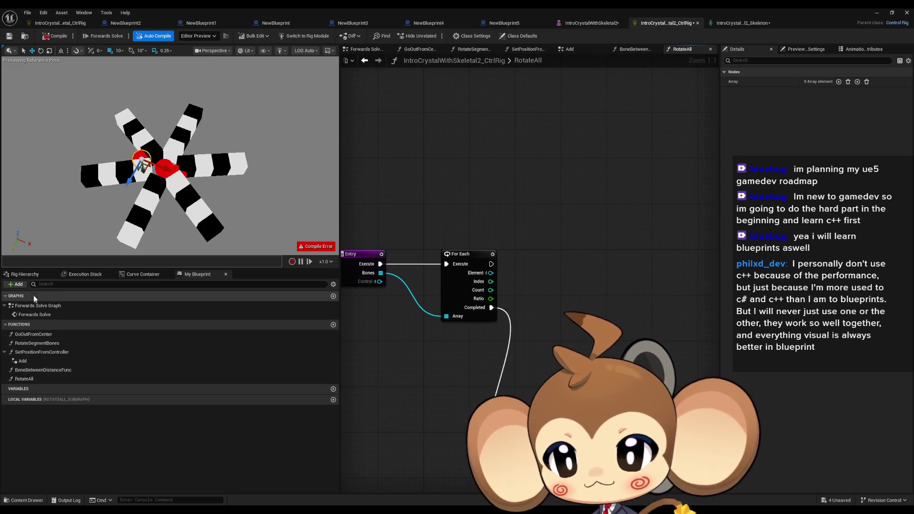
Add Set Transform and Get Transform nodes for the CBot_NW bone.
{"action": "left_click", "coordinate": [24, 274]}
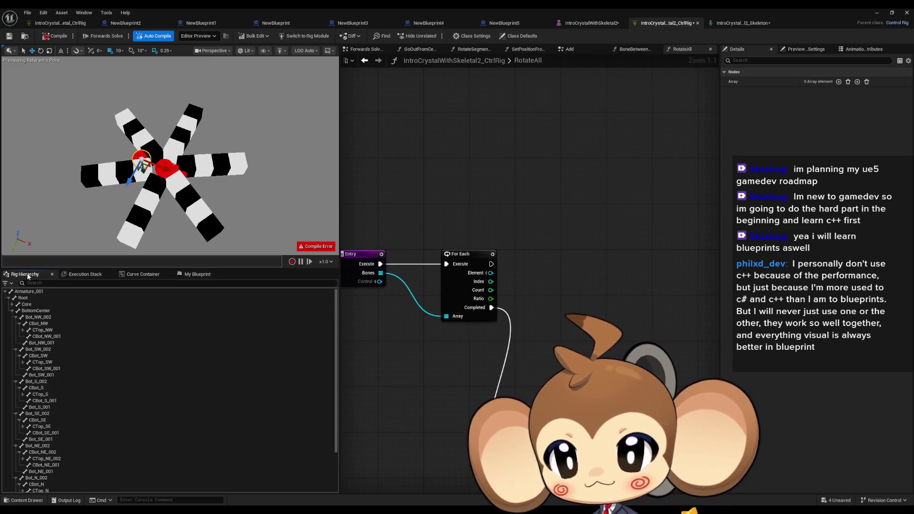
{"action": "left_click", "coordinate": [52, 317]}
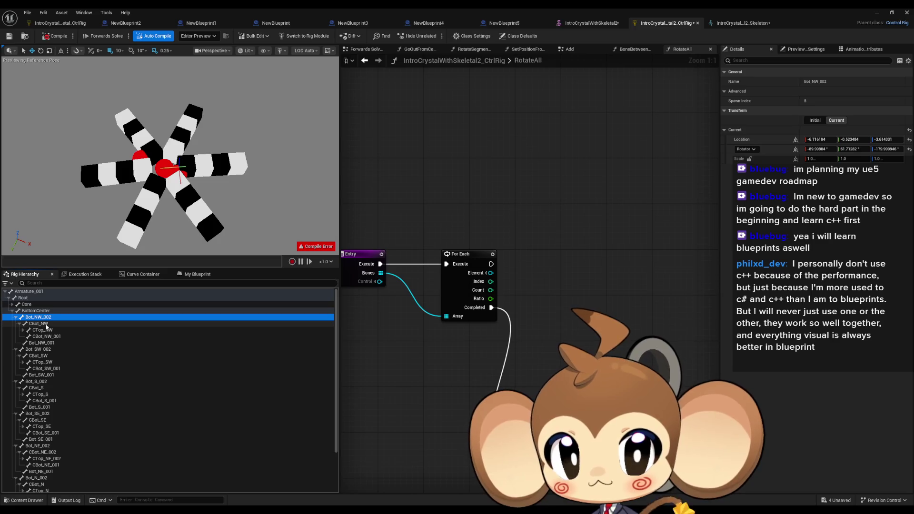
{"action": "left_click", "coordinate": [46, 325]}
{"action": "left_click_drag", "start_coordinate": [46, 325], "coordinate": [598, 234]}
{"action": "left_click_drag", "start_coordinate": [654, 219], "coordinate": [654, 219]}
{"action": "left_click", "coordinate": [682, 247]}
{"action": "mouse_move", "coordinate": [31, 327]}
{"action": "left_mouse_down"}
{"action": "mouse_move", "coordinate": [632, 202]}
{"action": "mouse_move", "coordinate": [526, 187]}
{"action": "left_mouse_up"}
{"action": "left_click", "coordinate": [545, 202]}
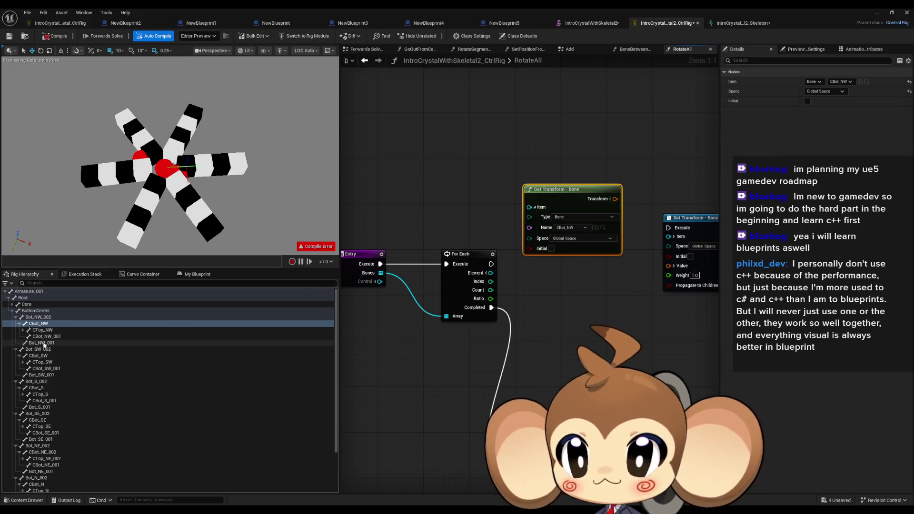
{"action": "left_click", "coordinate": [29, 298]}
{"action": "right_click", "coordinate": [28, 297]}
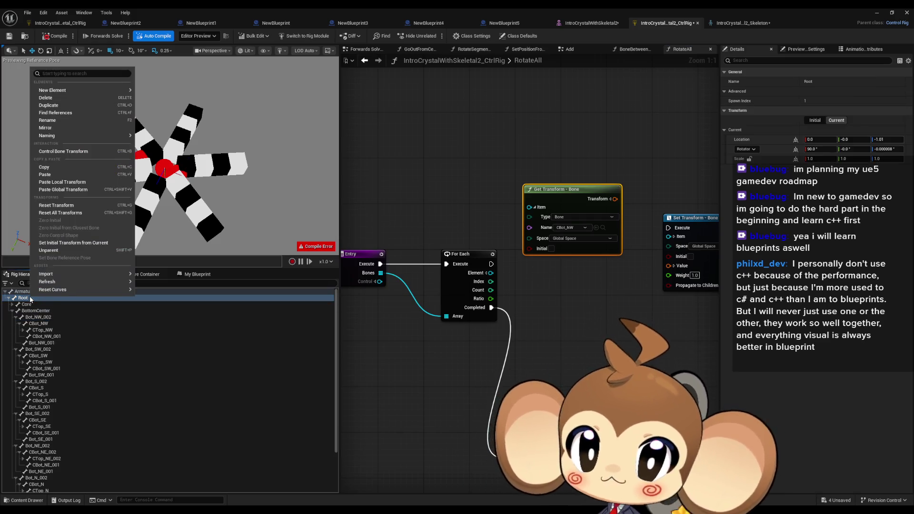
Add a RotateAll control under Root and a split Get Transform - Control node for it.
{"action": "mouse_move", "coordinate": [78, 90]}
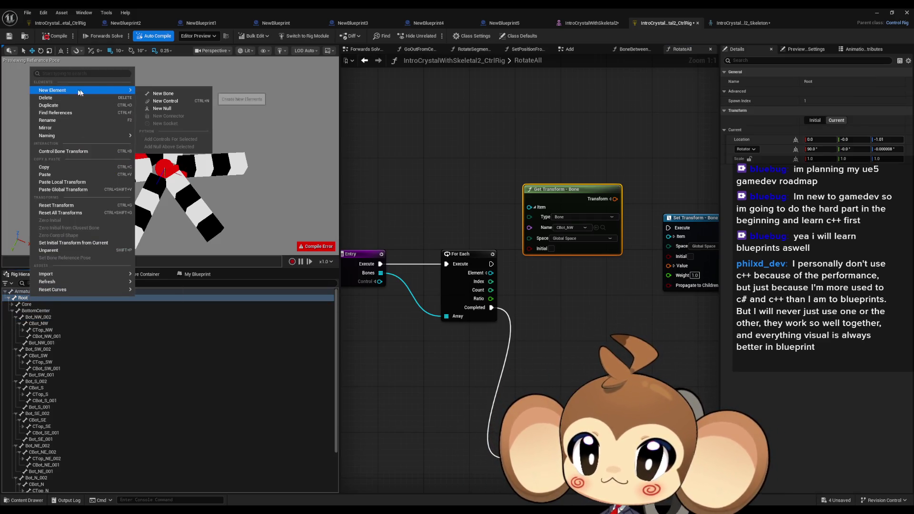
{"action": "left_click", "coordinate": [175, 103]}
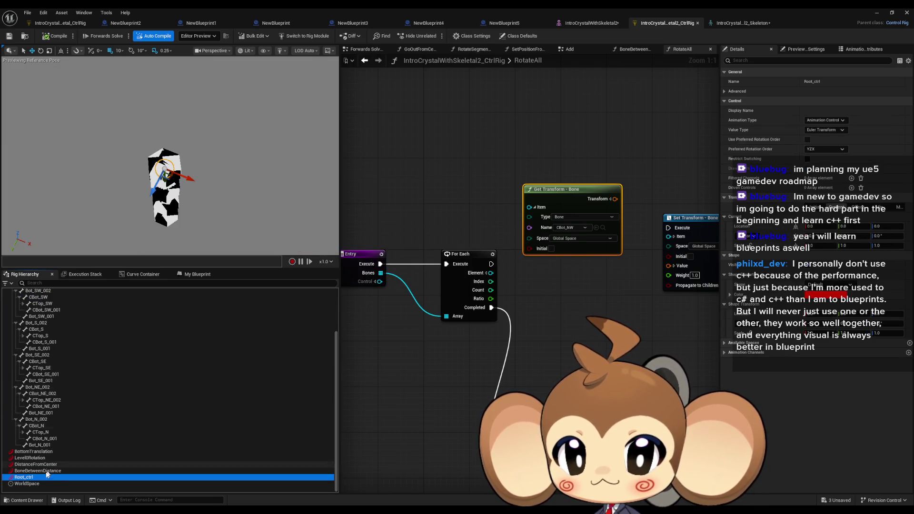
{"action": "type", "text": "RotateAll"}
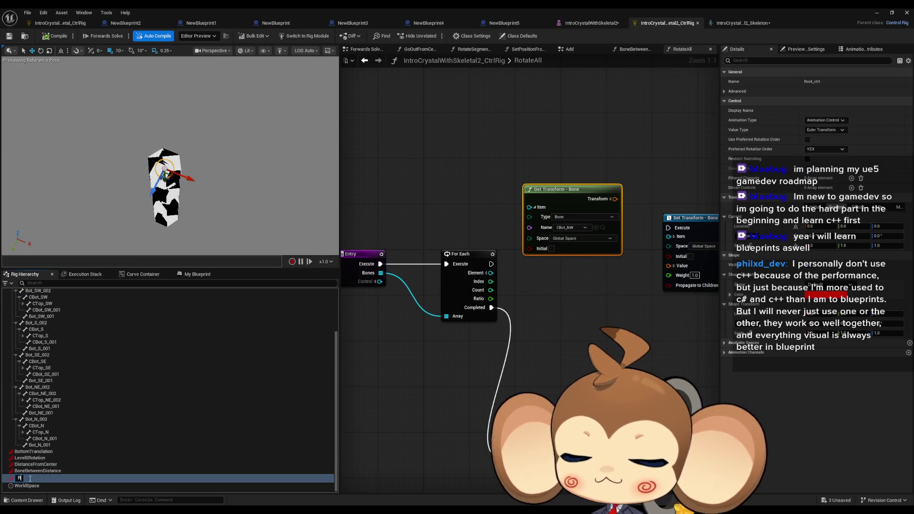
{"action": "key", "text": "Return"}
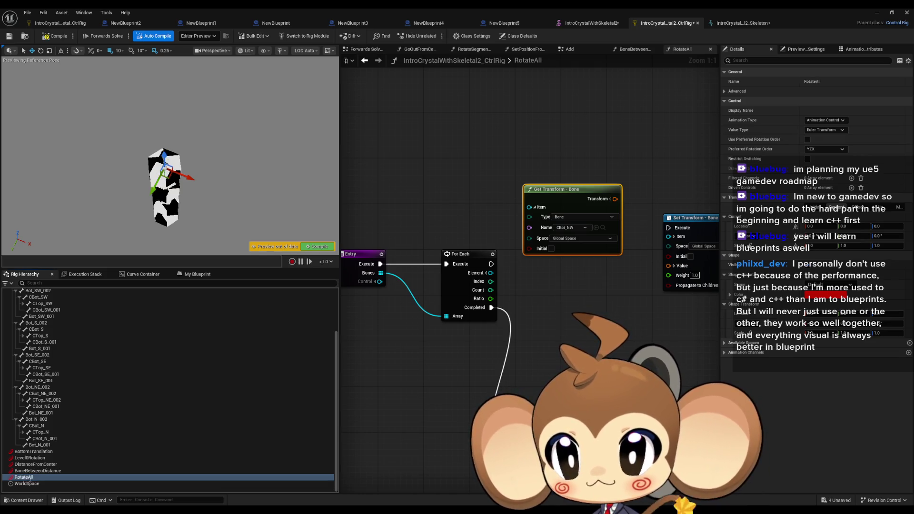
{"action": "mouse_move", "coordinate": [36, 479]}
{"action": "left_mouse_down"}
{"action": "mouse_move", "coordinate": [322, 423]}
{"action": "mouse_move", "coordinate": [547, 333]}
{"action": "left_mouse_up"}
{"action": "left_click", "coordinate": [566, 353]}
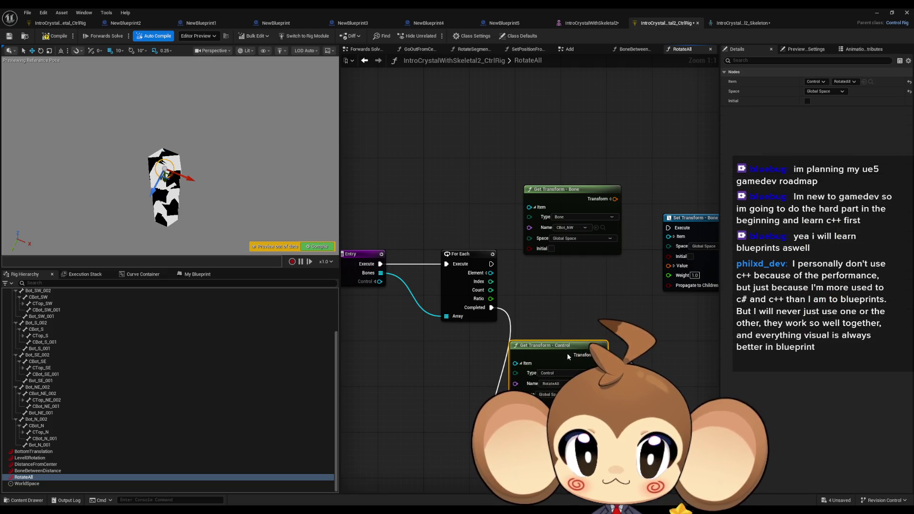
{"action": "left_click", "coordinate": [525, 366]}
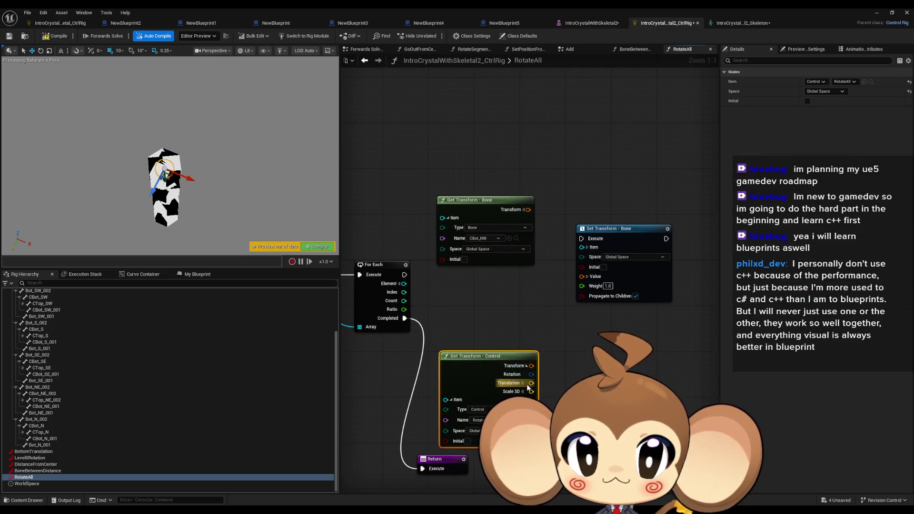
{"action": "left_click_drag", "start_coordinate": [501, 370], "coordinate": [495, 364]}
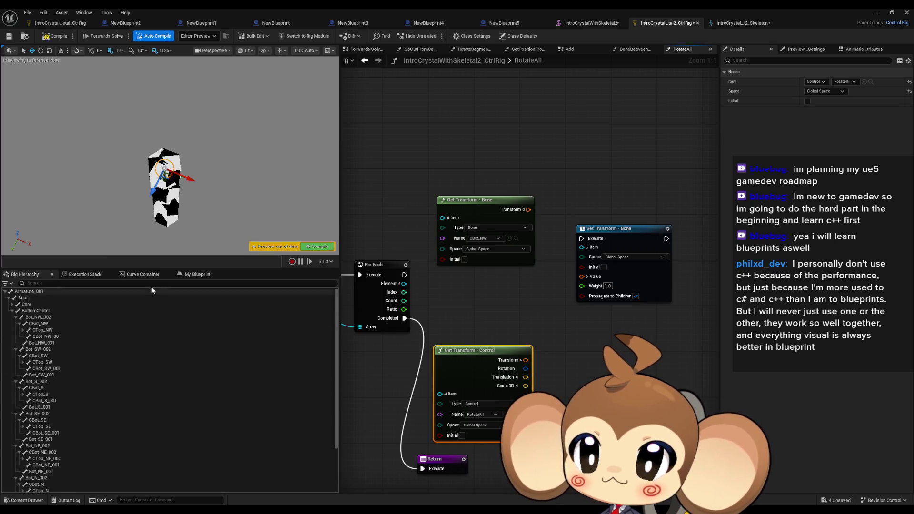
Open the RotateSegmentBones function graph from the functions list.
{"action": "left_click", "coordinate": [196, 274]}
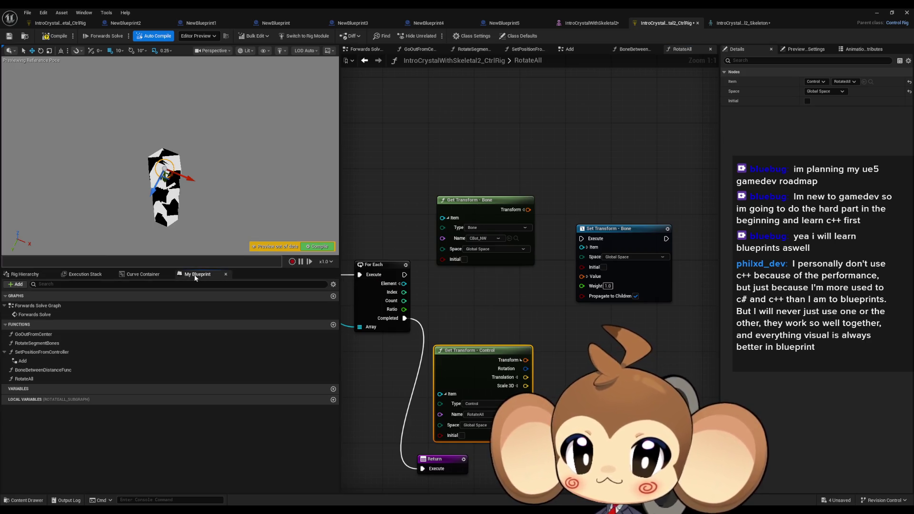
{"action": "left_click", "coordinate": [54, 344]}
{"action": "double_click", "coordinate": [54, 344]}
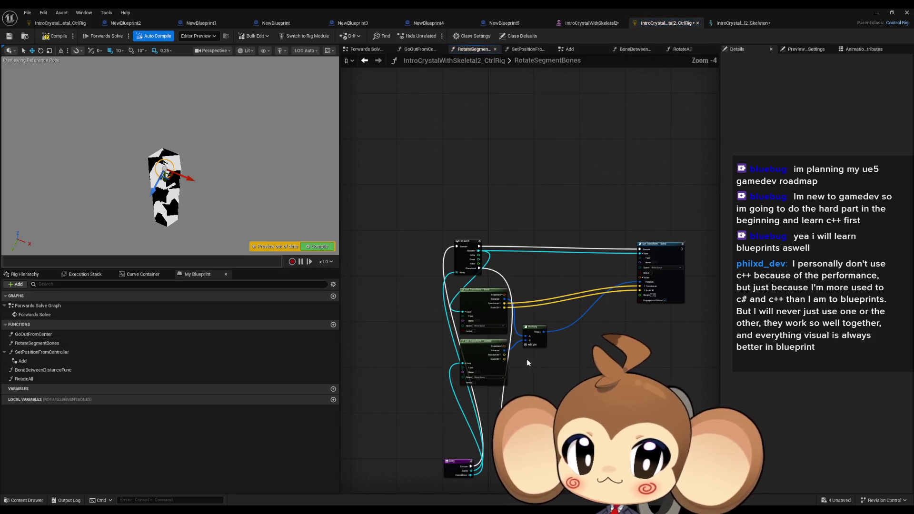
Inspect RotateSegmentBones' For Each, Get Transform and Multiply nodes, then reopen the RotateAll graph.
{"action": "left_click_drag", "start_coordinate": [401, 181], "coordinate": [613, 349]}
{"action": "scroll", "coordinate": [479, 328], "scroll_direction": "up", "scroll_amount": 3}
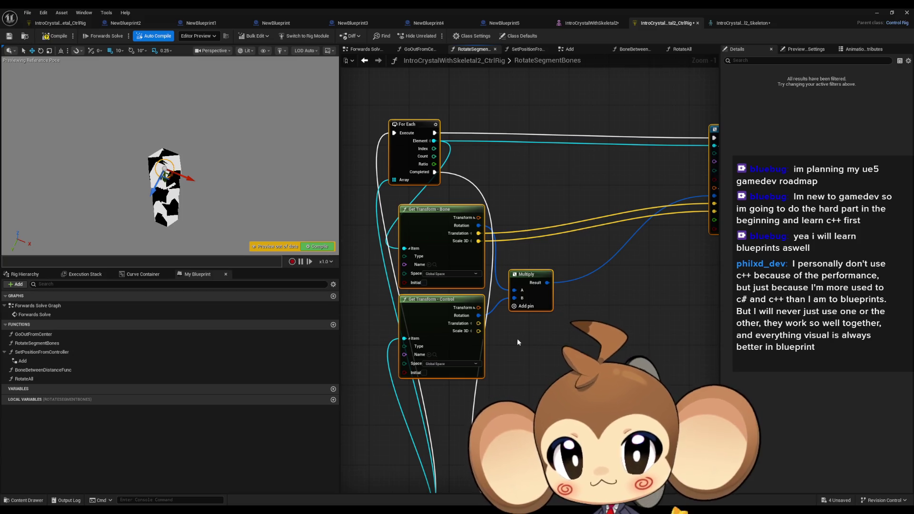
{"action": "left_click", "coordinate": [36, 380]}
{"action": "left_click", "coordinate": [35, 381]}
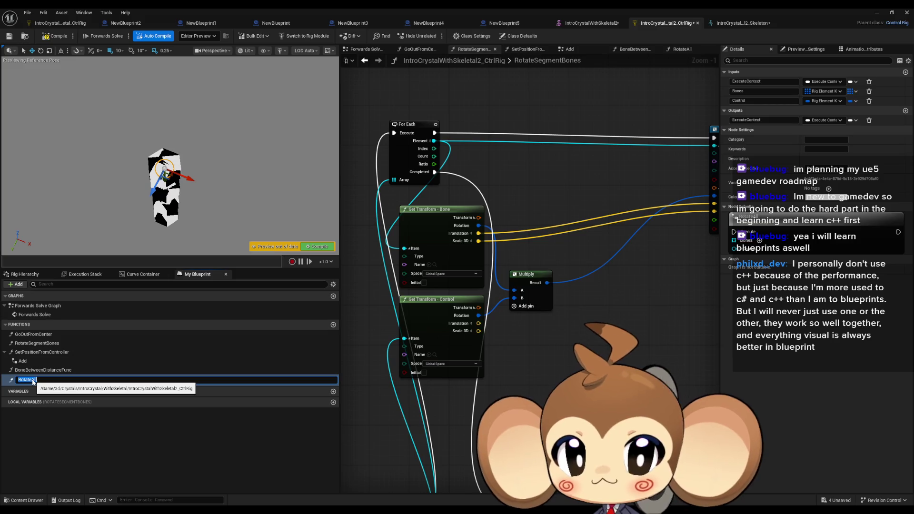
{"action": "left_click", "coordinate": [47, 371]}
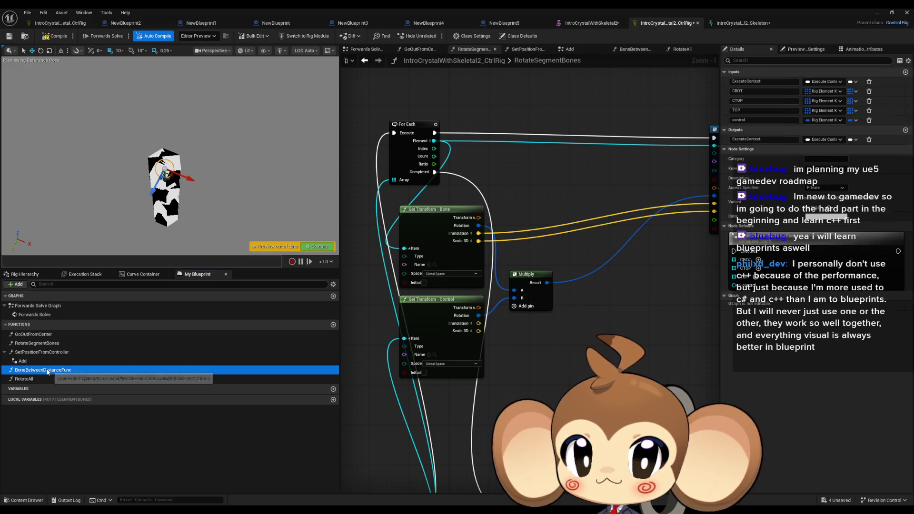
{"action": "left_click_drag", "start_coordinate": [457, 387], "coordinate": [494, 271]}
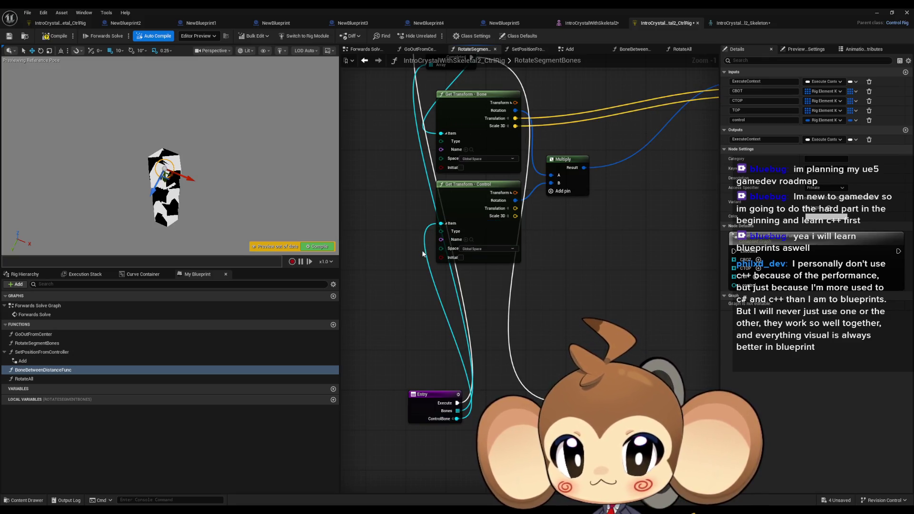
{"action": "double_click", "coordinate": [24, 379]}
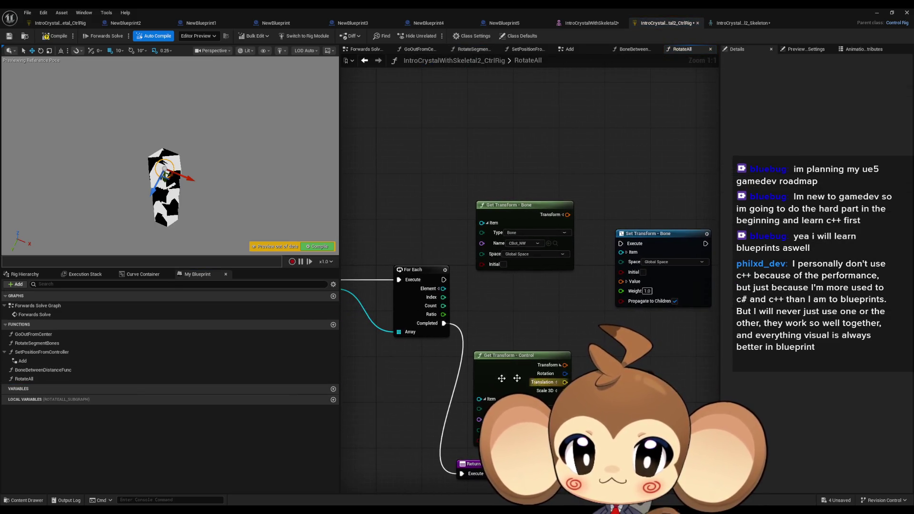
Feed looped bones into Get Transform, split both transforms, and pass Scale and Translation through.
{"action": "left_click_drag", "start_coordinate": [436, 301], "coordinate": [438, 300]}
{"action": "left_click_drag", "start_coordinate": [583, 229], "coordinate": [588, 223]}
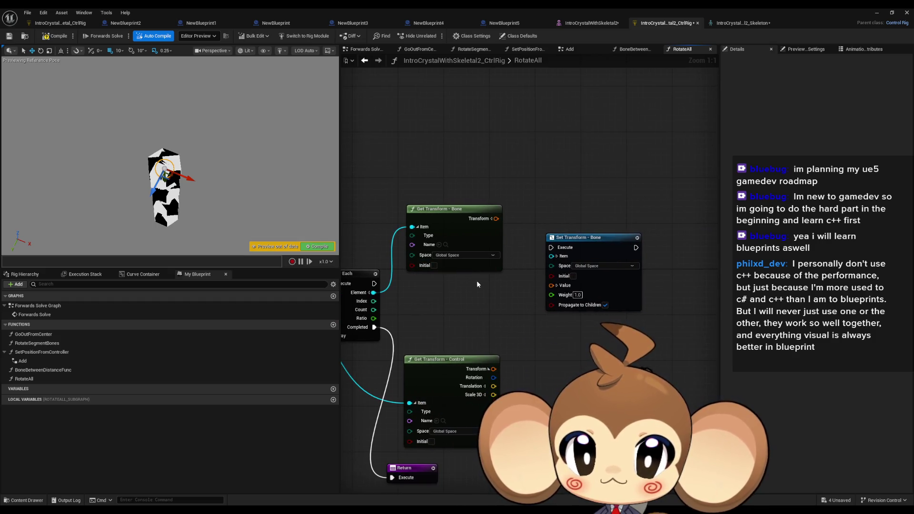
{"action": "left_click", "coordinate": [491, 219]}
{"action": "left_click_drag", "start_coordinate": [573, 247], "coordinate": [614, 243]}
{"action": "left_click", "coordinate": [598, 282]}
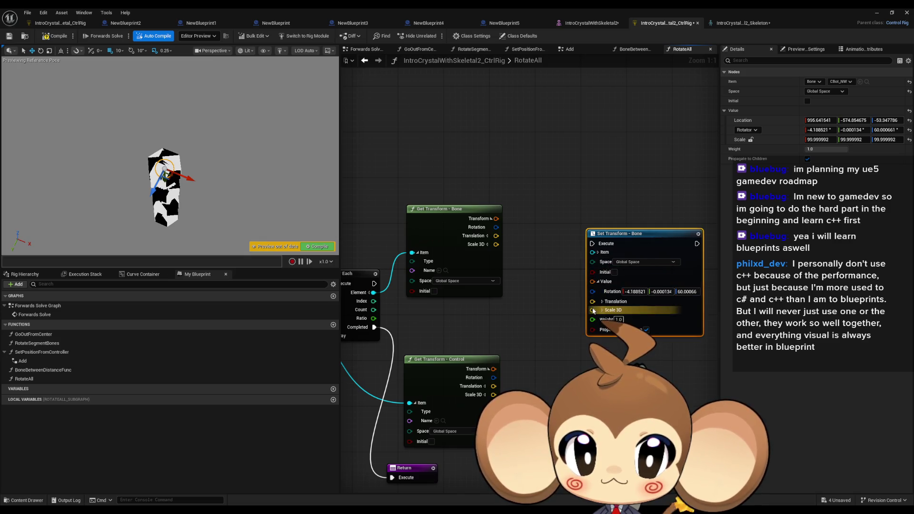
{"action": "left_click_drag", "start_coordinate": [593, 312], "coordinate": [495, 244]}
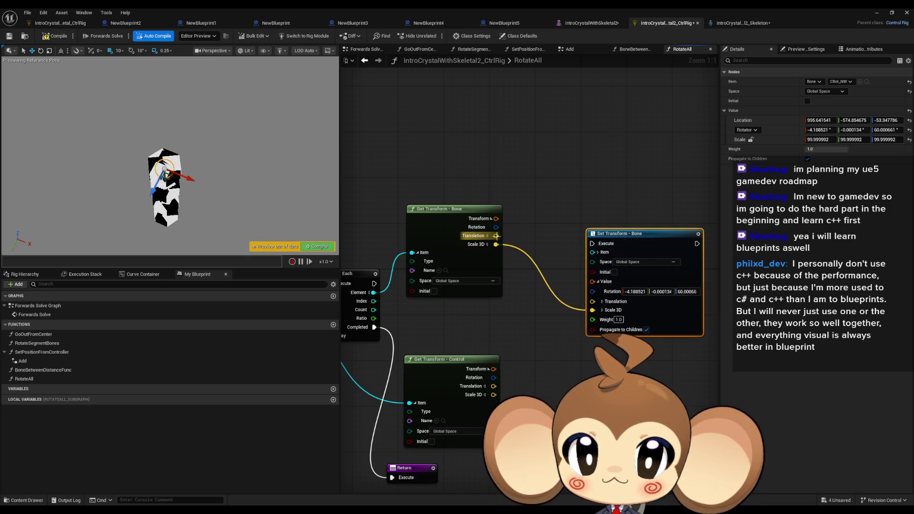
{"action": "left_click_drag", "start_coordinate": [593, 305], "coordinate": [592, 302]}
Set each bone's rotation to its rotation multiplied by the control's Rotation, run every iteration.
{"action": "left_click_drag", "start_coordinate": [619, 233], "coordinate": [647, 228]}
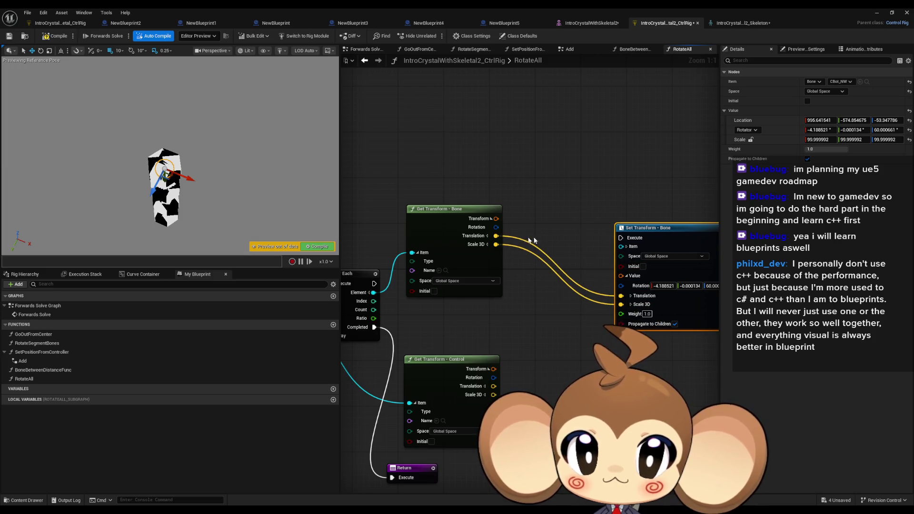
{"action": "left_click_drag", "start_coordinate": [496, 227], "coordinate": [529, 310]}
{"action": "type", "text": "multiply"}
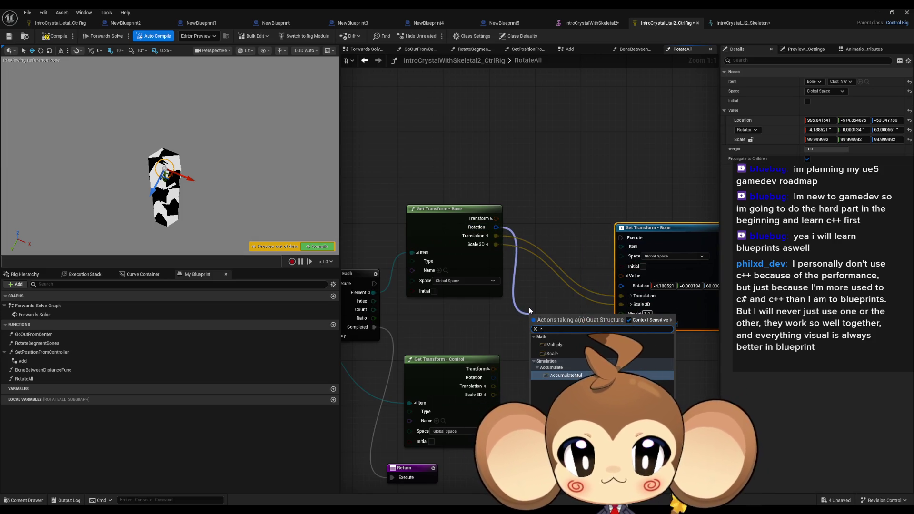
{"action": "key", "text": "Return"}
{"action": "left_click_drag", "start_coordinate": [528, 343], "coordinate": [494, 379]}
{"action": "left_click_drag", "start_coordinate": [566, 323], "coordinate": [621, 285]}
{"action": "mouse_move", "coordinate": [620, 238]}
{"action": "left_mouse_down"}
{"action": "mouse_move", "coordinate": [456, 281]}
{"action": "mouse_move", "coordinate": [374, 284]}
{"action": "left_mouse_up"}
Switch to the Forwards Solve graph.
{"action": "scroll", "coordinate": [470, 332], "scroll_direction": "down", "scroll_amount": 3}
{"action": "left_click_drag", "start_coordinate": [468, 320], "coordinate": [511, 316]}
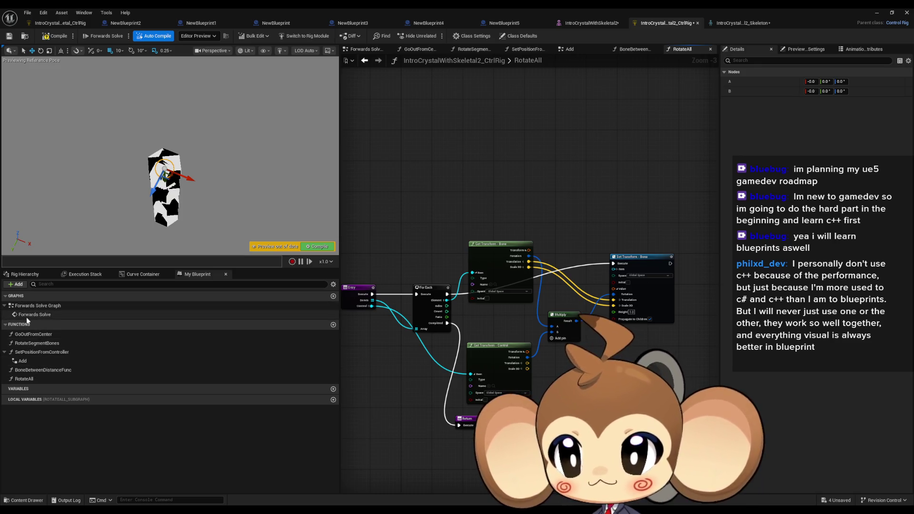
{"action": "double_click", "coordinate": [28, 316]}
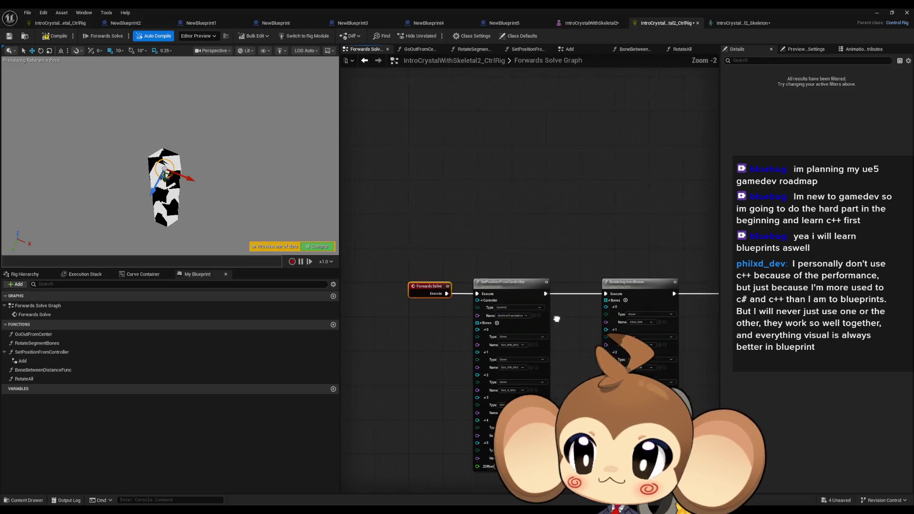
Place a RotateAll function call in the Forwards Solve graph.
{"action": "left_click_drag", "start_coordinate": [114, 379], "coordinate": [457, 309]}
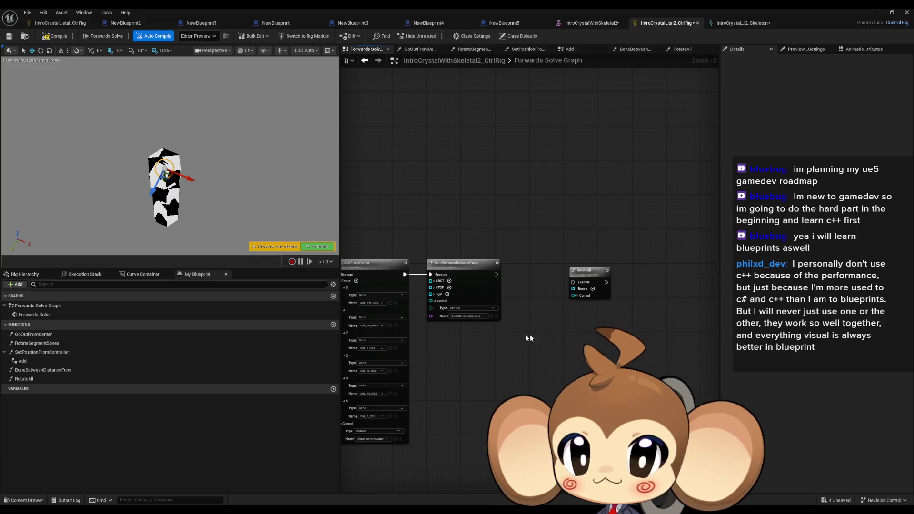
{"action": "left_click", "coordinate": [38, 314]}
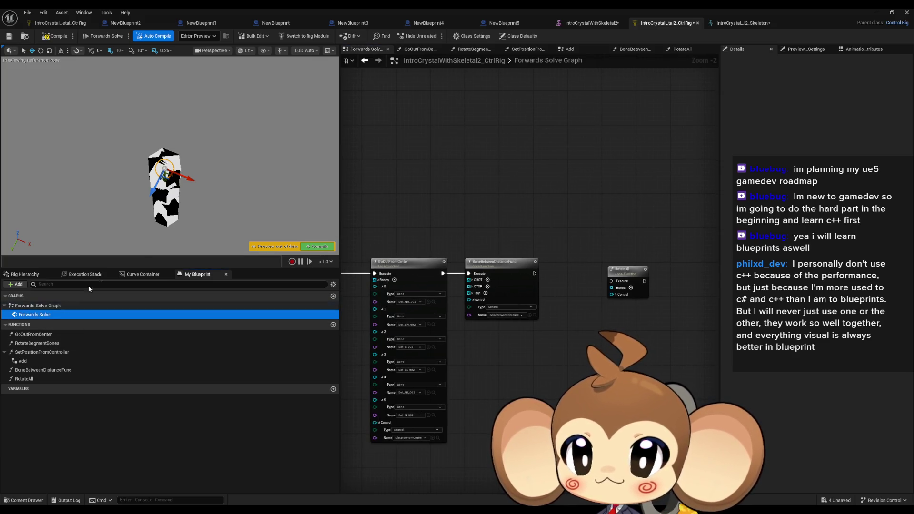
{"action": "left_click", "coordinate": [61, 284]}
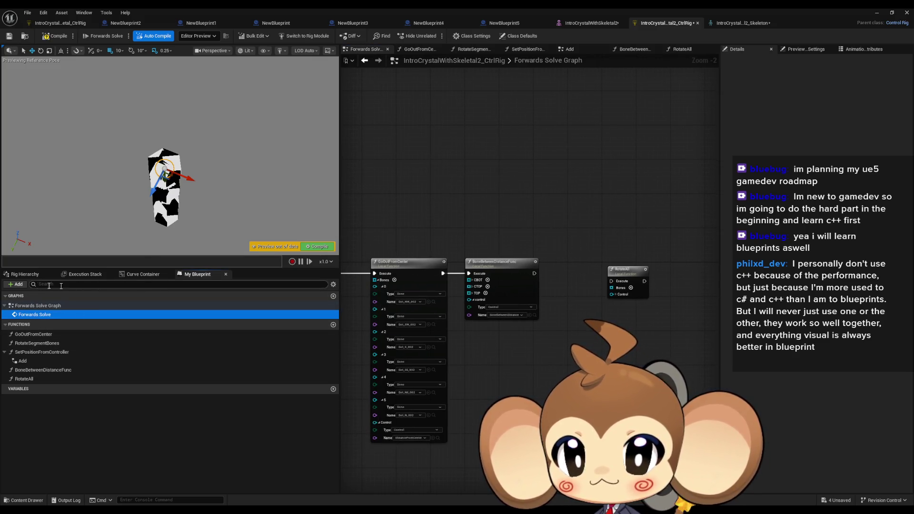
In the Rig Hierarchy, rotate the Level0Rotation control to spread the crystal pieces.
{"action": "left_click", "coordinate": [25, 274]}
{"action": "scroll", "coordinate": [101, 383], "scroll_direction": "down", "scroll_amount": 5}
{"action": "left_click", "coordinate": [28, 452]}
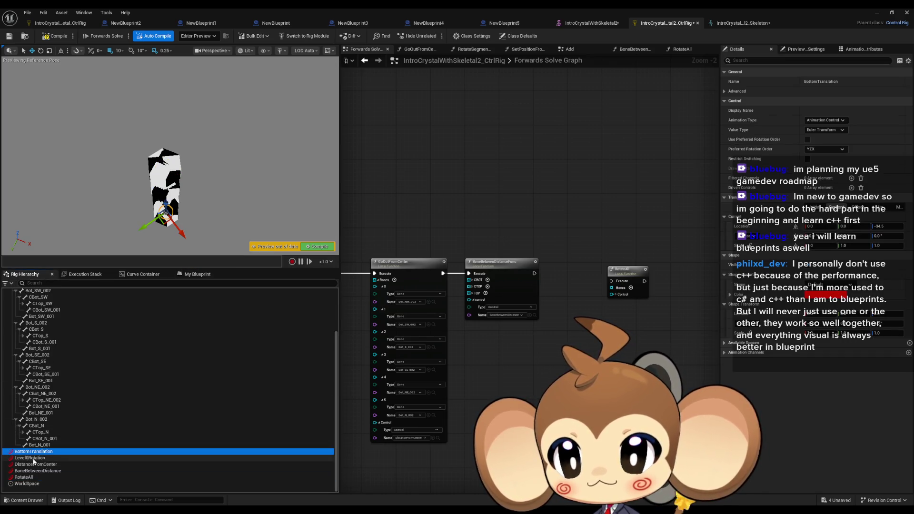
{"action": "left_click", "coordinate": [30, 458]}
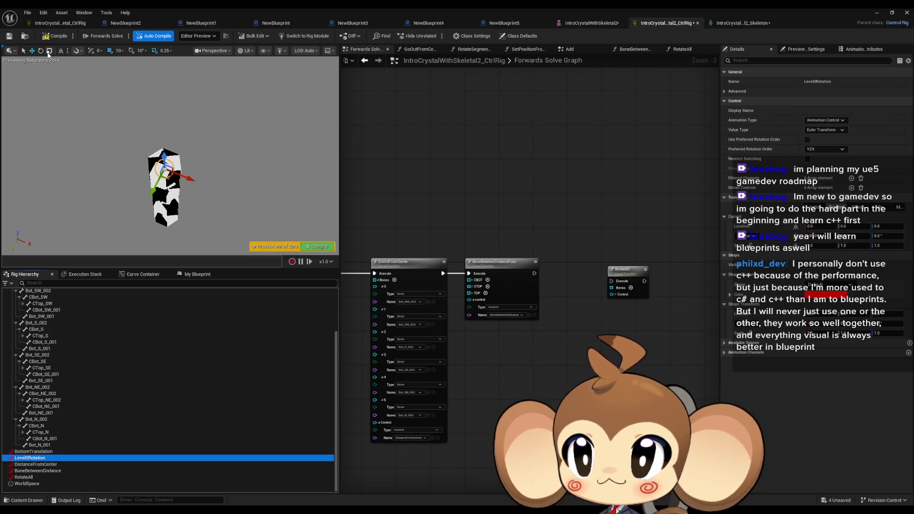
{"action": "left_click", "coordinate": [41, 51]}
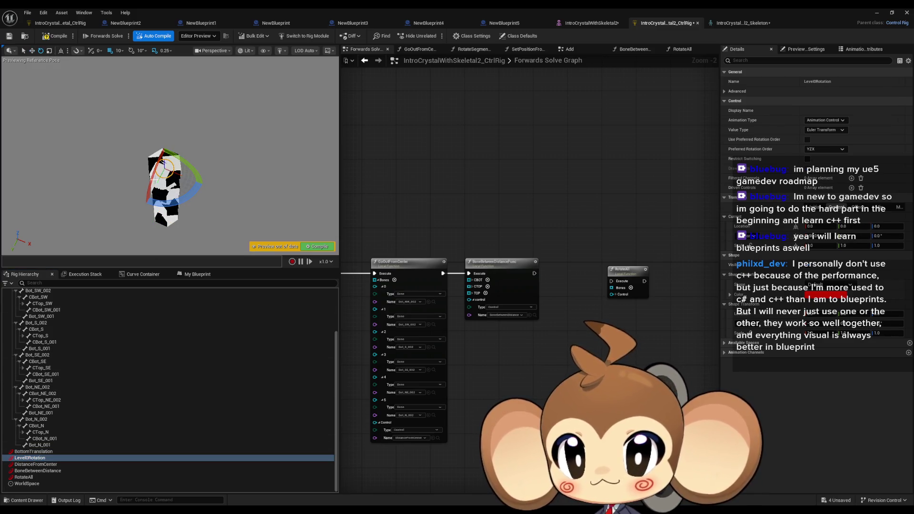
{"action": "left_click_drag", "start_coordinate": [151, 179], "coordinate": [146, 228]}
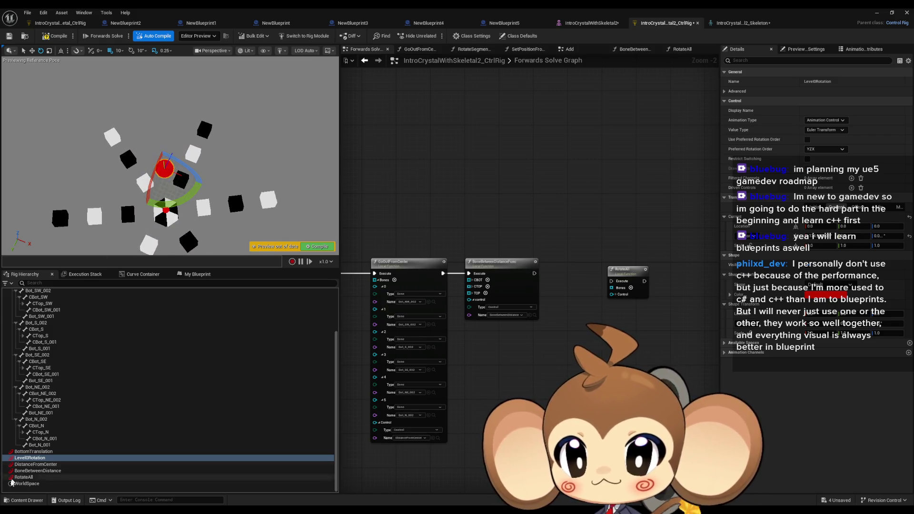
Move the DistanceFromCenter control to push the crystal pieces further from the center.
{"action": "left_click", "coordinate": [37, 463]}
{"action": "left_click", "coordinate": [33, 51]}
{"action": "mouse_move", "coordinate": [188, 179]}
{"action": "left_mouse_down"}
{"action": "mouse_move", "coordinate": [203, 184]}
{"action": "mouse_move", "coordinate": [167, 165]}
{"action": "left_mouse_up"}
{"action": "left_click", "coordinate": [38, 470]}
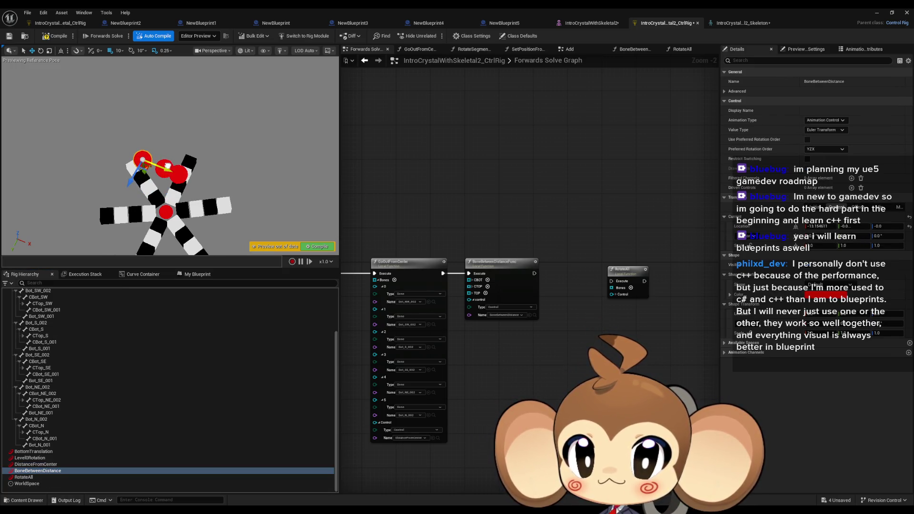
{"action": "left_click", "coordinate": [27, 477]}
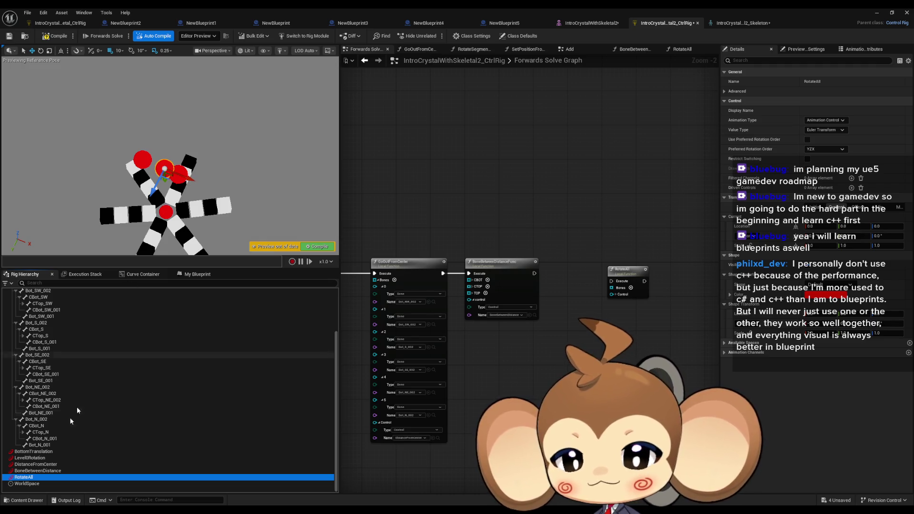
Raise BottomTranslation to Z 32.944195 and rotate it about -72.72 degrees.
{"action": "left_click", "coordinate": [33, 451]}
{"action": "left_click_drag", "start_coordinate": [167, 203], "coordinate": [166, 156]}
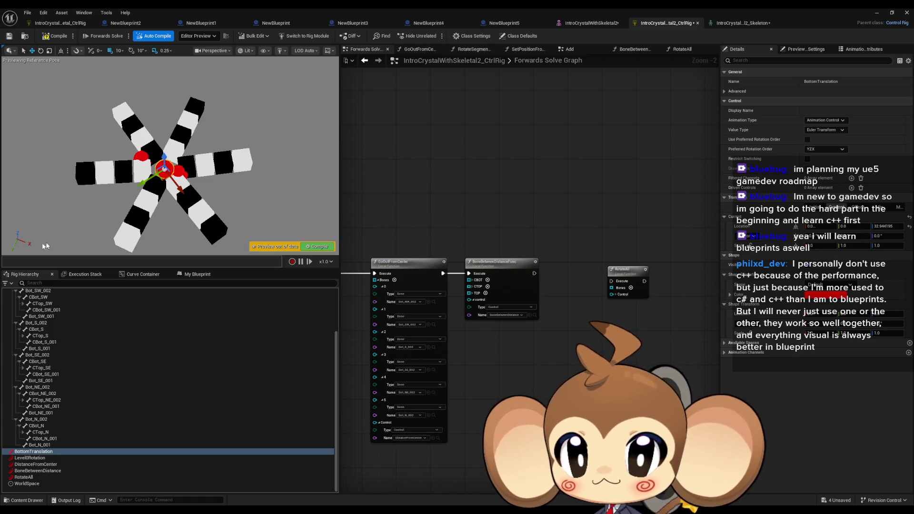
{"action": "left_click_drag", "start_coordinate": [163, 155], "coordinate": [186, 201]}
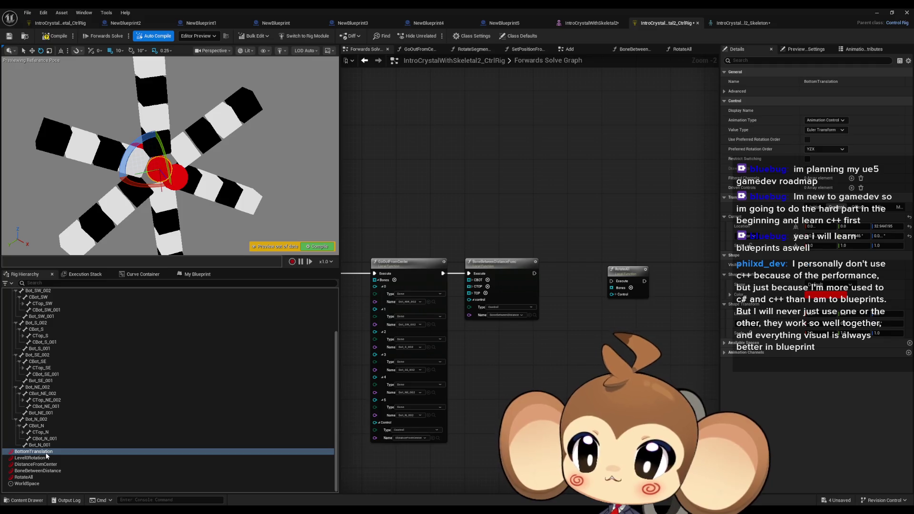
{"action": "left_click", "coordinate": [32, 477]}
Add a Get Control node for the RotateAll control and assign RotateAll as the call's Control input.
{"action": "left_click_drag", "start_coordinate": [32, 480], "coordinate": [536, 343]}
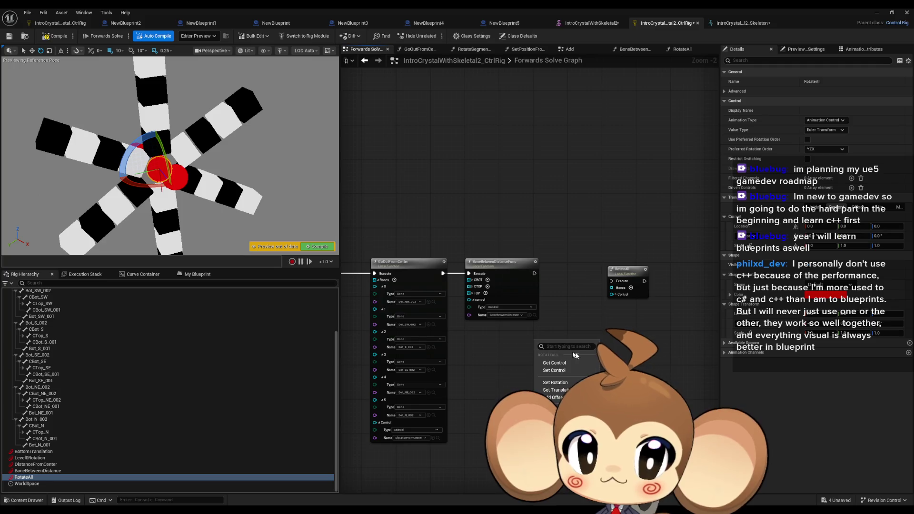
{"action": "left_click", "coordinate": [565, 364]}
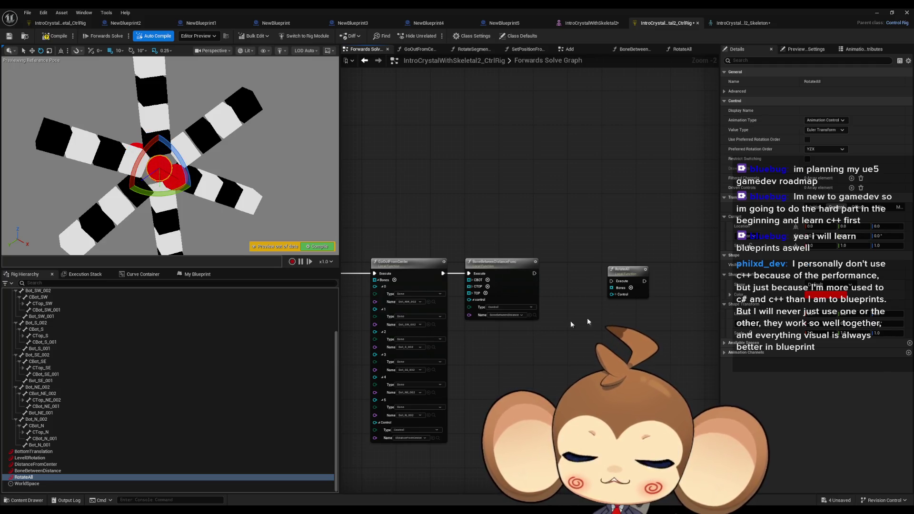
{"action": "left_click", "coordinate": [615, 294]}
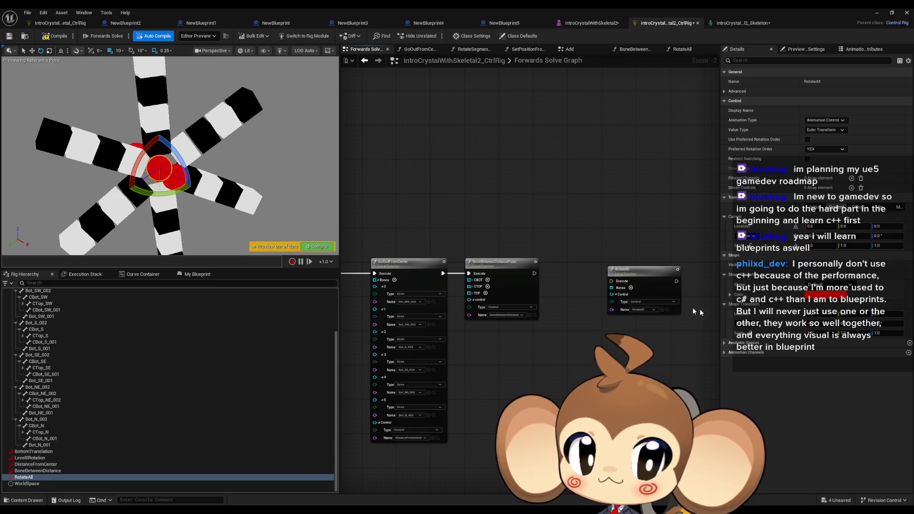
{"action": "scroll", "coordinate": [685, 307], "scroll_direction": "up", "scroll_amount": 2}
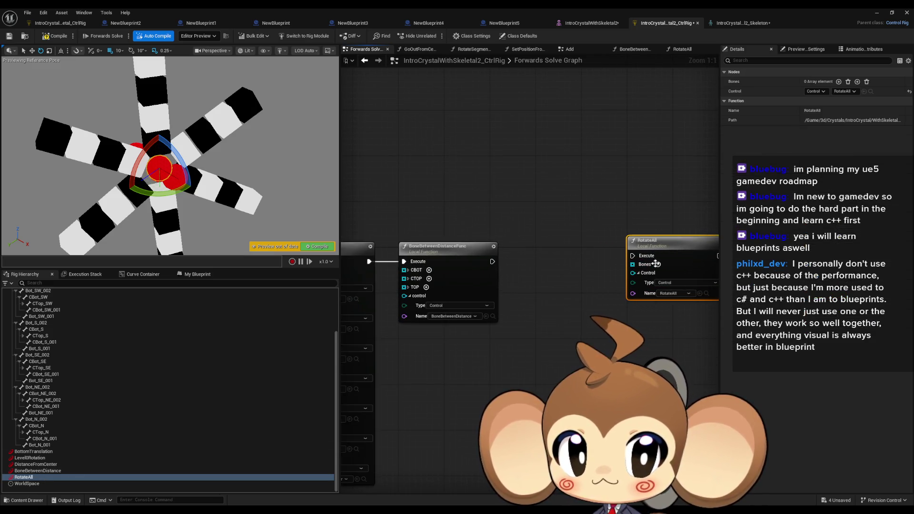